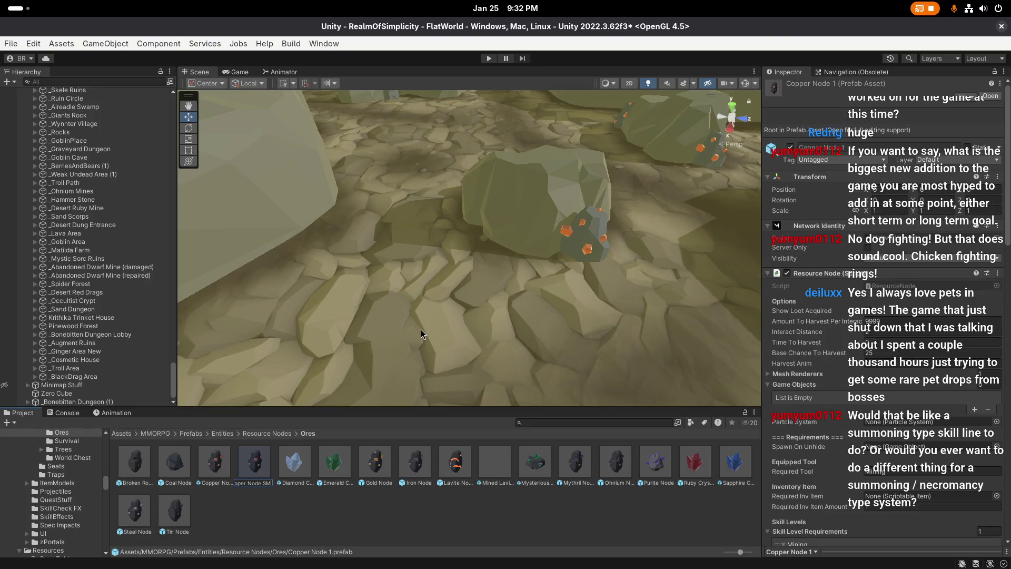
Step: Name the duplicate Copper Node SMALL and open it for prefab editing
key("Return")
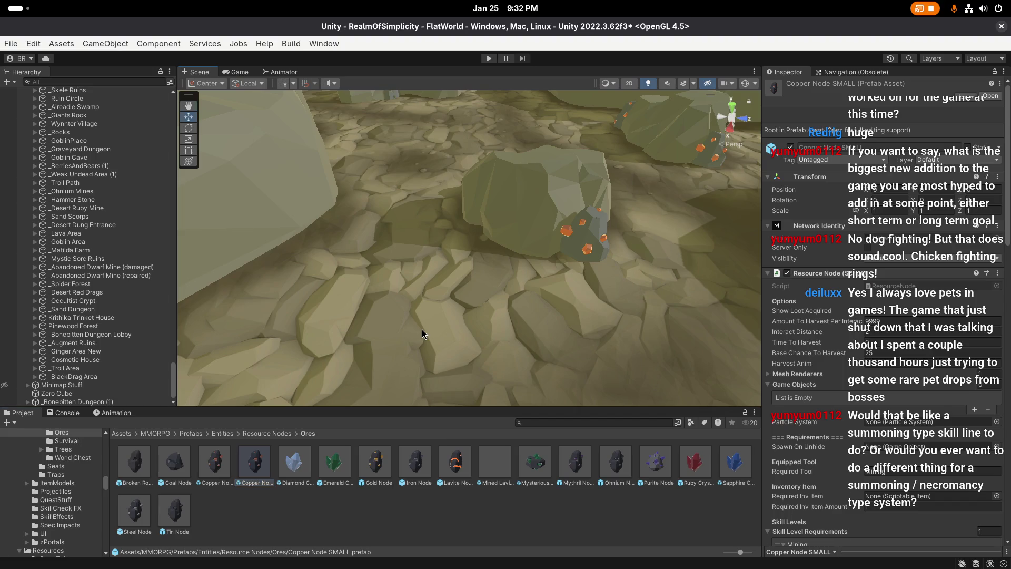
scroll(421, 329, "up", 5)
double_click(256, 462)
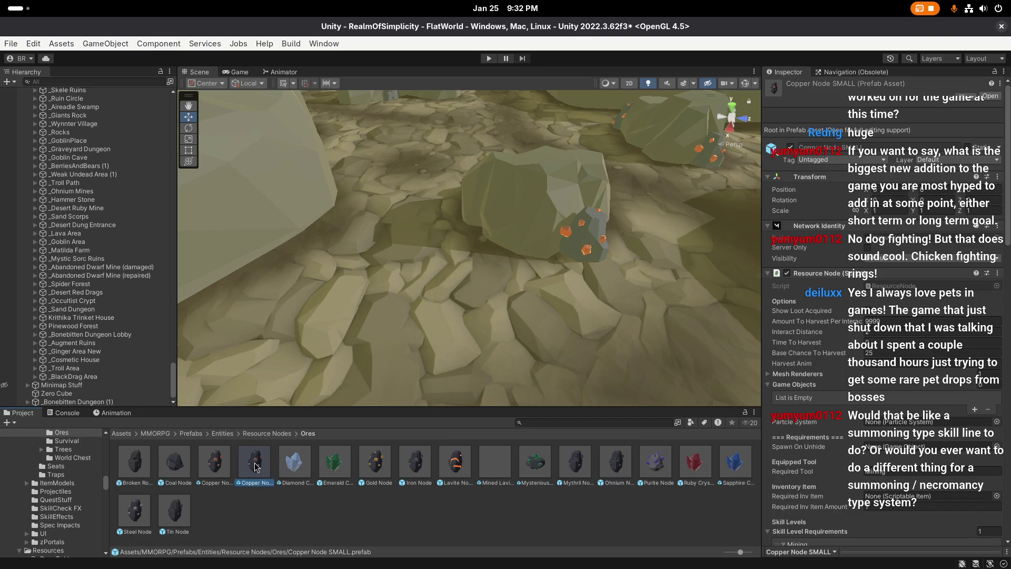
Step: Set the rock's Transform scale to 0.5 on all three axes and save
left_click(896, 146)
type("0.5")
key("Tab")
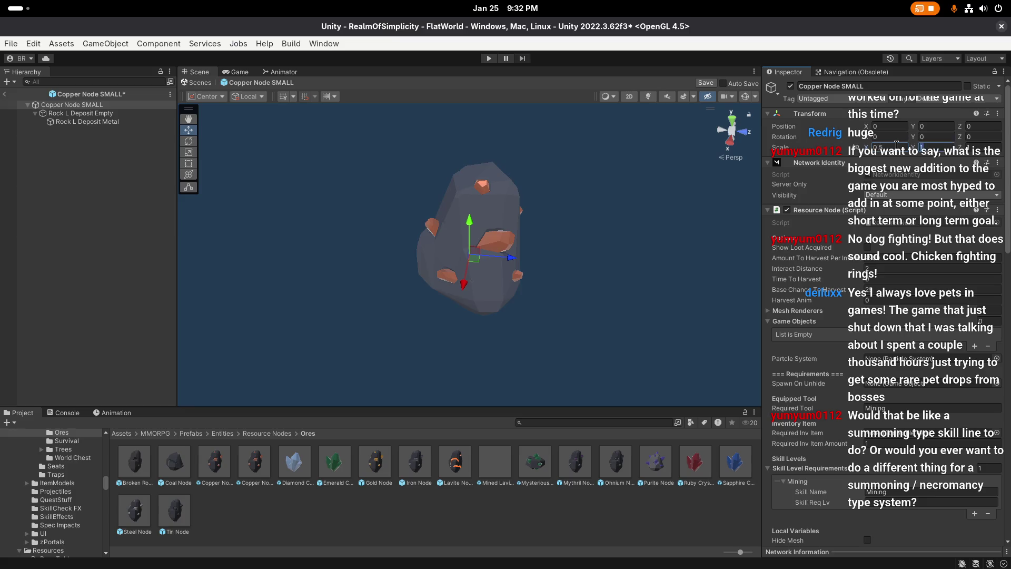
type("0.5")
key("Tab")
type("0.5")
key("Return")
left_click(705, 83)
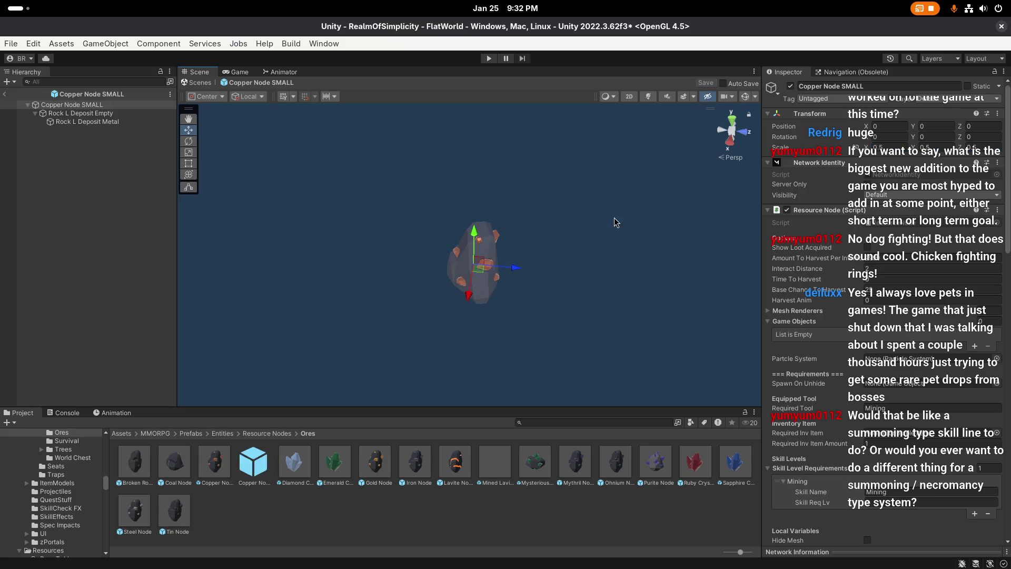
Step: Frame the rock with its collider shown, update Time To Harvest, and save
key("ctrl+shift+c")
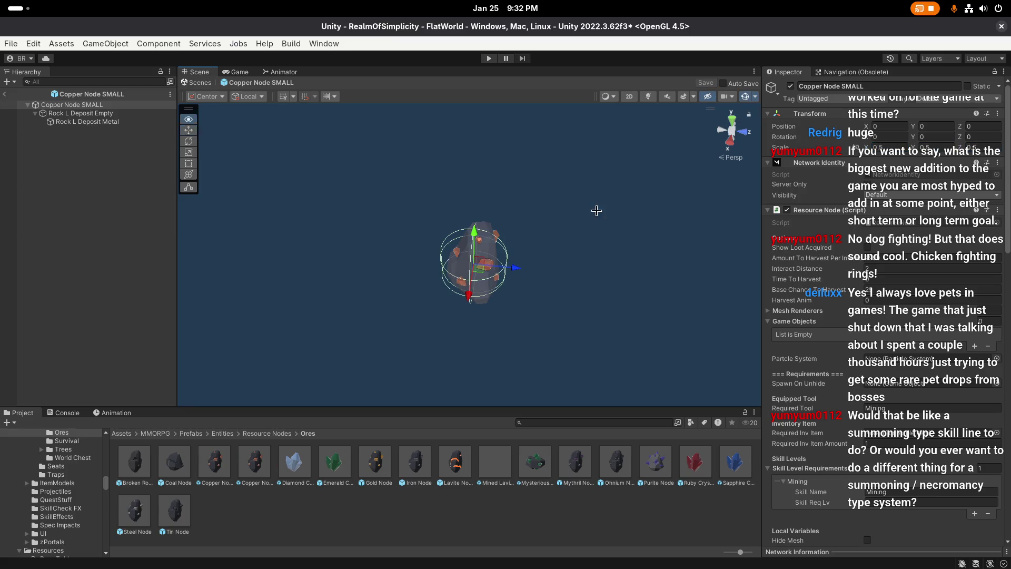
key("f")
mouse_move(568, 210)
left_mouse_down()
mouse_move(580, 245)
mouse_move(565, 236)
mouse_move(584, 240)
left_mouse_up()
scroll(843, 245, "down", 4)
left_click(889, 195)
key("Return")
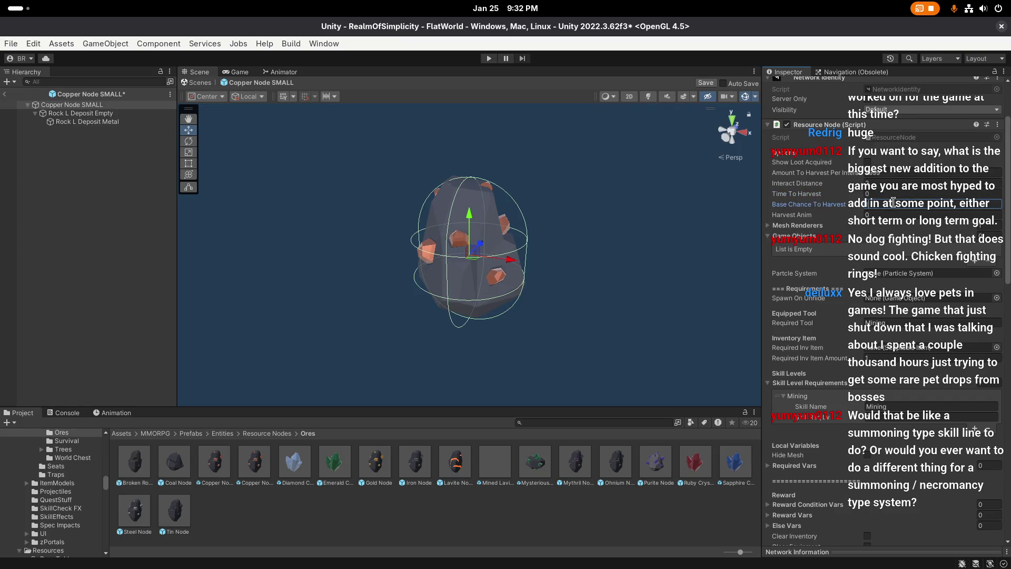
left_click(706, 83)
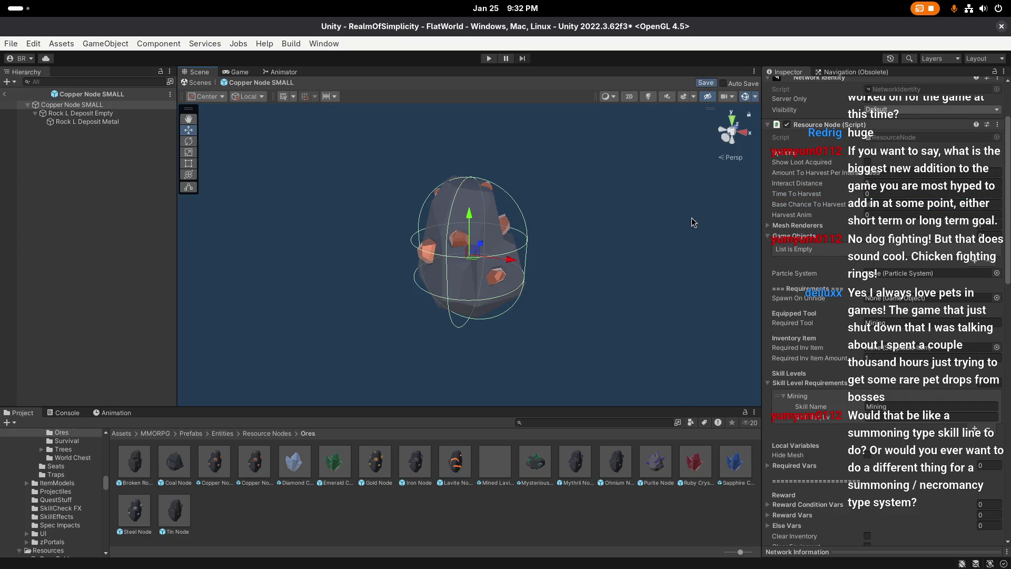
Step: Raise Base Chance To Harvest to 100 and save the prefab
left_click(894, 203)
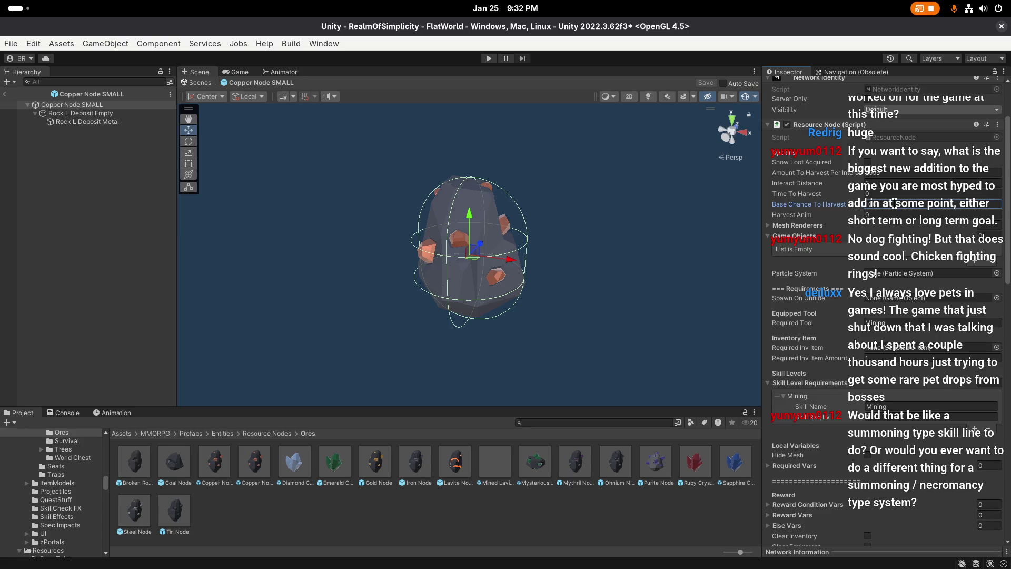
key("Return")
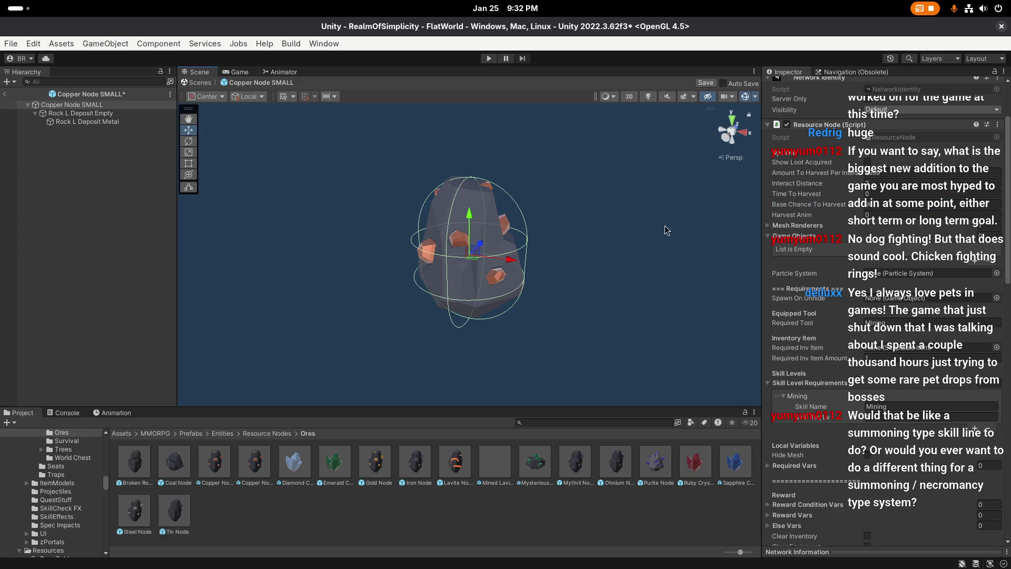
key("ctrl+s")
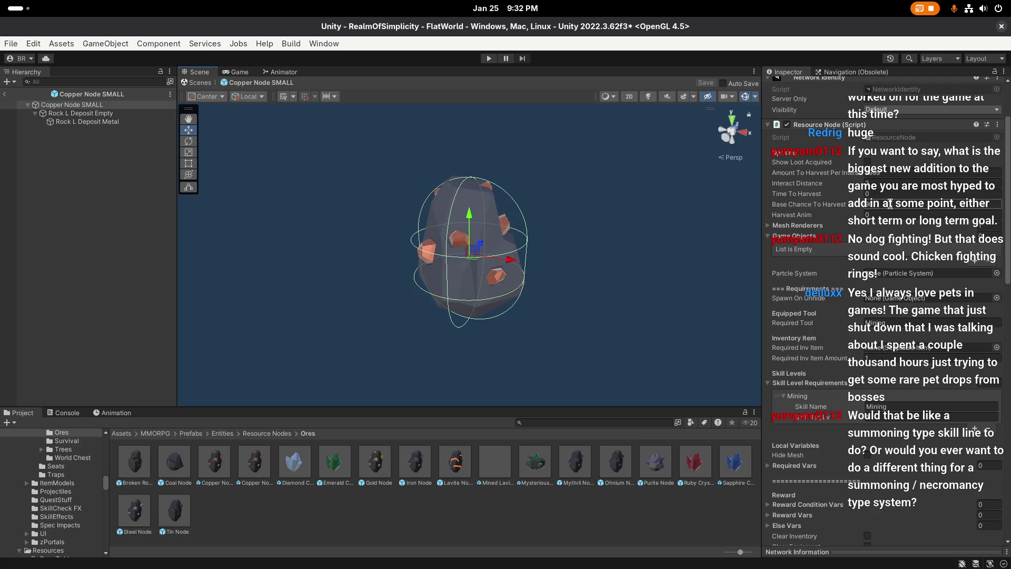
left_click(889, 204)
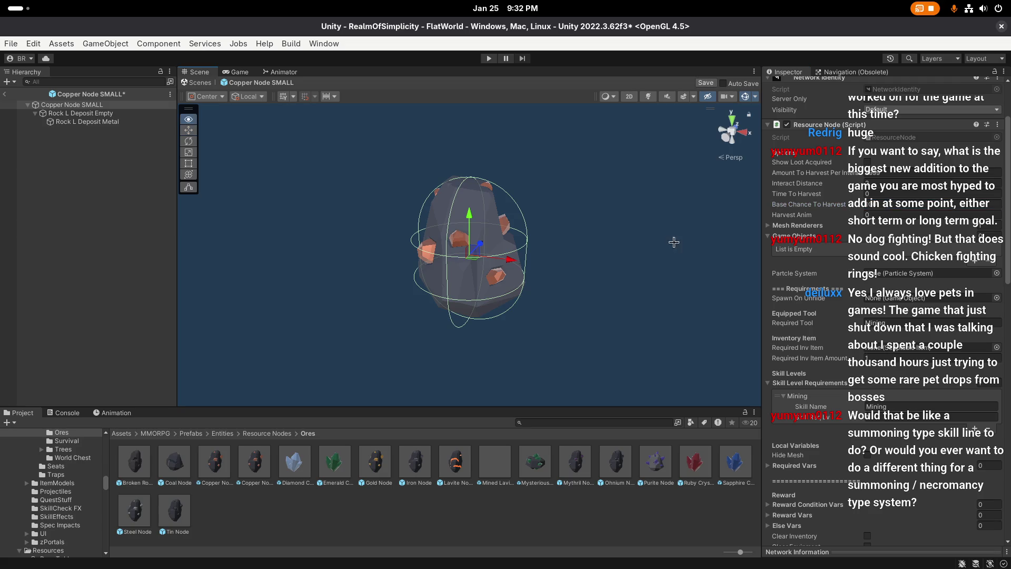
left_click(705, 85)
scroll(840, 186, "down", 5)
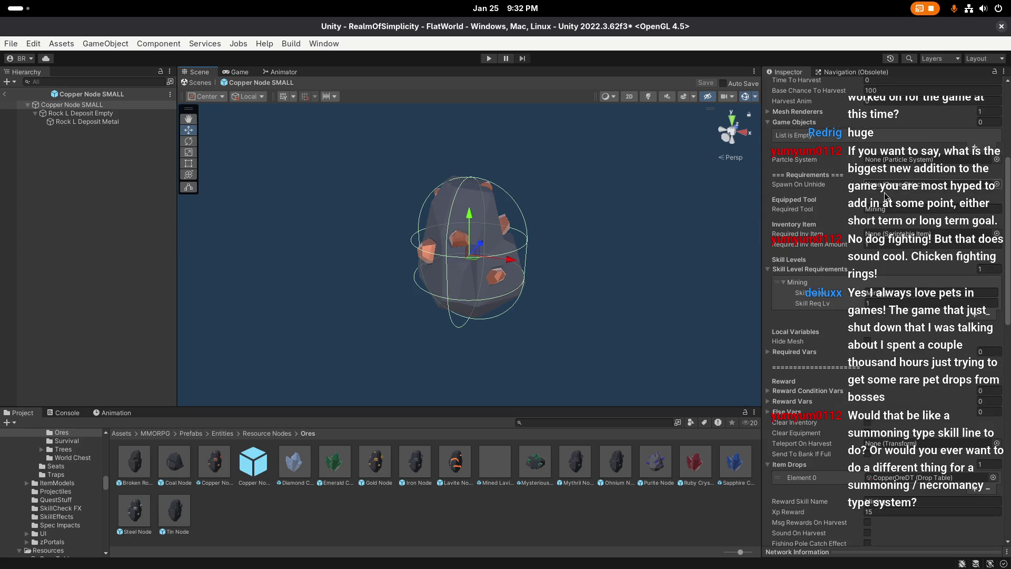
Step: Set the Resource Node's Max Quantity to 12 and save the prefab
scroll(840, 186, "down", 10)
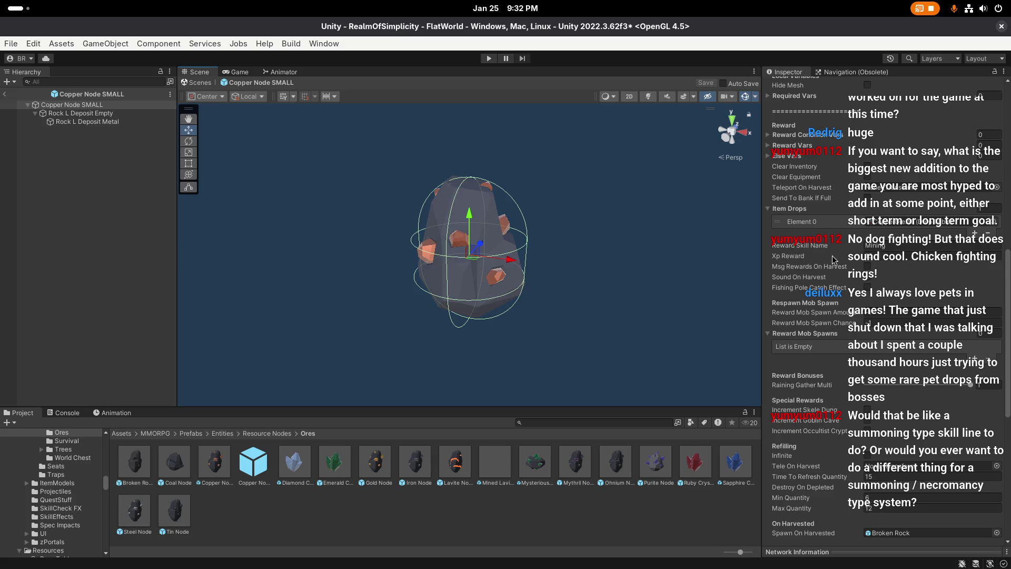
scroll(833, 253, "down", 2)
scroll(713, 244, "up", 1)
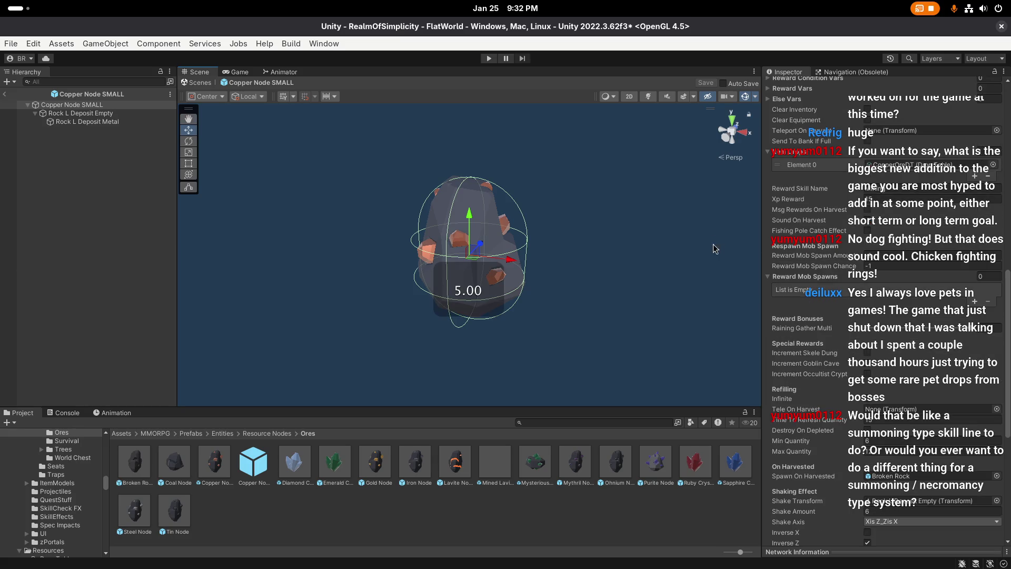
scroll(857, 277, "down", 5)
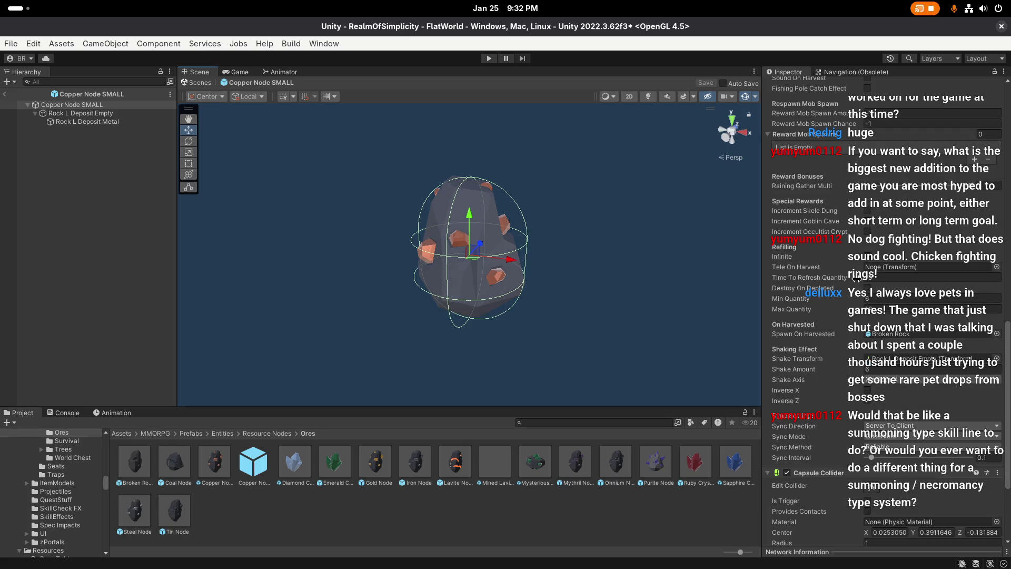
scroll(835, 289, "down", 2)
left_click(886, 253)
type("12")
scroll(832, 255, "down", 2)
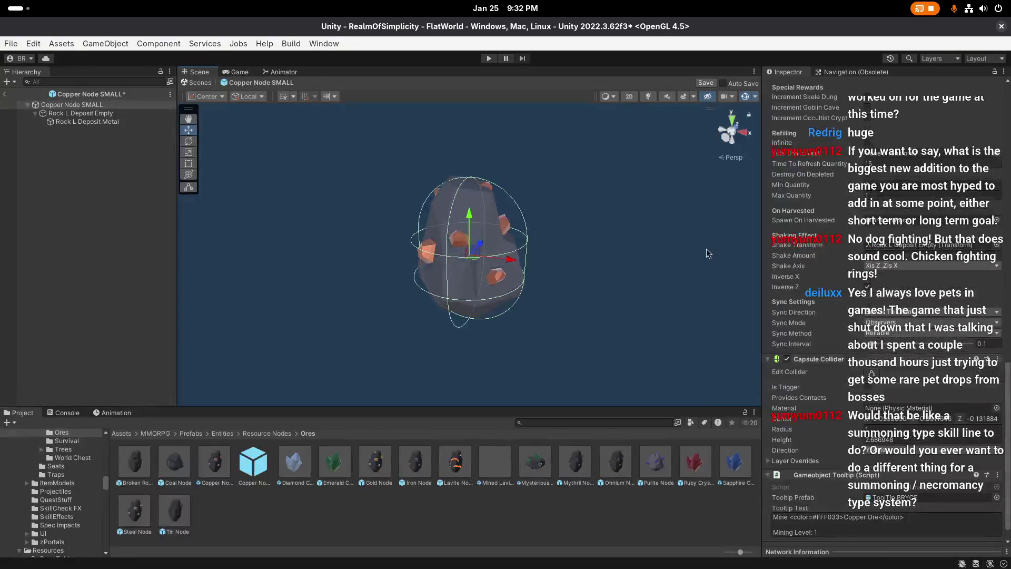
left_click(712, 84)
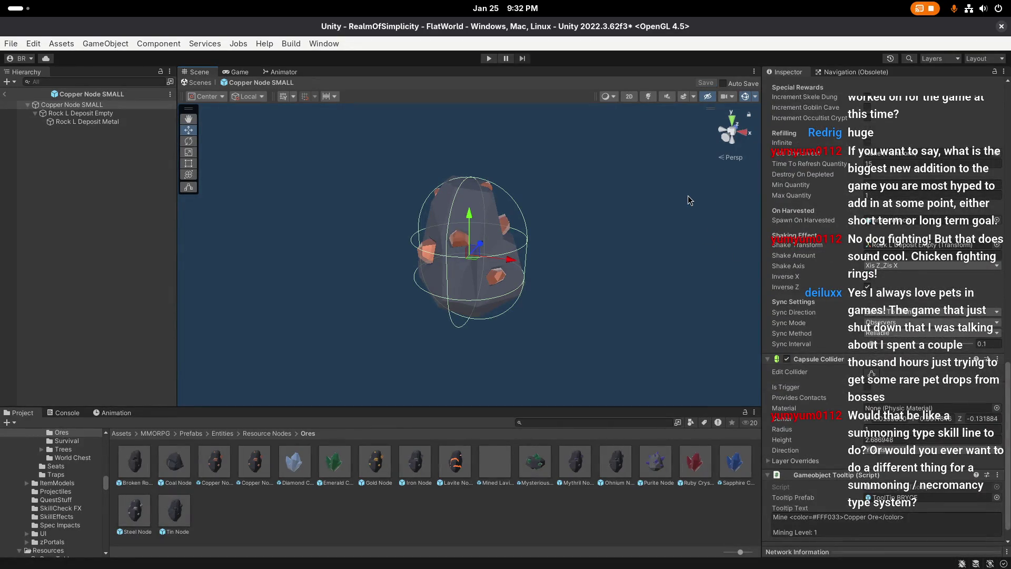
Step: Locate the Spawn On Harvested prefab, exit to the world scene, and select Broken Rock
scroll(687, 195, "up", 2)
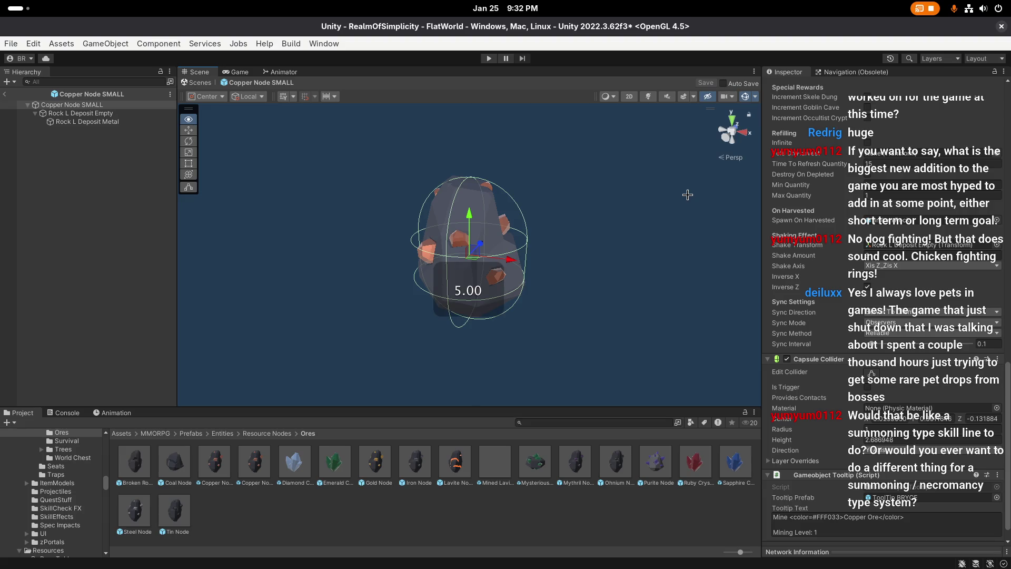
scroll(884, 230, "down", 1)
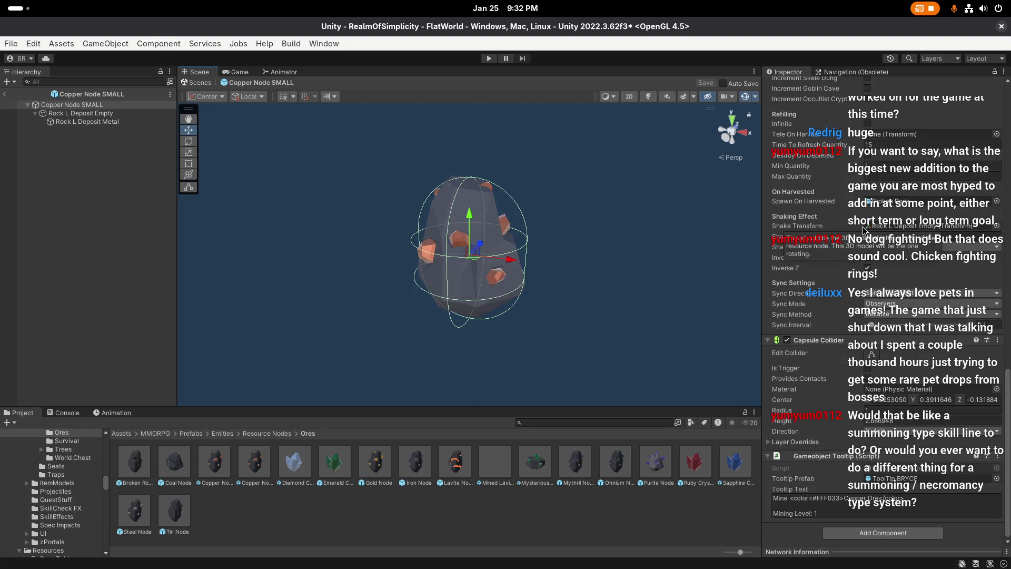
left_click(895, 202)
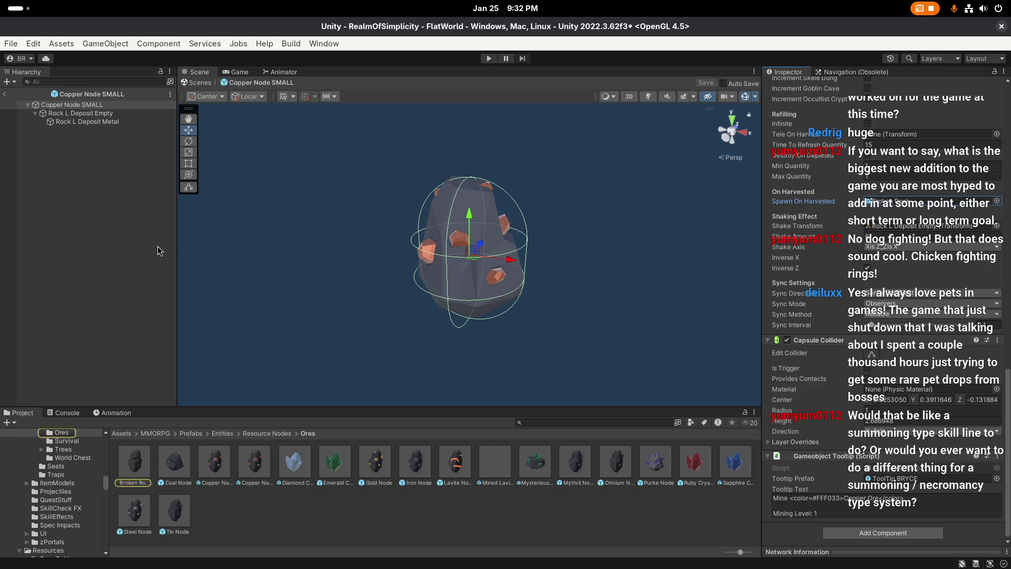
left_click(5, 94)
left_click(141, 466)
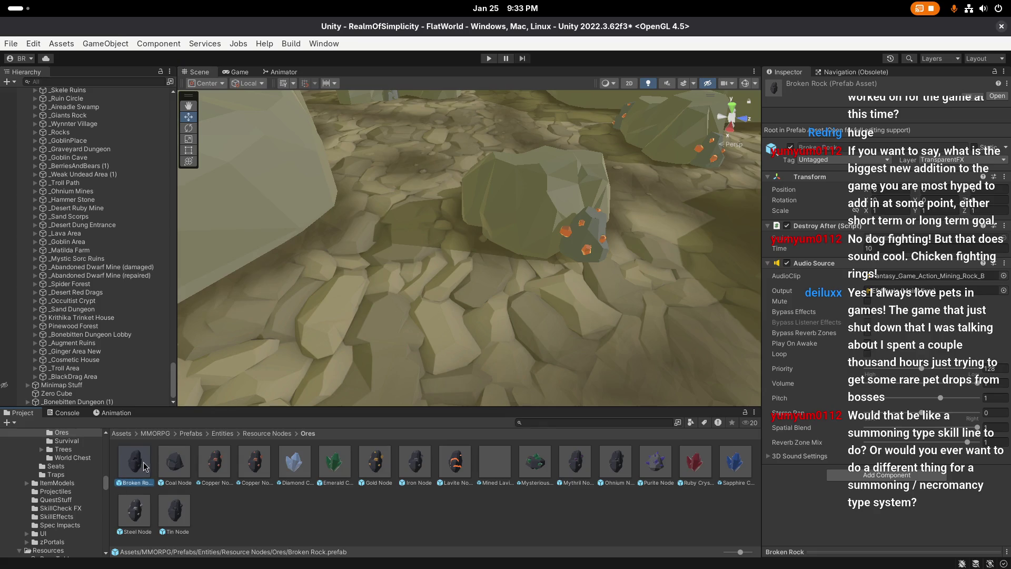
Step: Duplicate Broken Rock, rename the copy Broken Rock SMALL, and open it in prefab mode
key("ctrl+d")
key("F2")
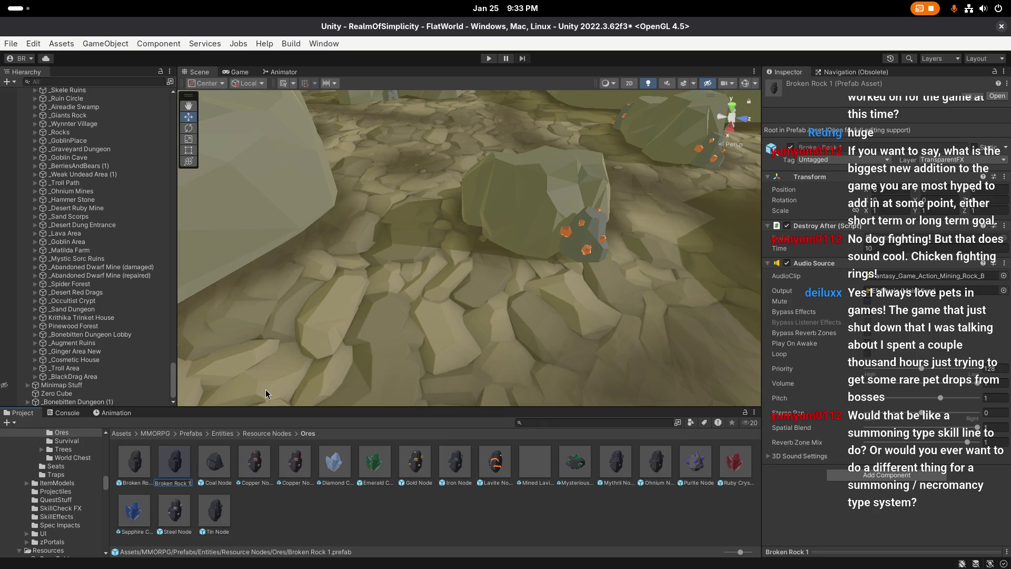
key("Return")
double_click(185, 464)
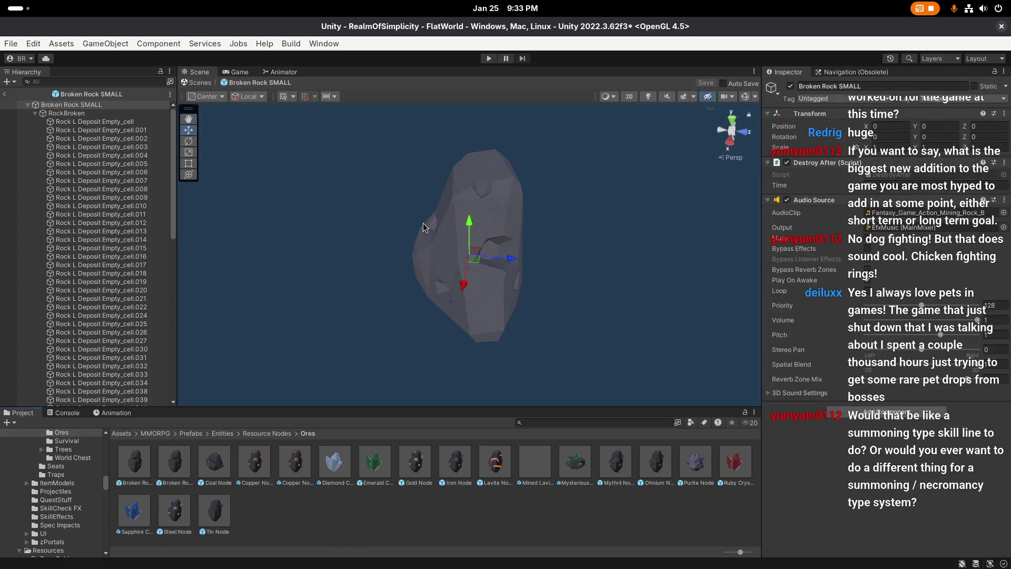
Step: Inspect the Broken Rock SMALL hierarchy, previewing RockBroken and the poof effect
left_click_drag(422, 223, 407, 234)
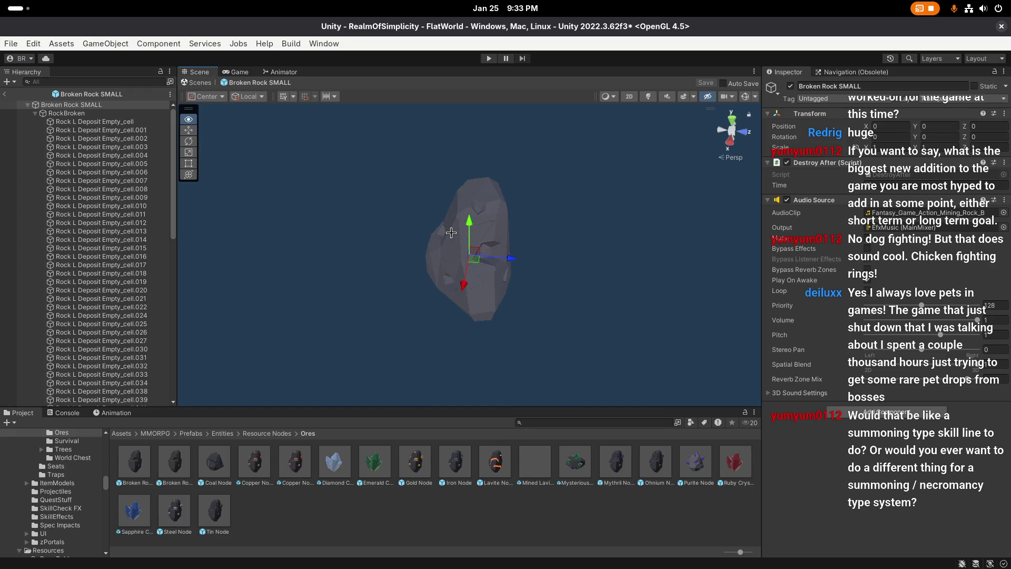
left_click(124, 116)
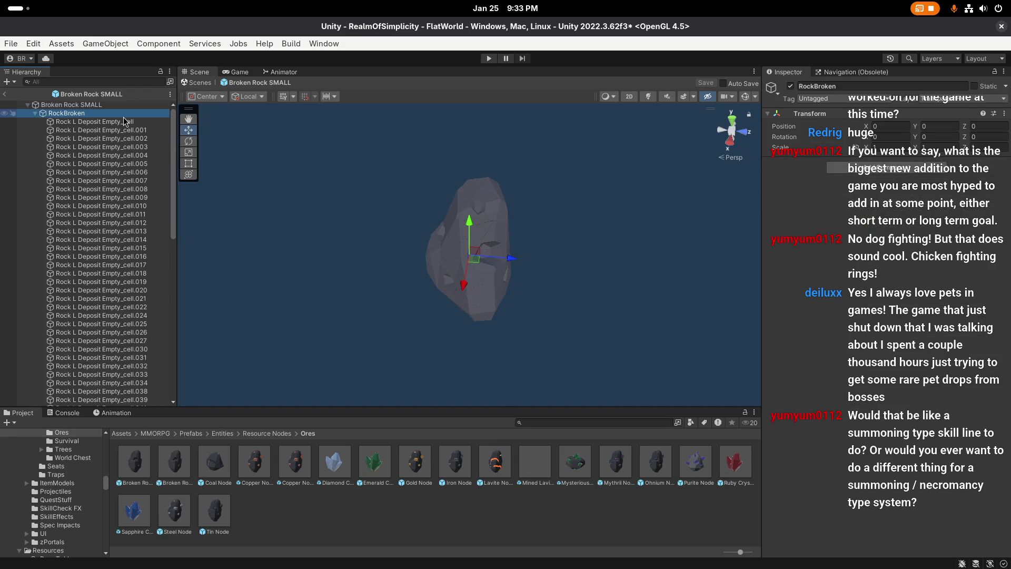
left_click(121, 105)
scroll(309, 174, "up", 3)
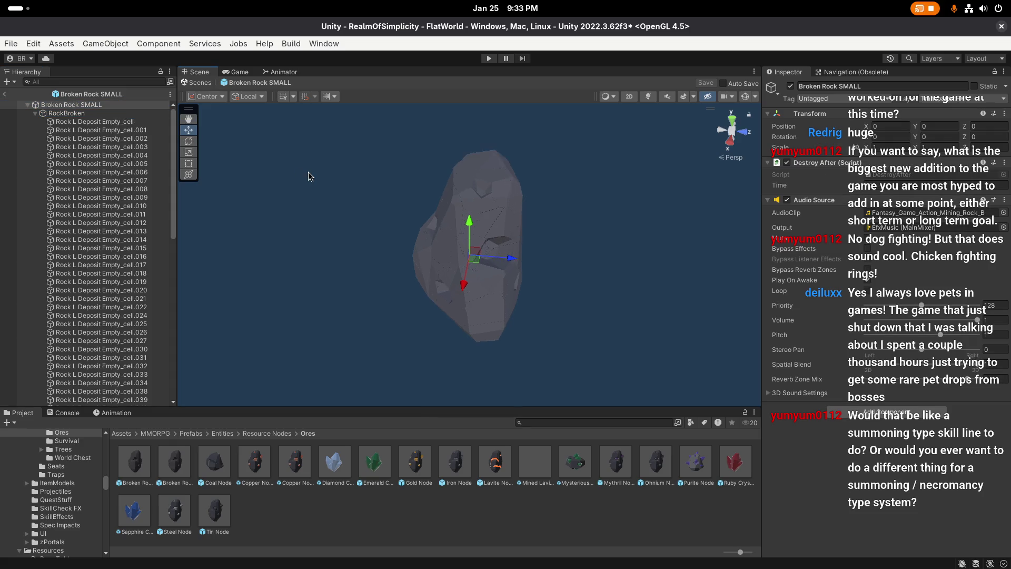
scroll(316, 184, "down", 4)
left_click_drag(356, 225, 448, 210)
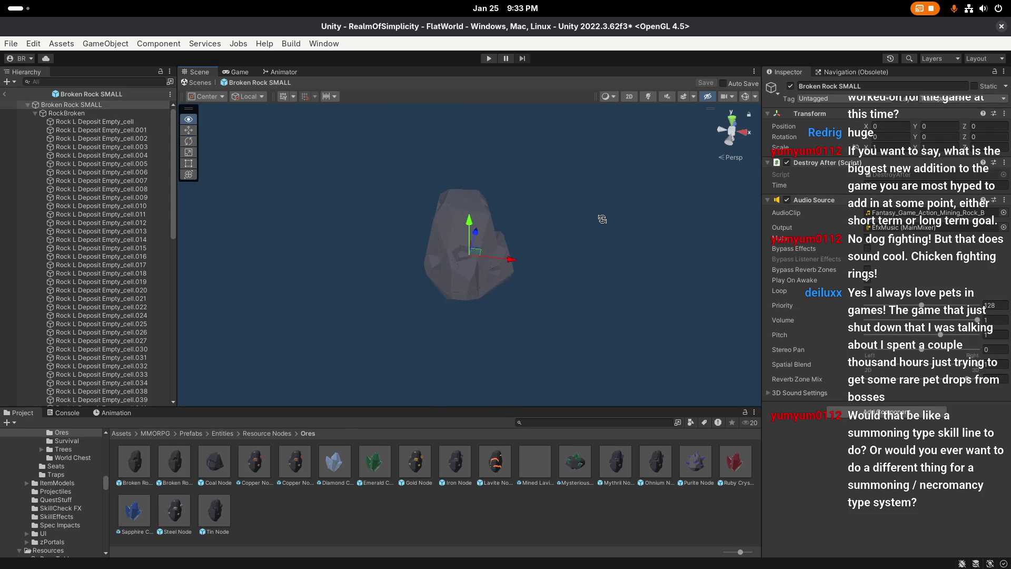
left_click(58, 114)
left_click(35, 113)
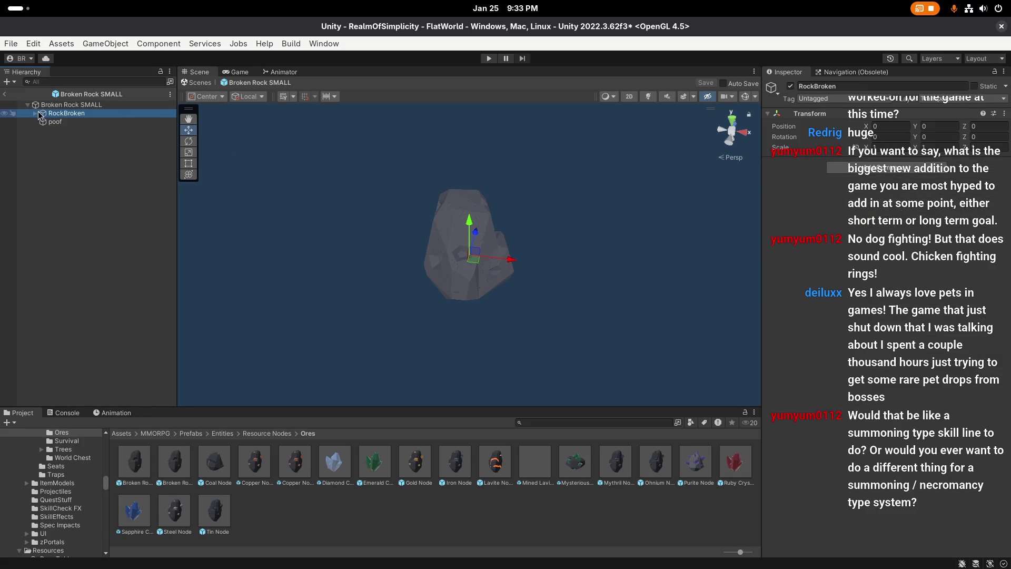
left_click(63, 122)
left_click(73, 113)
left_click(73, 105)
Step: Set the root's X and Y scale to 0.5 and replay the poof effect
left_click(890, 147)
type("0.5")
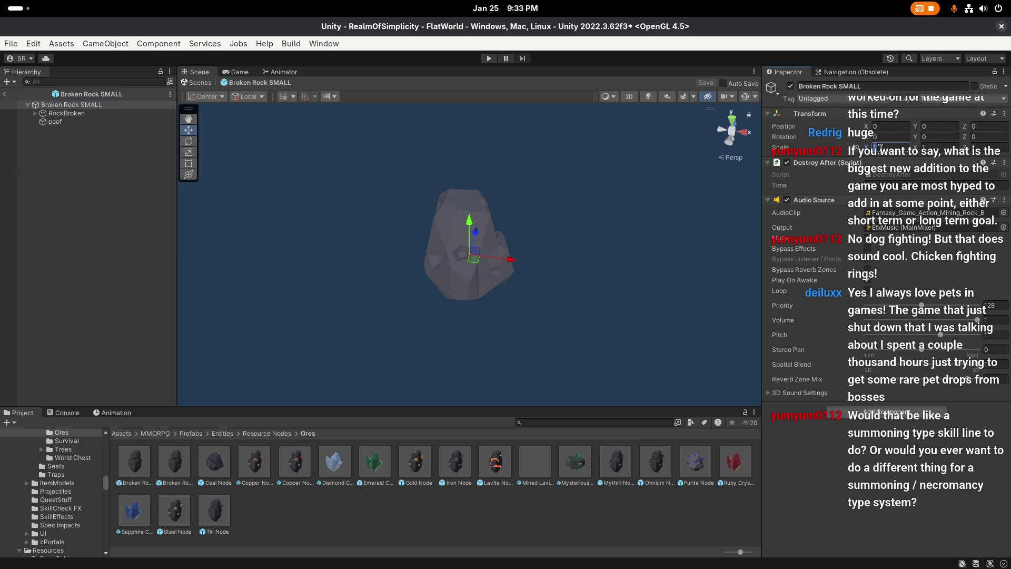
key("Tab")
type("0.5")
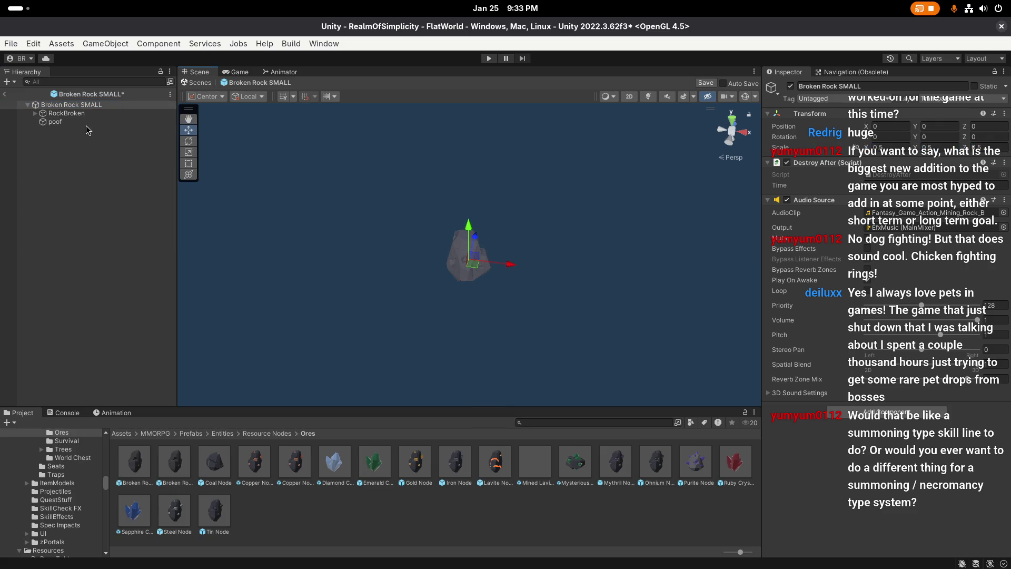
left_click(98, 122)
left_click(705, 318)
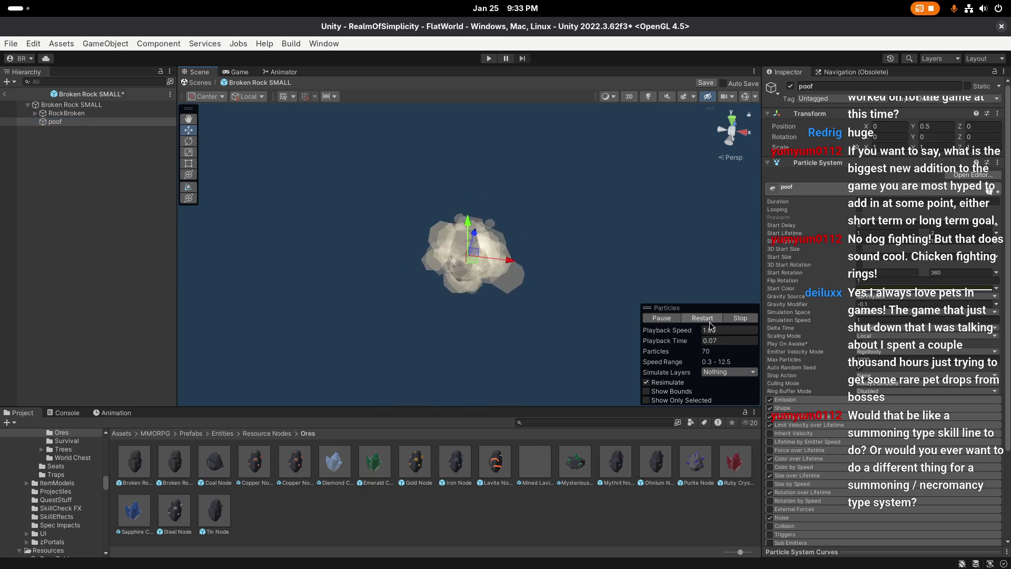
left_click(703, 318)
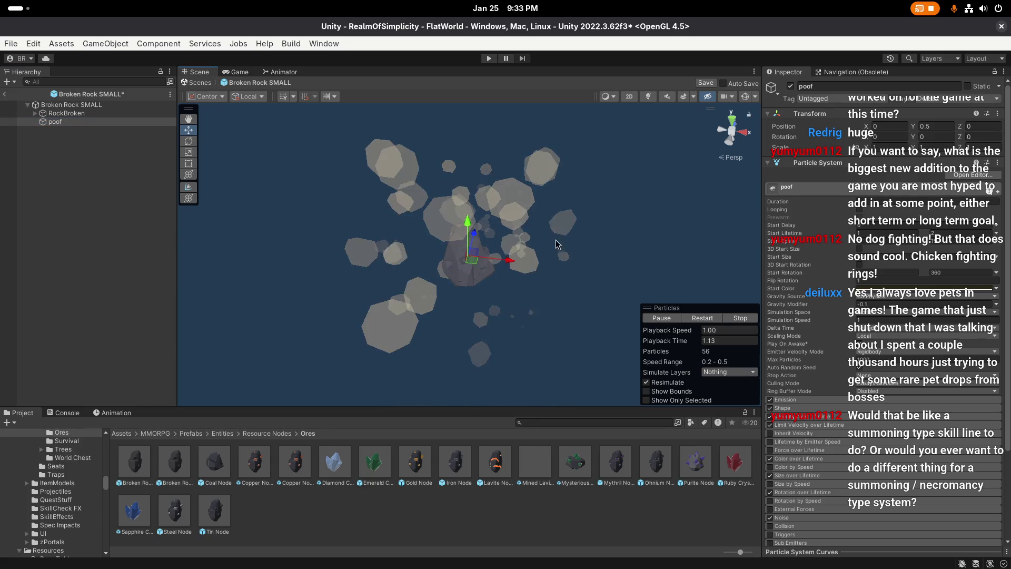
left_click(702, 318)
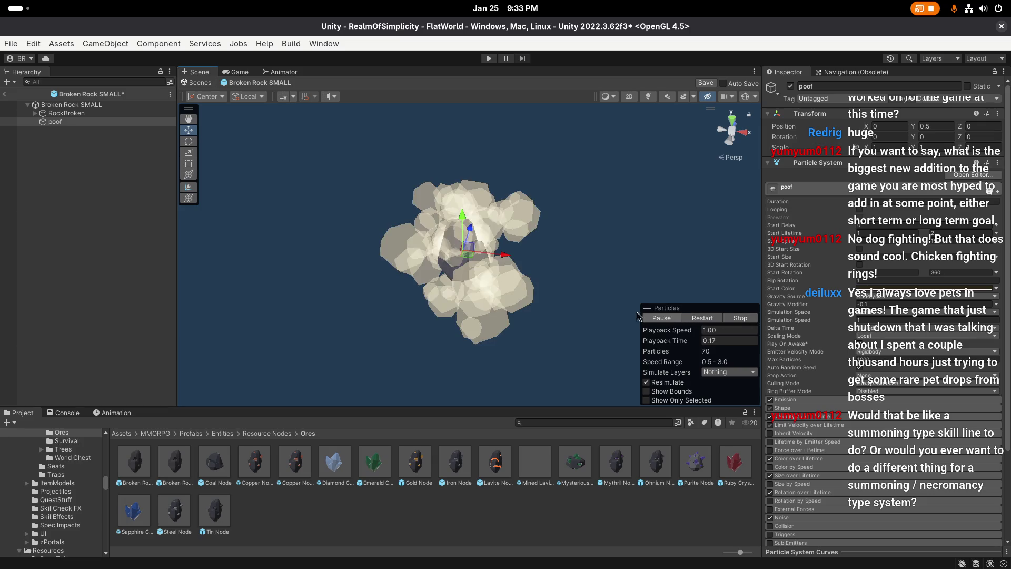
left_click(656, 318)
left_click_drag(516, 202, 531, 206)
scroll(857, 273, "down", 5)
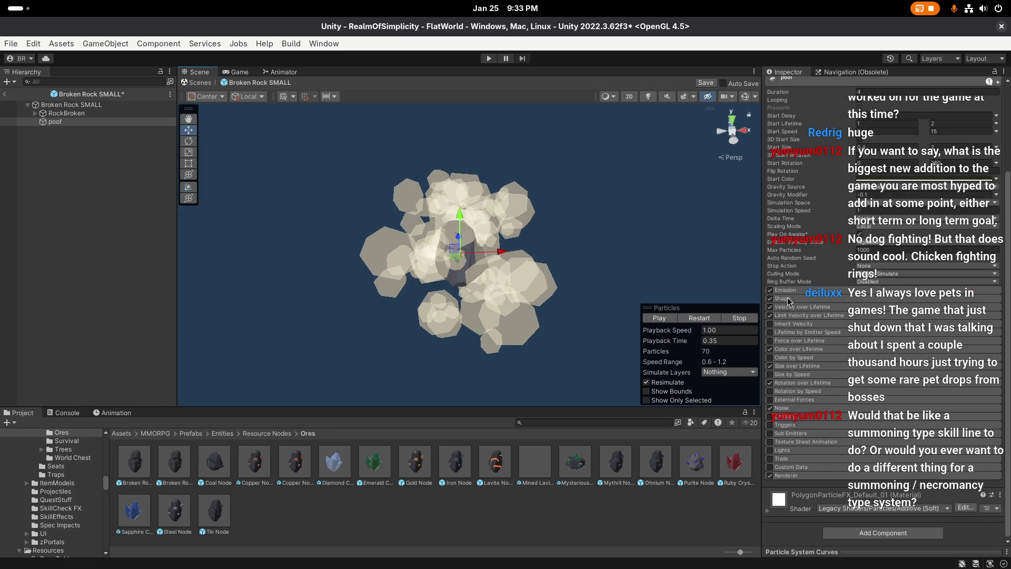
scroll(804, 227, "up", 1)
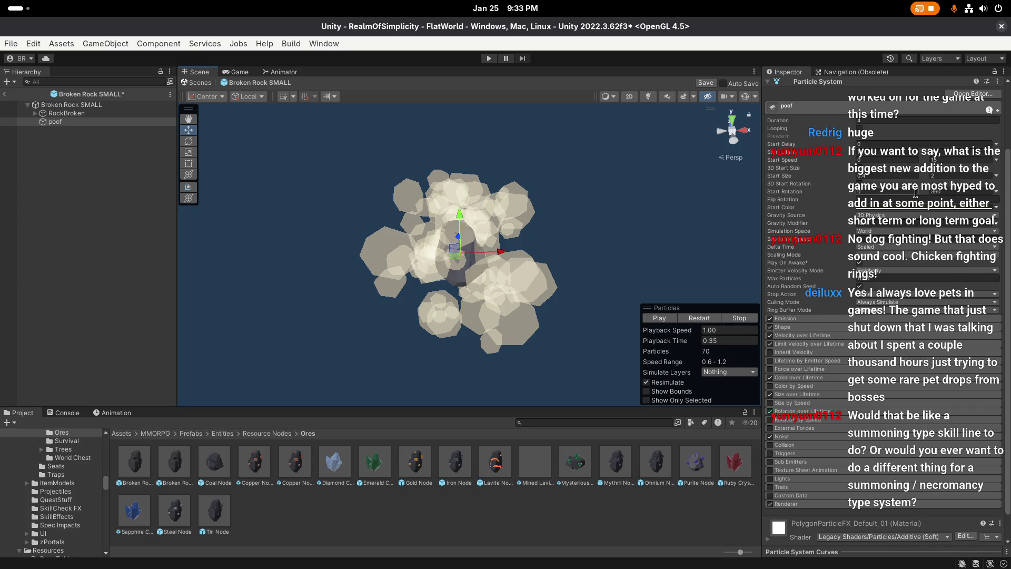
left_click(948, 176)
type("1")
left_click(865, 176)
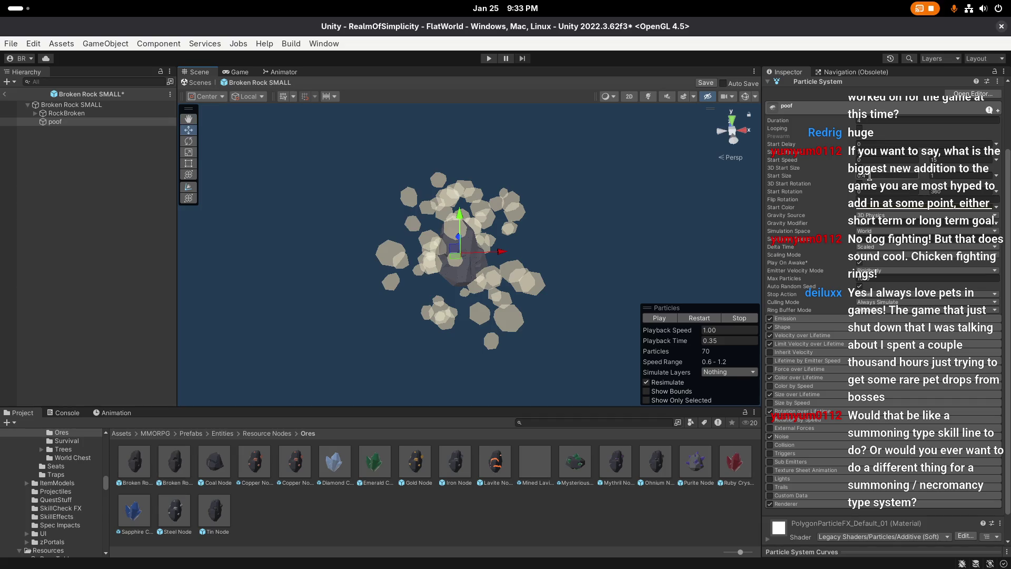
left_click(701, 318)
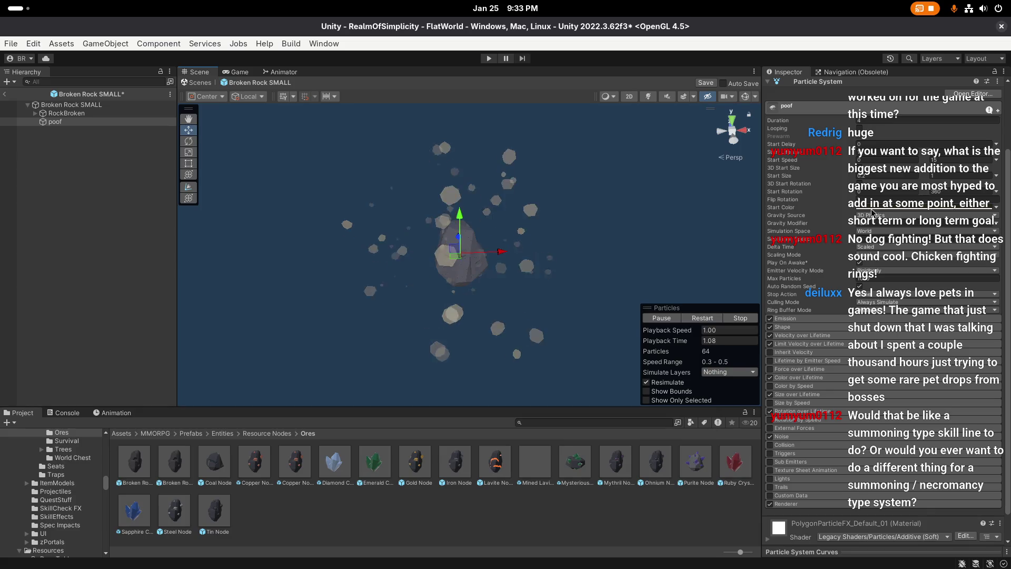
left_click(702, 318)
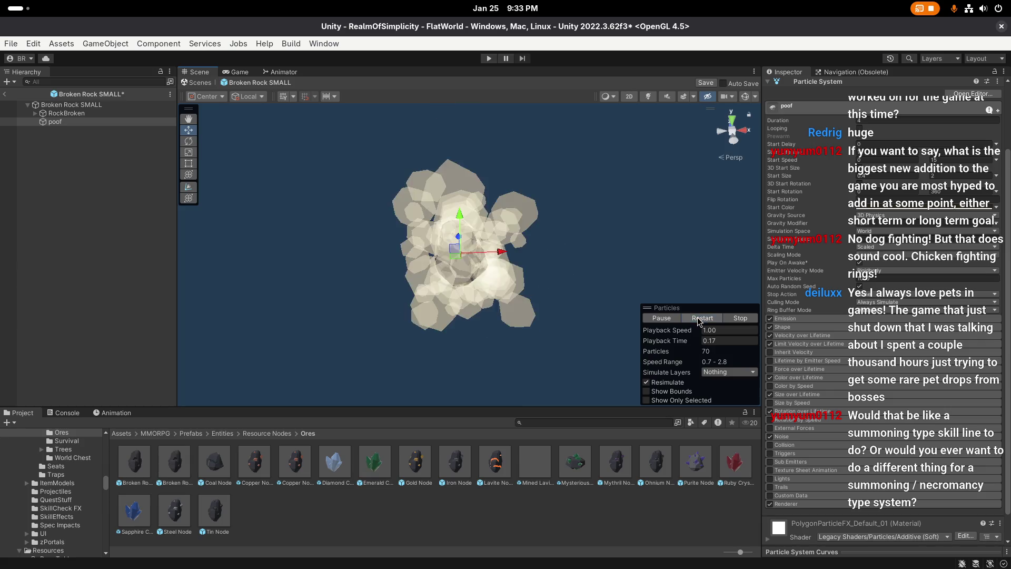
left_click(703, 318)
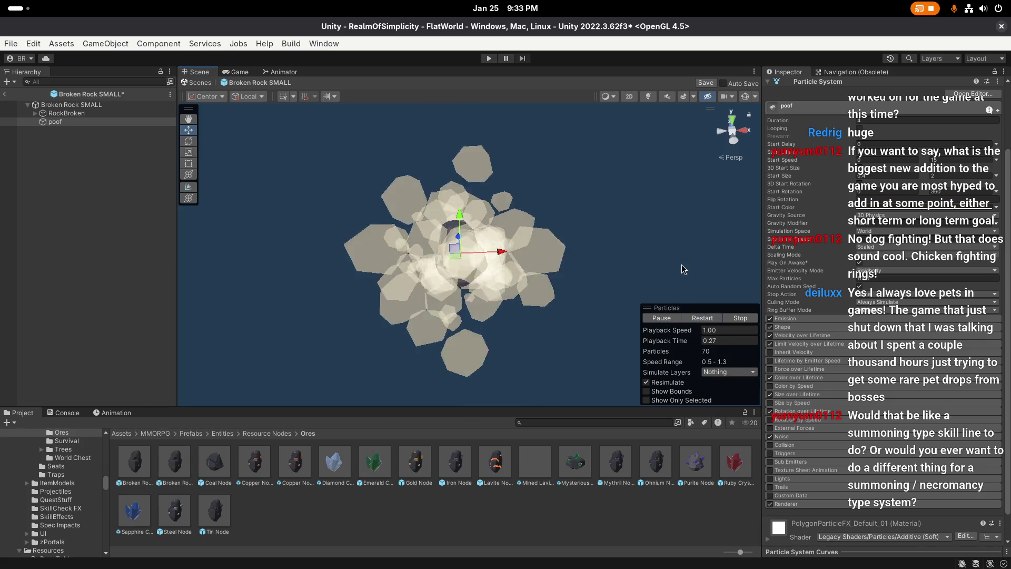
left_click(701, 318)
left_click(665, 321)
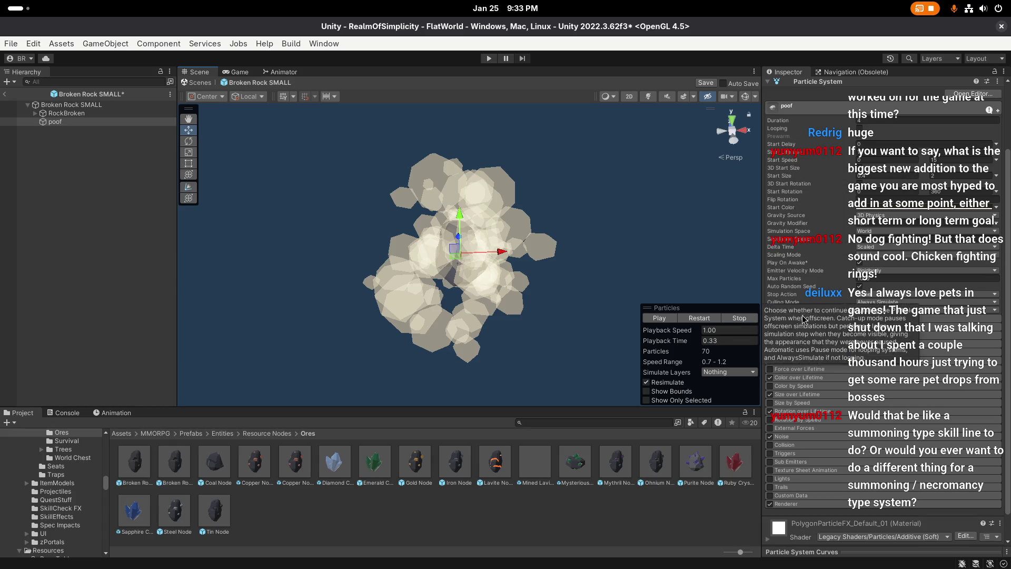
left_click(800, 321)
scroll(887, 299, "down", 3)
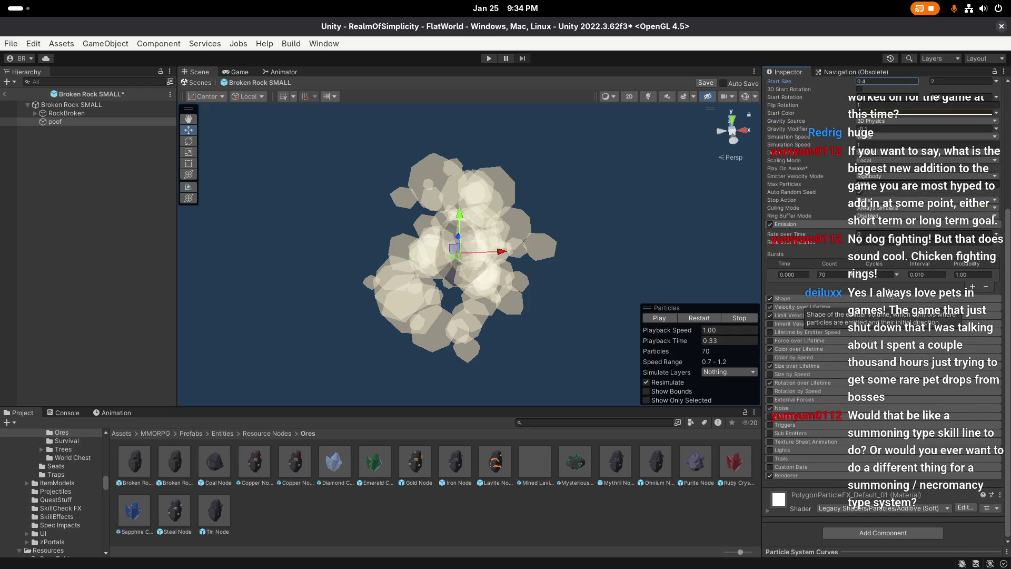
Step: Try a poof burst Count of 30, then restore it to 70 and replay
left_click(836, 275)
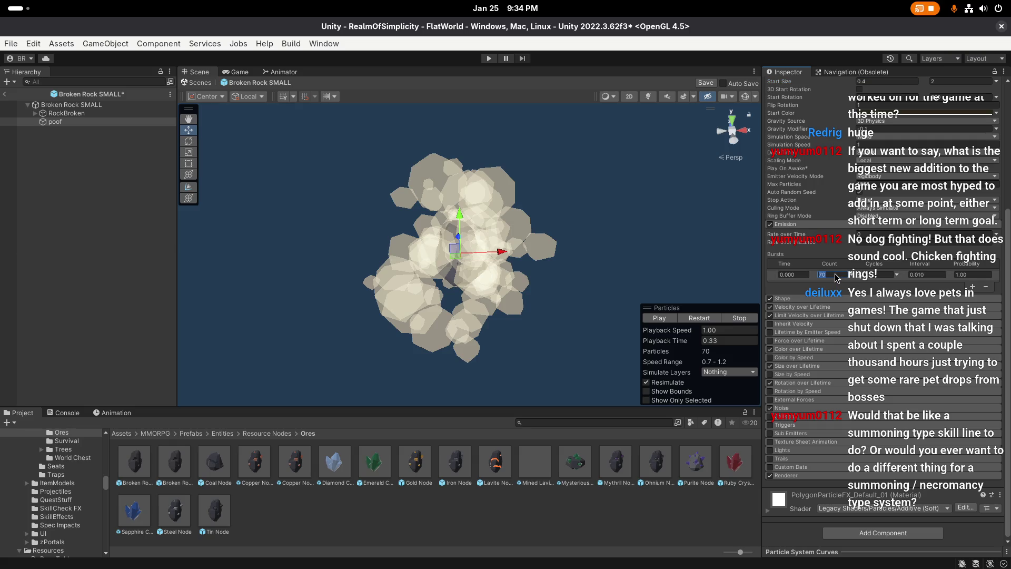
type("30")
key("Return")
left_click(703, 319)
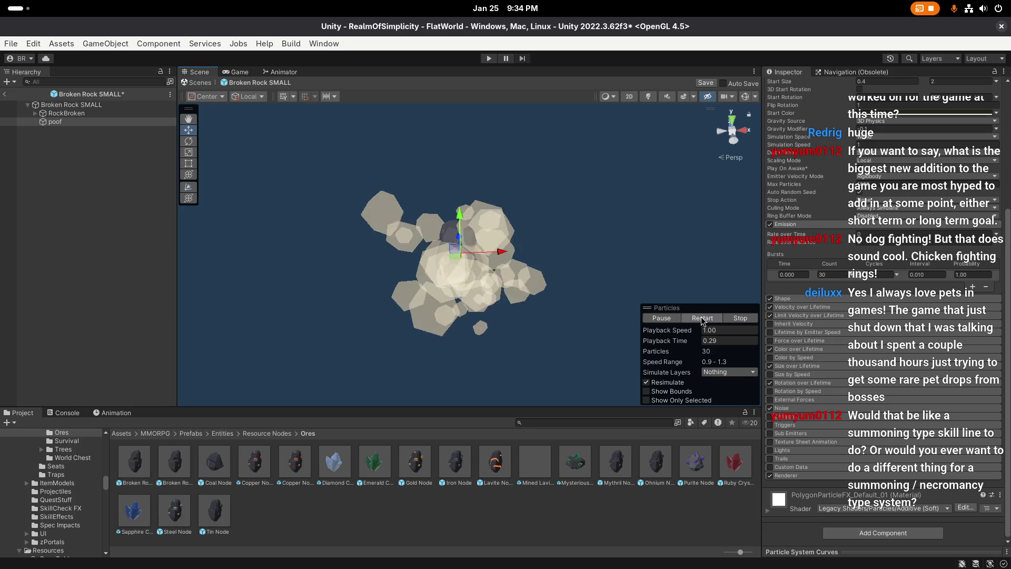
left_click(841, 274)
type("70")
left_click(712, 318)
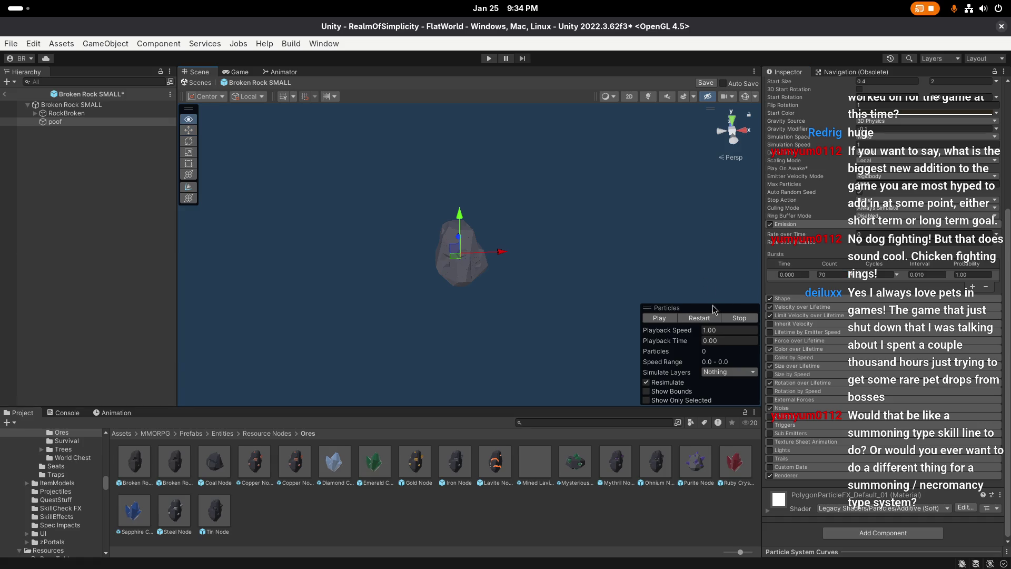
left_click(711, 318)
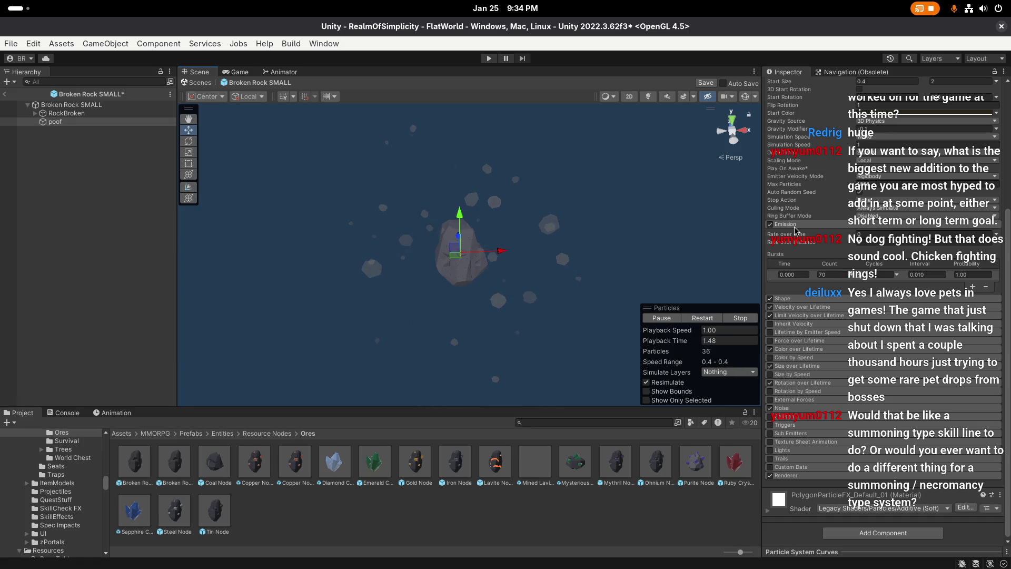
Step: Expand Size over Lifetime and confirm Size stays a single curve
scroll(797, 231, "up", 3)
left_click(804, 299)
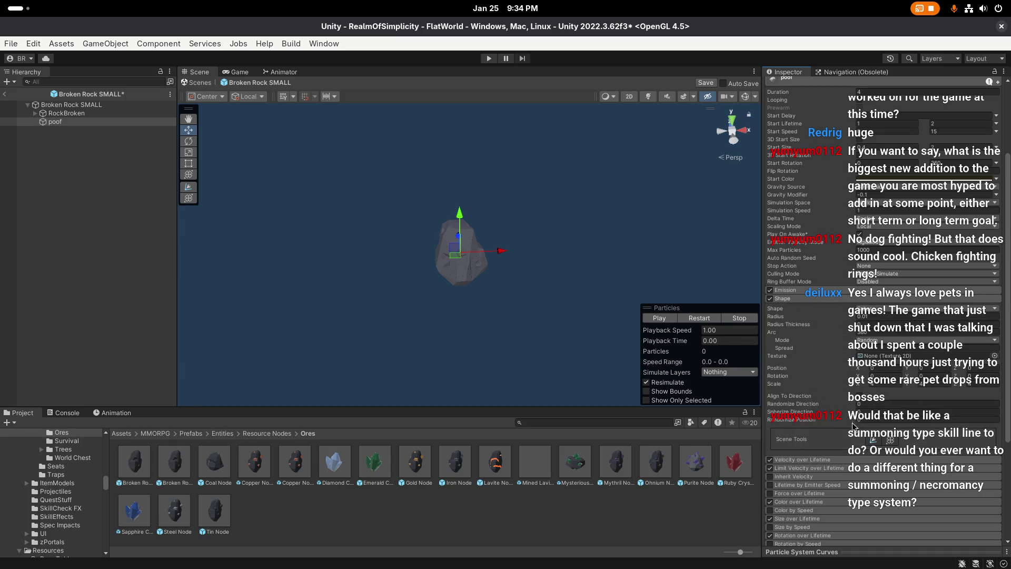
left_click(805, 300)
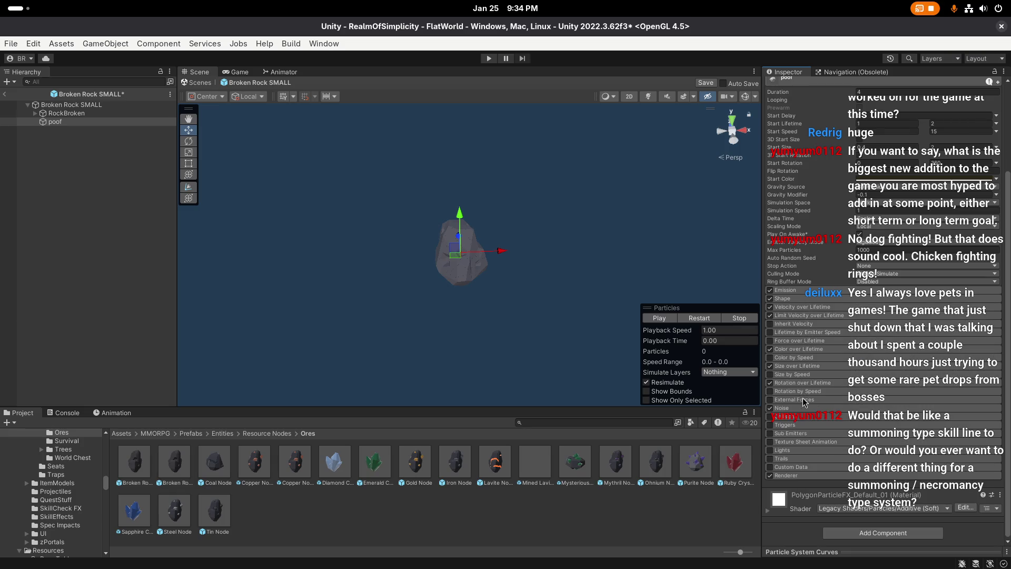
left_click(800, 366)
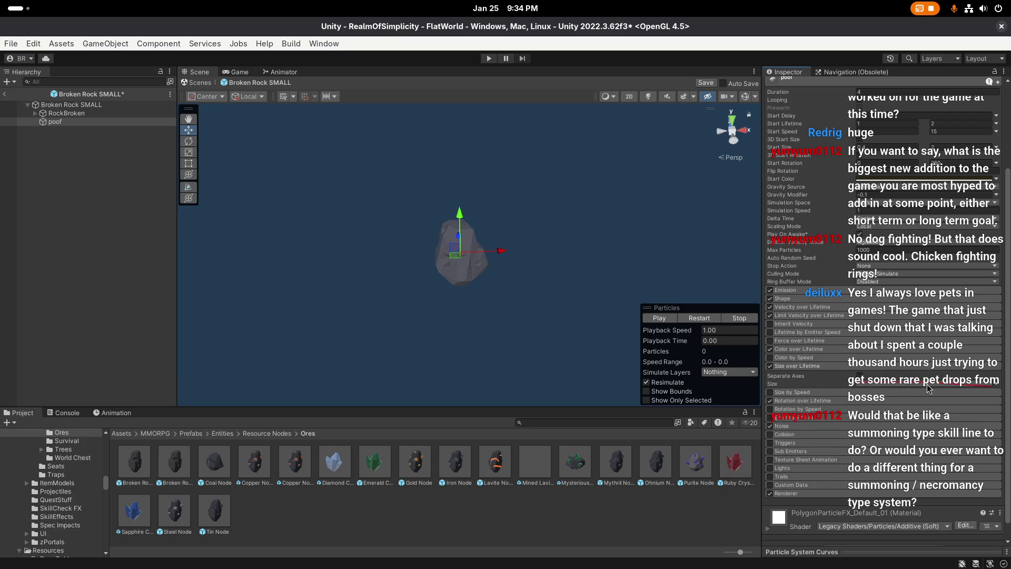
left_click(996, 387)
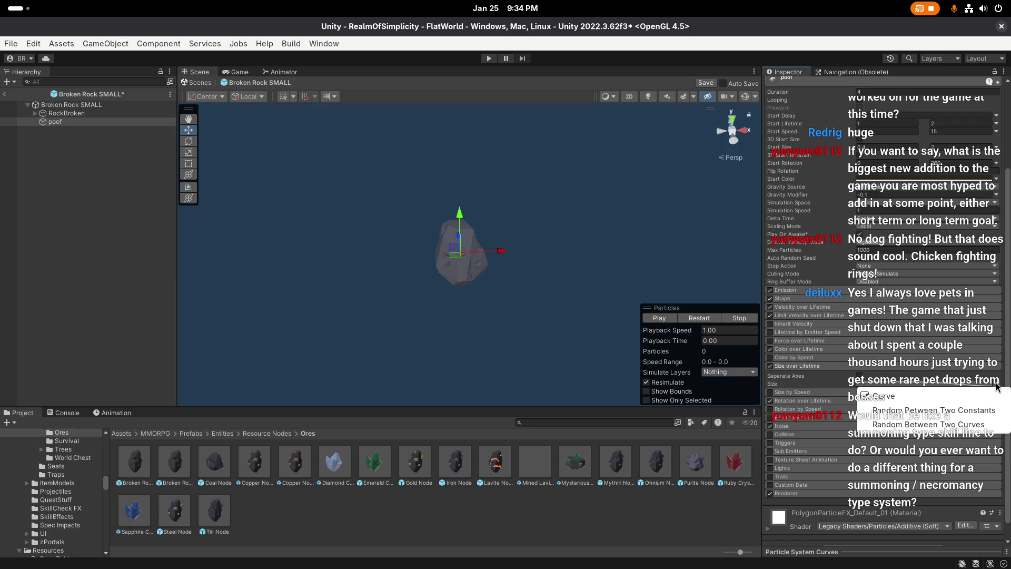
left_click(986, 398)
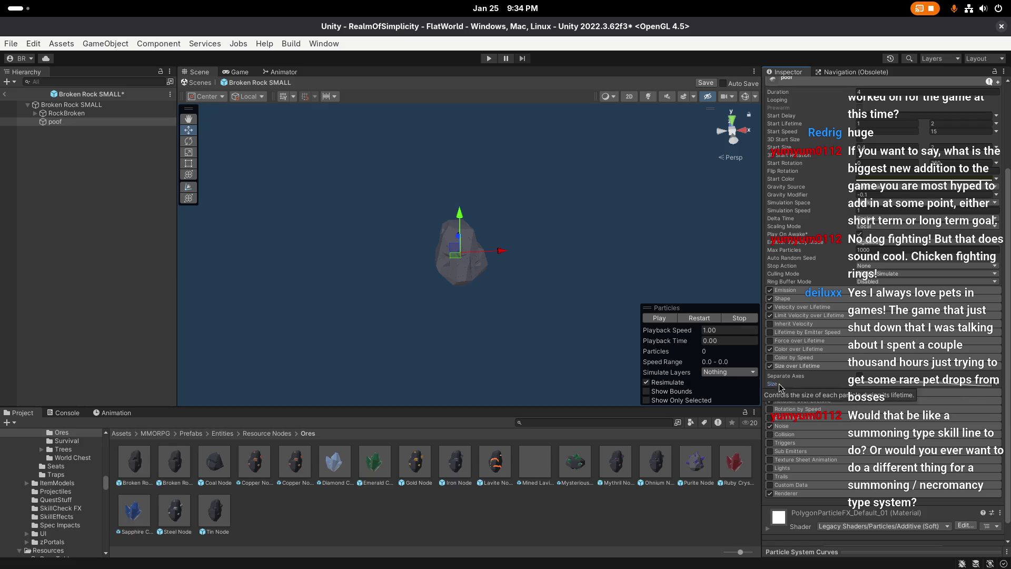
left_click(996, 388)
left_click(895, 399)
right_click(856, 389)
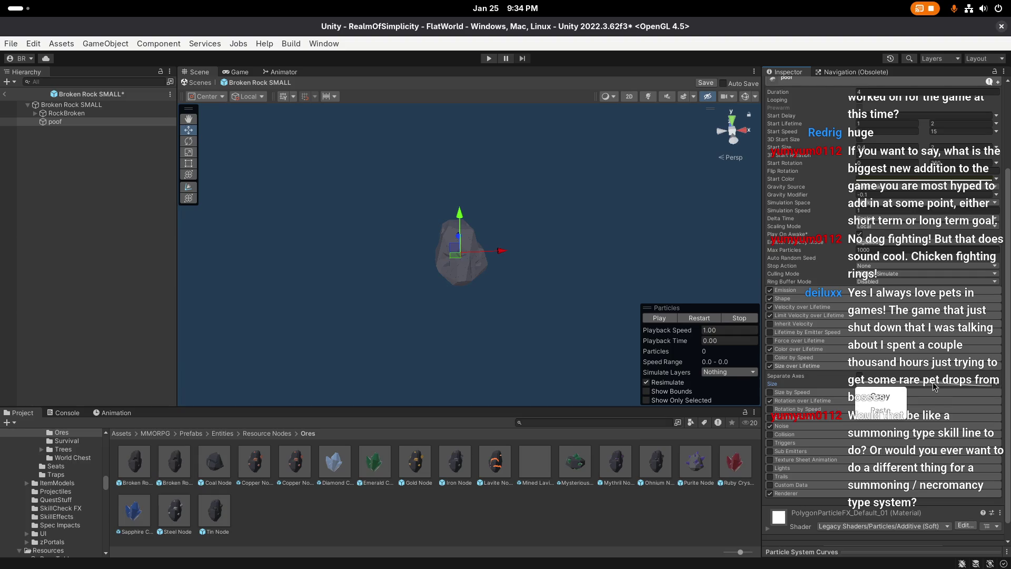
left_click(902, 402)
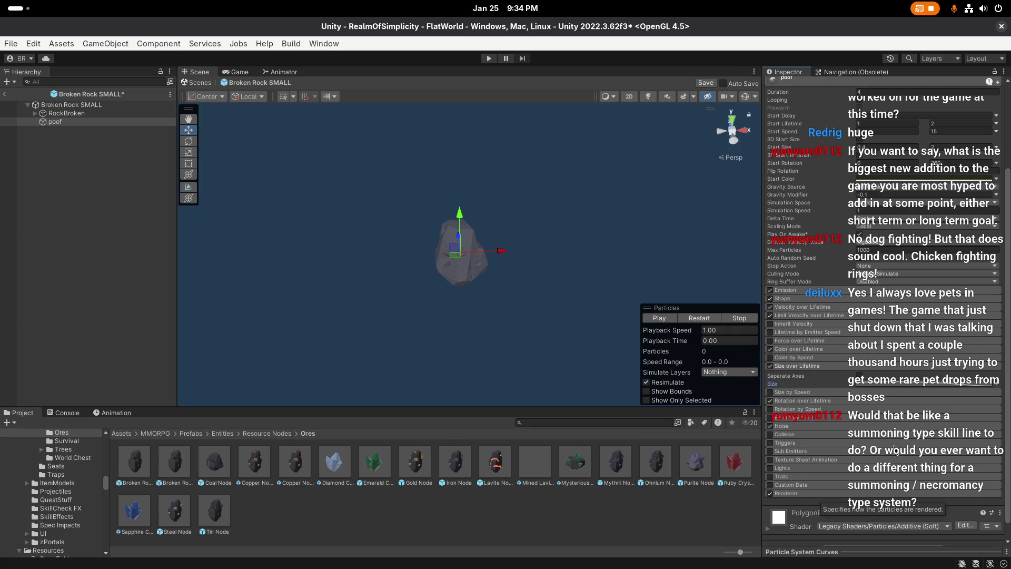
Step: Compare the burst with Size over Lifetime off and on, leaving it enabled
left_click(770, 365)
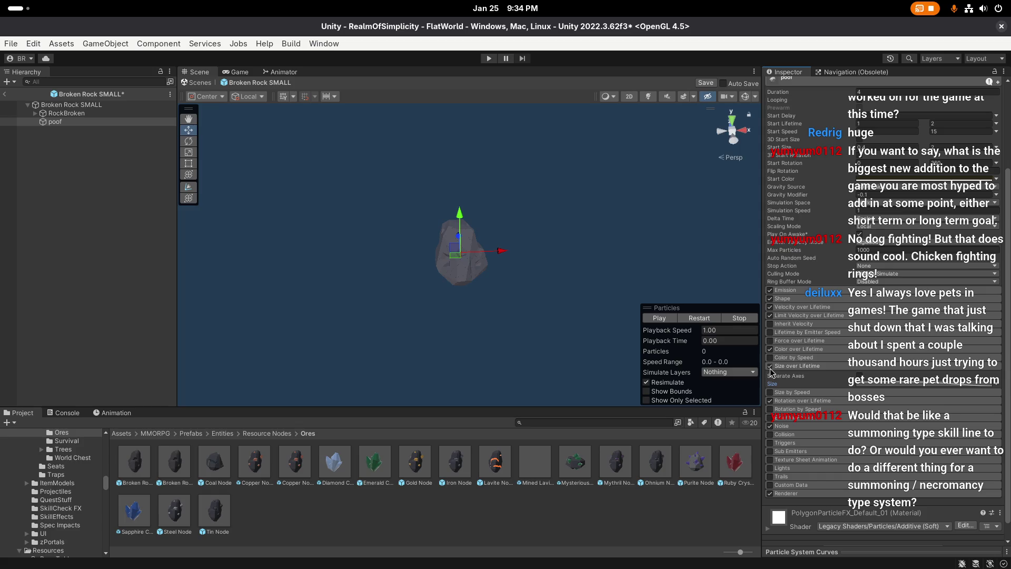
left_click(711, 319)
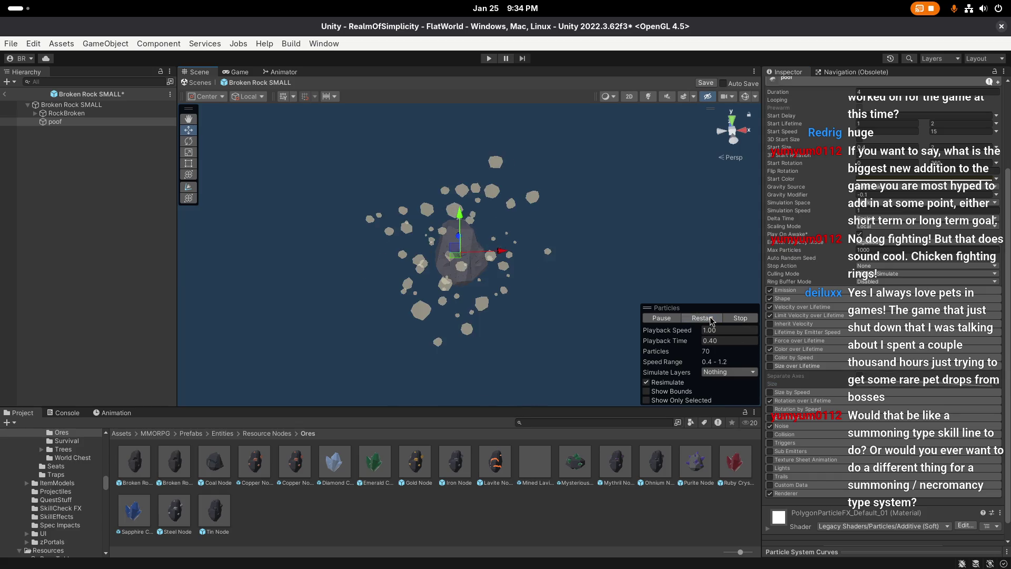
left_click(770, 365)
left_click(702, 318)
left_click(769, 365)
left_click(702, 318)
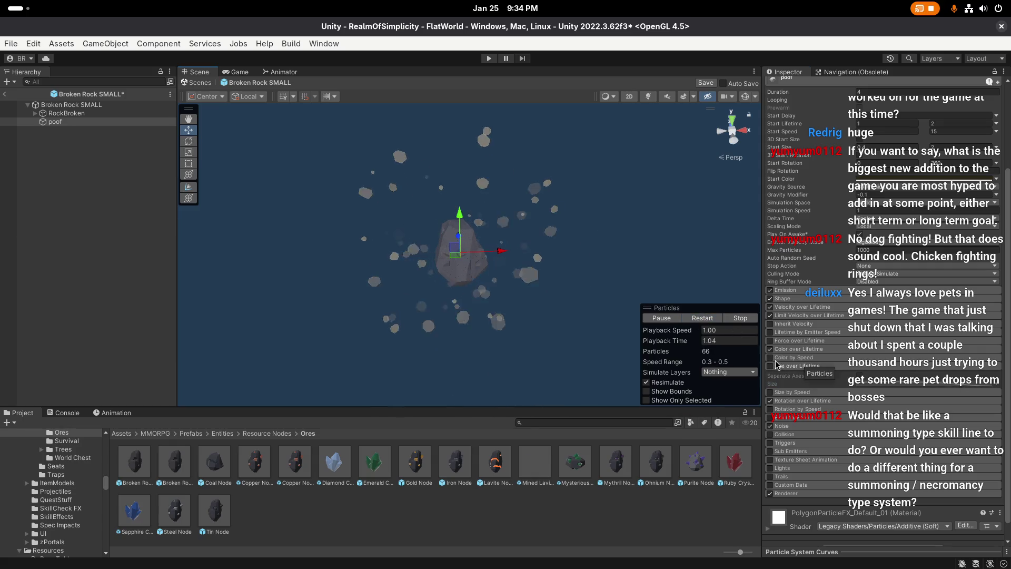
left_click(770, 366)
left_click(702, 318)
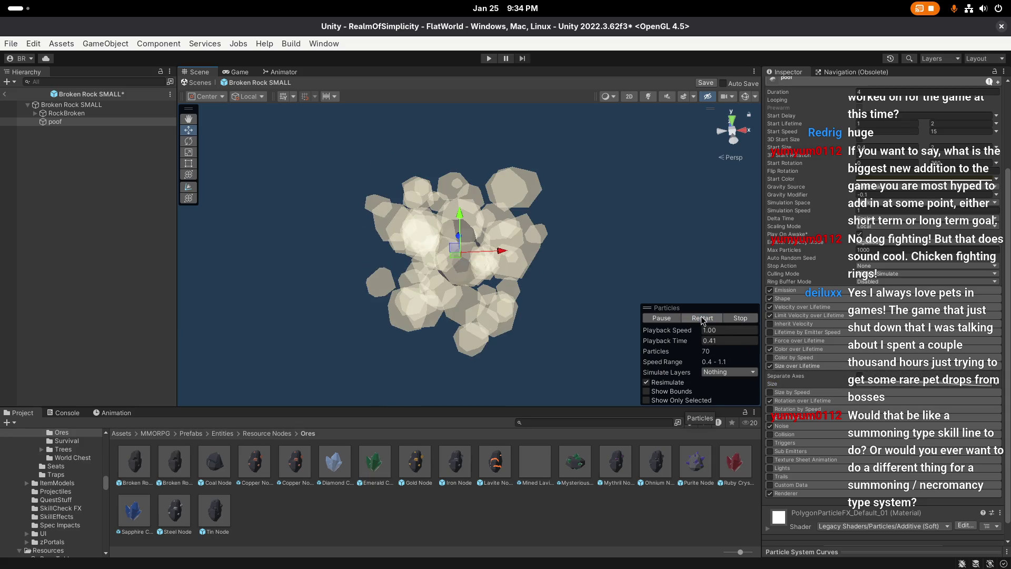
left_click(895, 387)
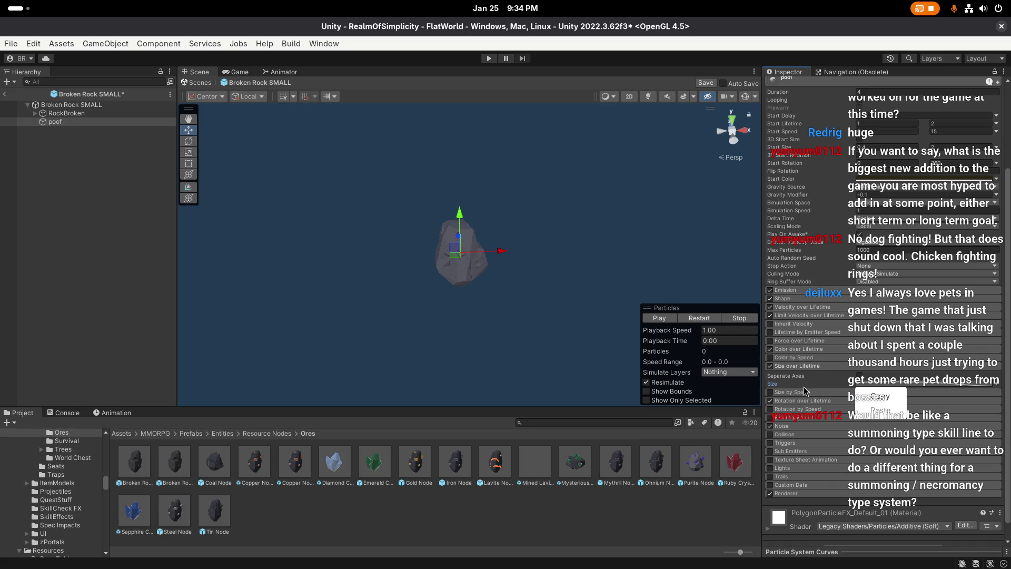
Step: Save the Broken Rock SMALL prefab with Ctrl+S
right_click(777, 388)
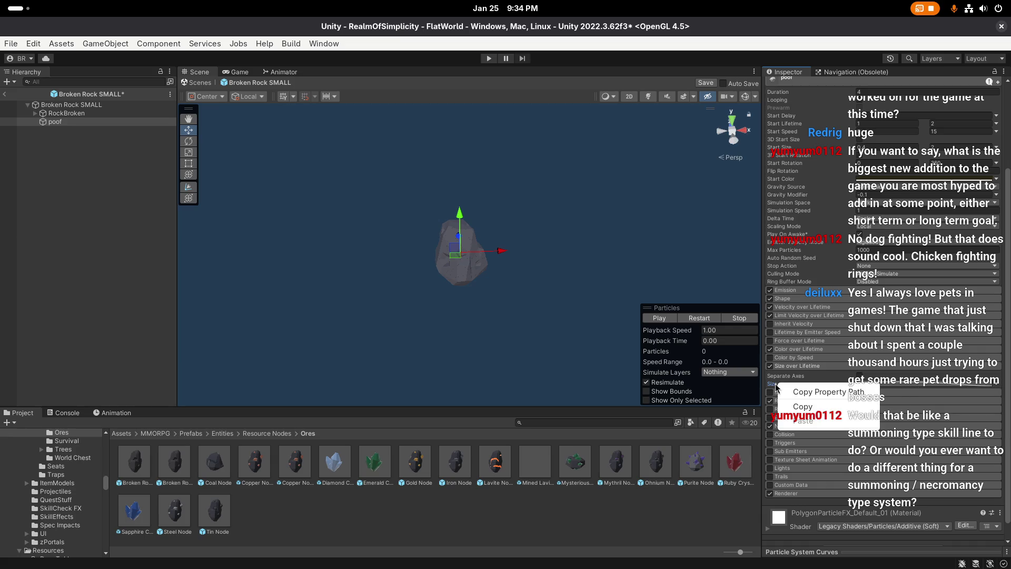
left_click(709, 253)
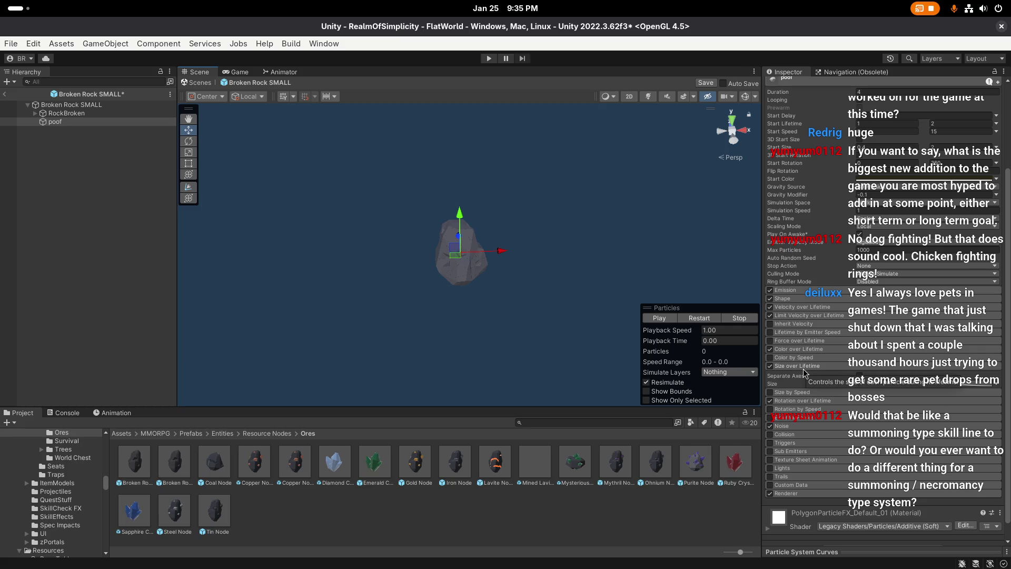
key("super")
key("super")
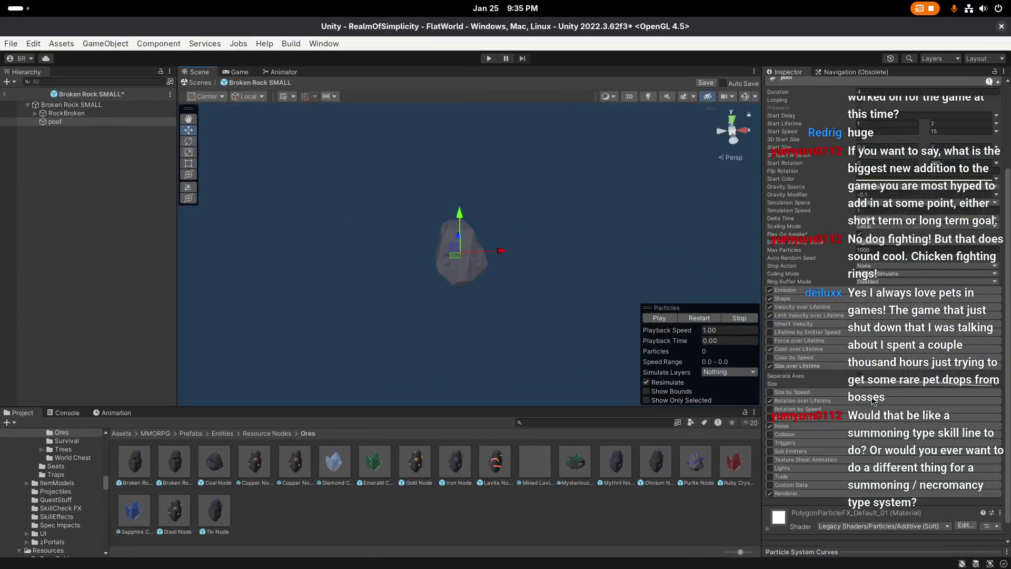
right_click(685, 259)
key("ctrl+s")
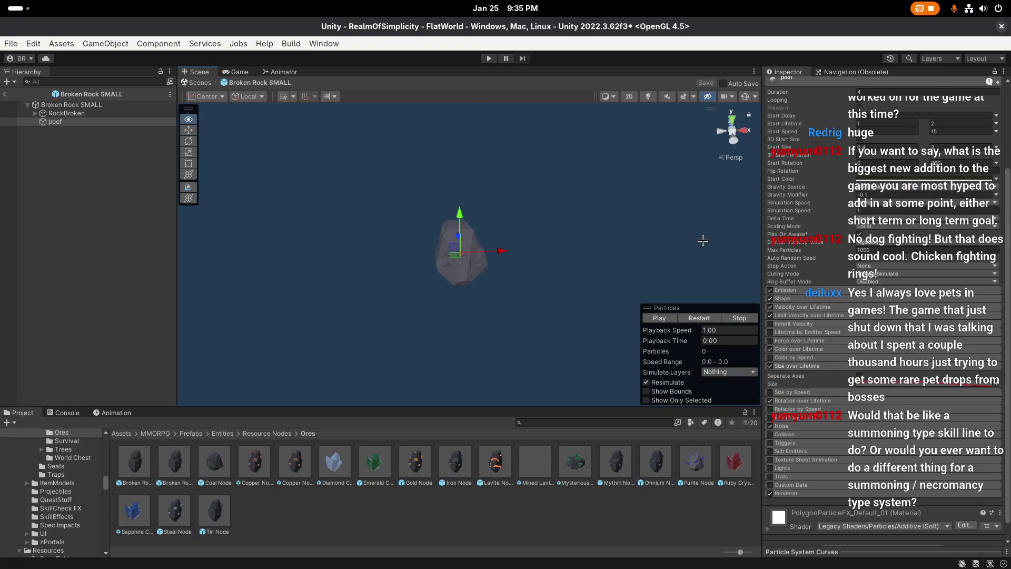
Step: Confirm the poof Size over Lifetime value remains a single curve
left_click(918, 388)
left_click(995, 388)
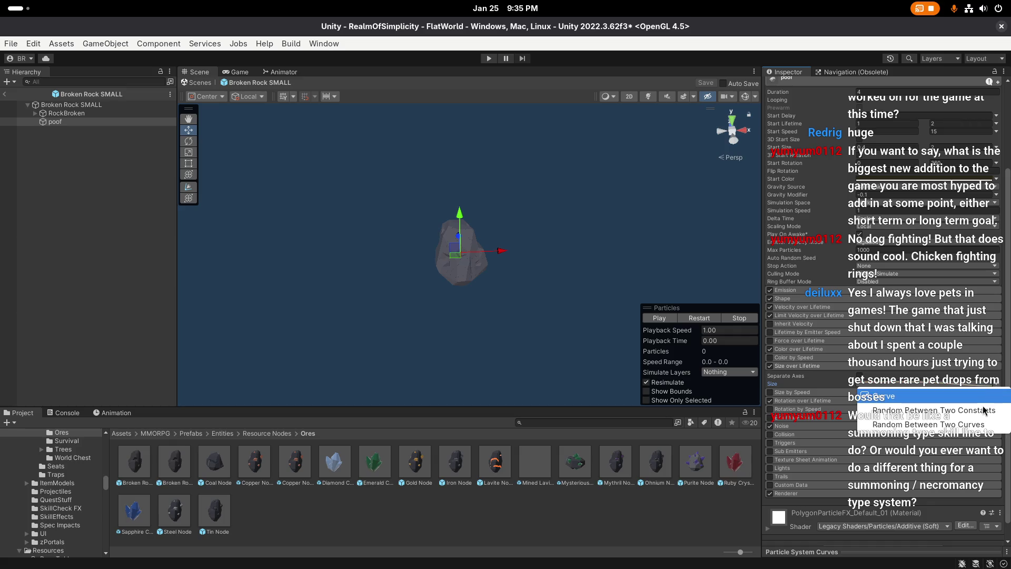
left_click(986, 397)
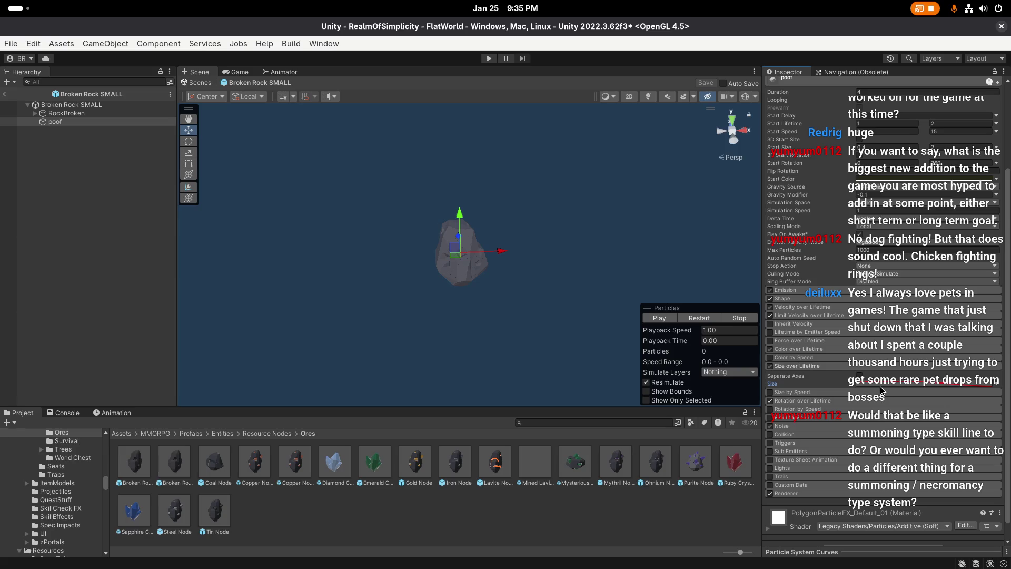
right_click(882, 390)
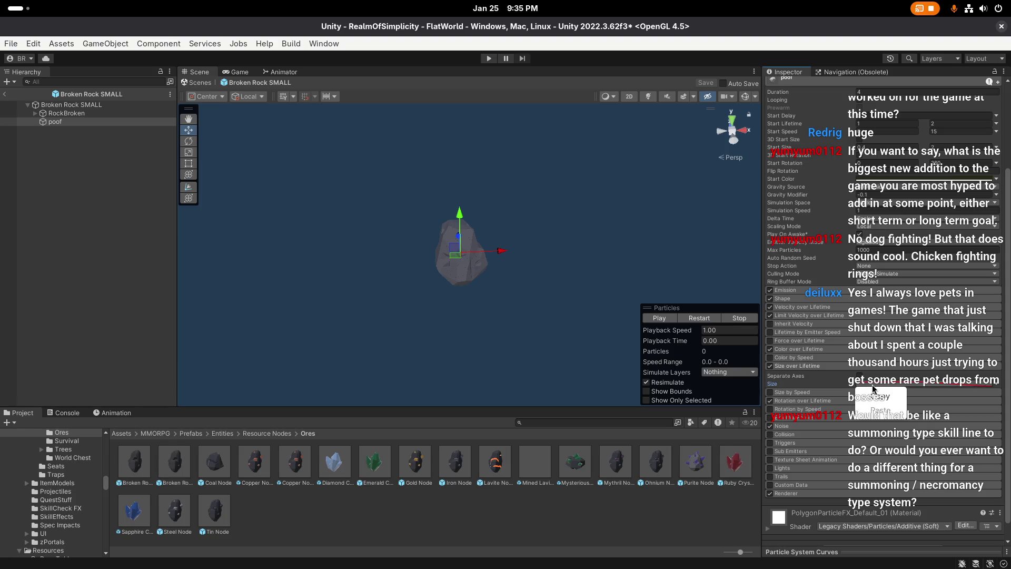
left_click(880, 400)
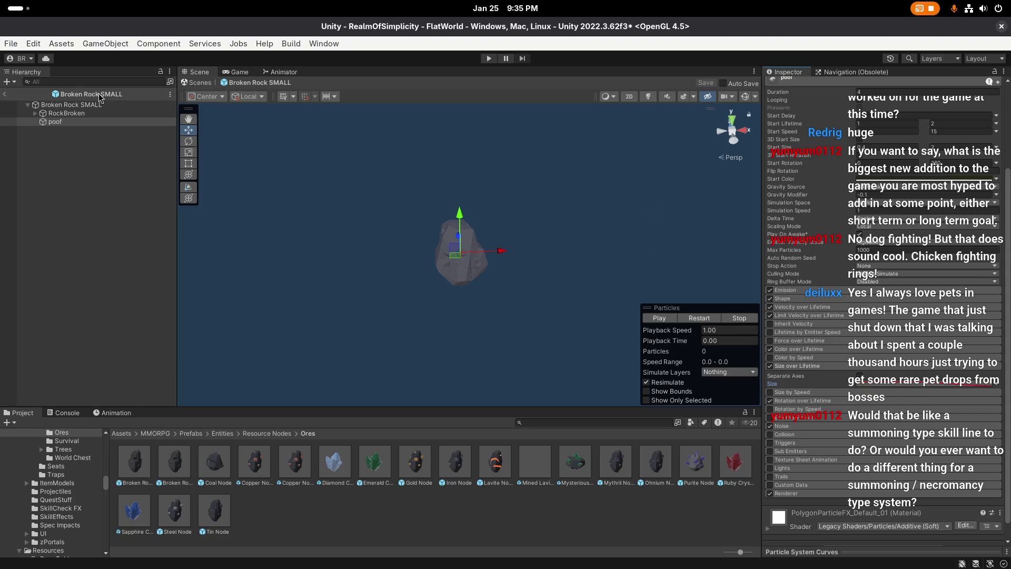
Step: Reopen Broken Rock SMALL in prefab mode and select the poof effect
left_click(5, 94)
left_click(170, 462)
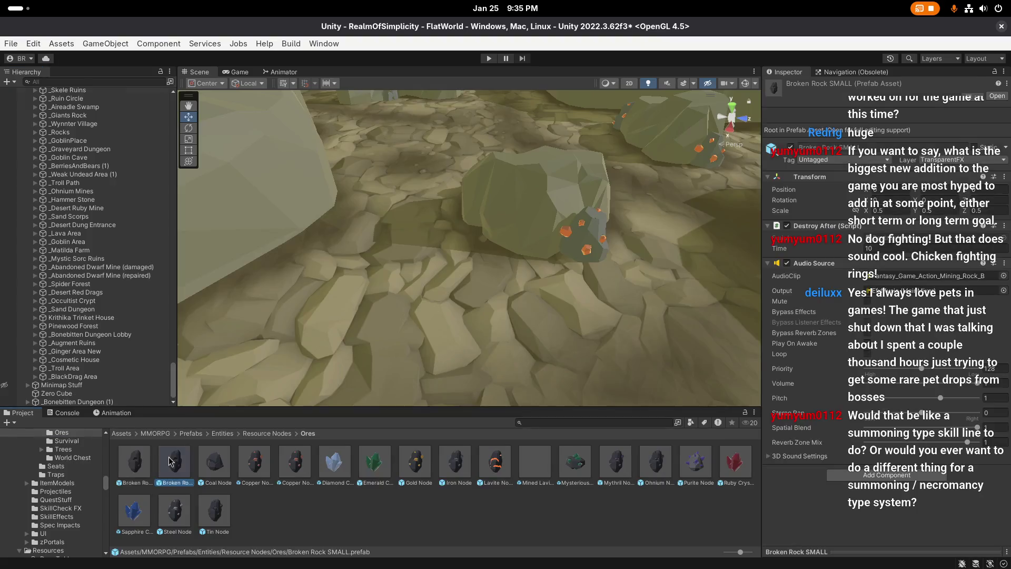
double_click(170, 461)
left_click(105, 122)
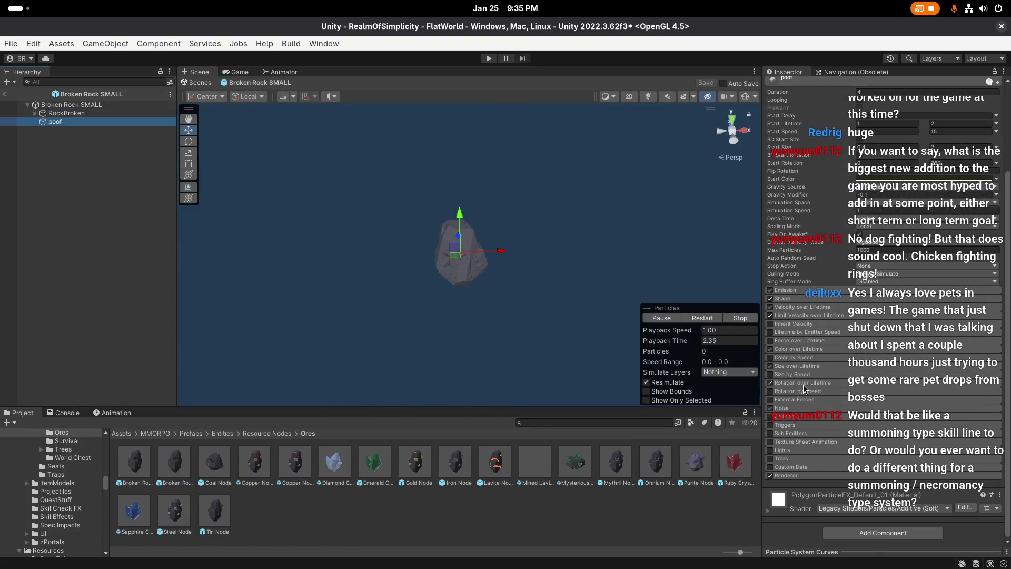
Step: Try Separate Axes on poof's Size over Lifetime, undo it, then exit saving the prefab
left_click(795, 366)
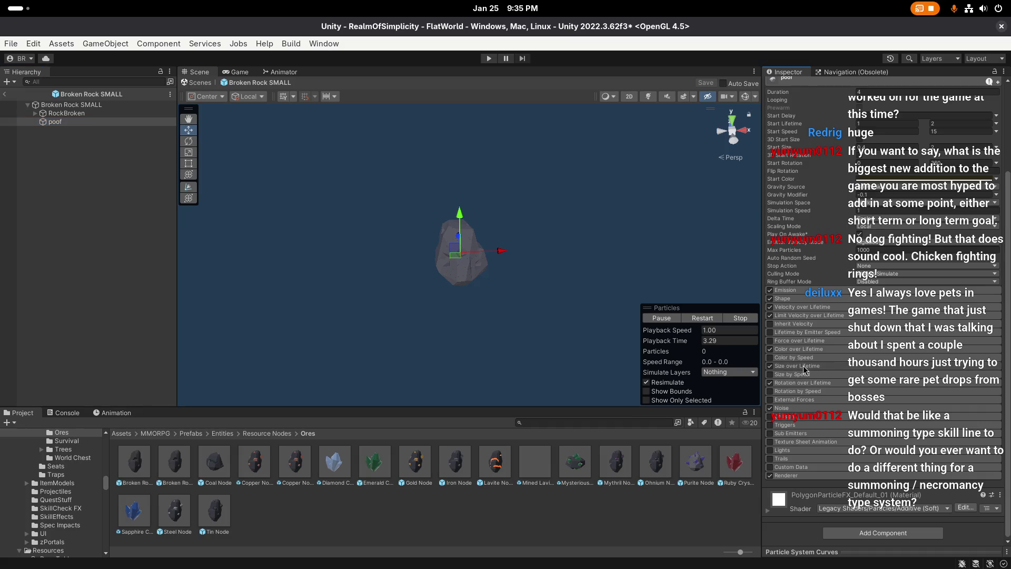
right_click(893, 369)
left_click(893, 370)
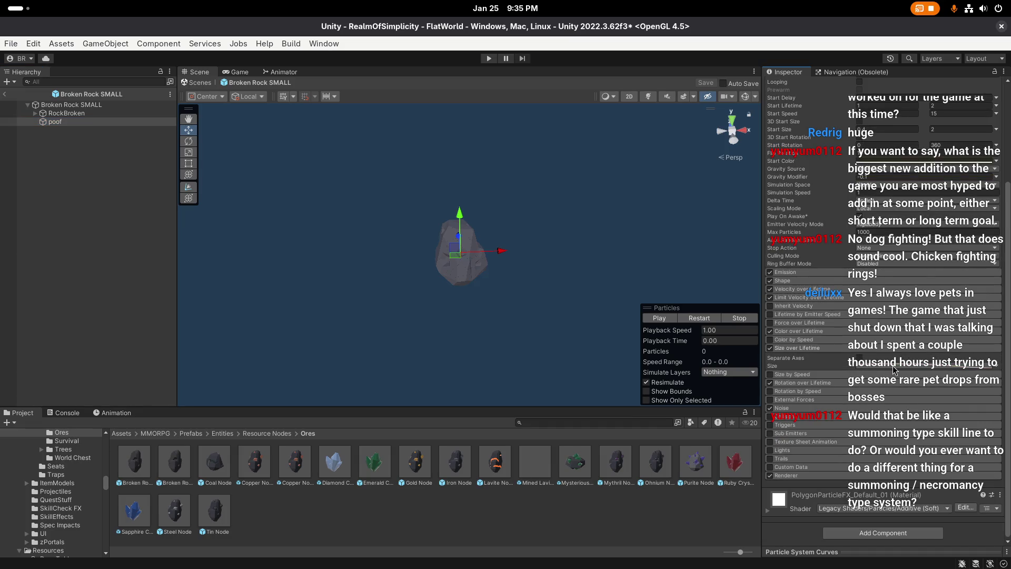
left_click(998, 368)
left_click(999, 368)
right_click(772, 366)
left_click(860, 358)
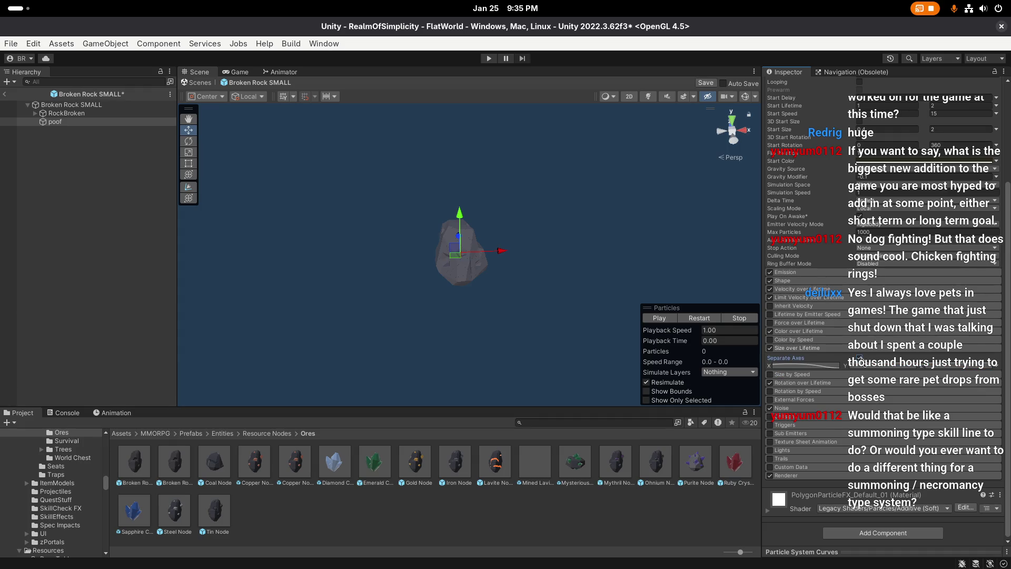
left_click(859, 358)
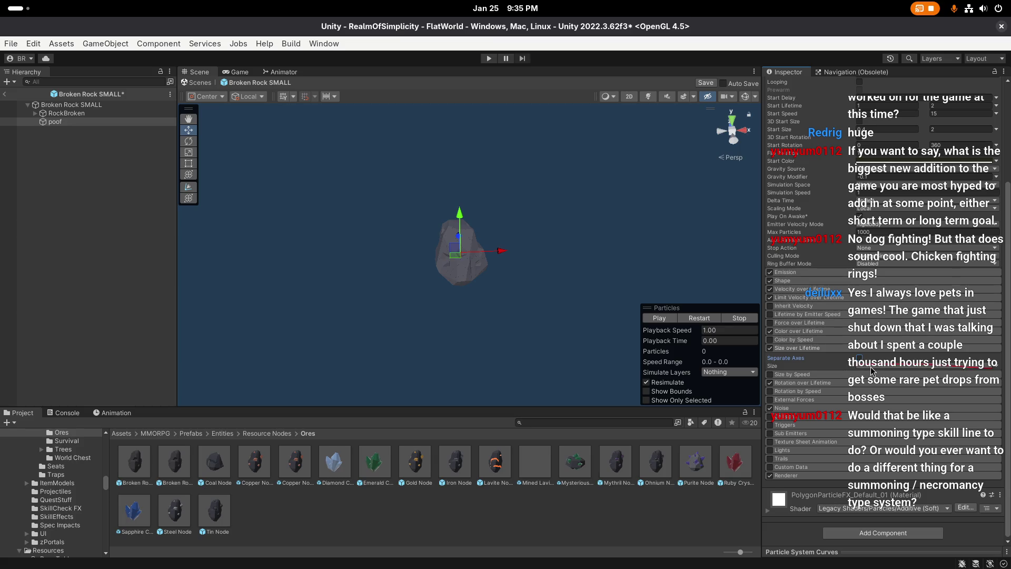
left_click(859, 358)
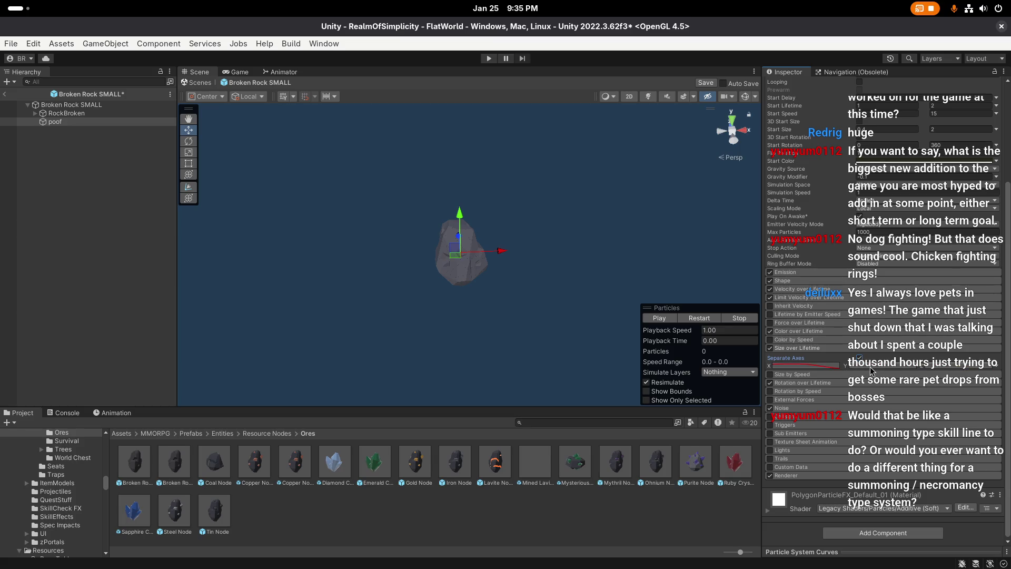
key("ctrl+z")
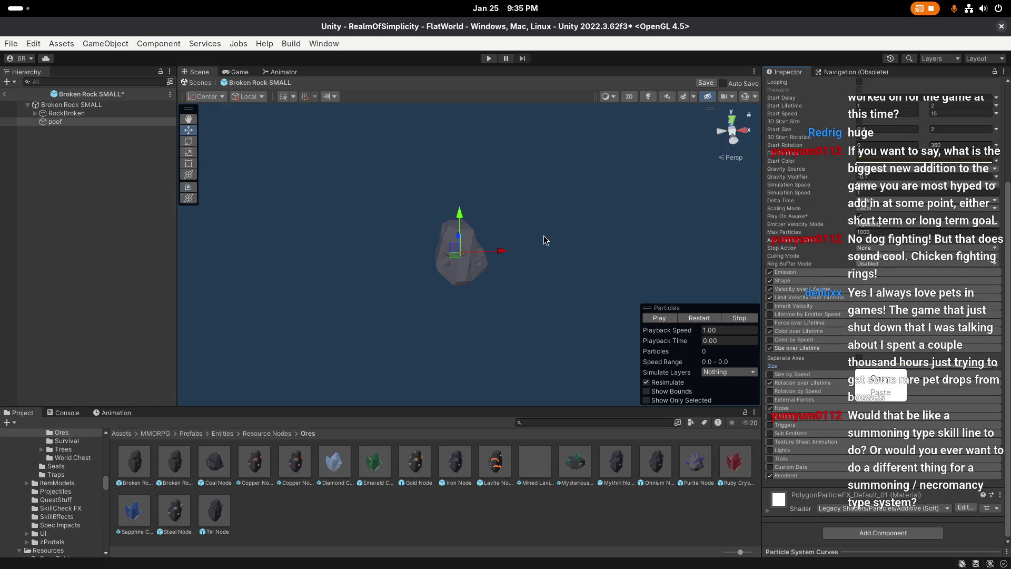
left_click(4, 93)
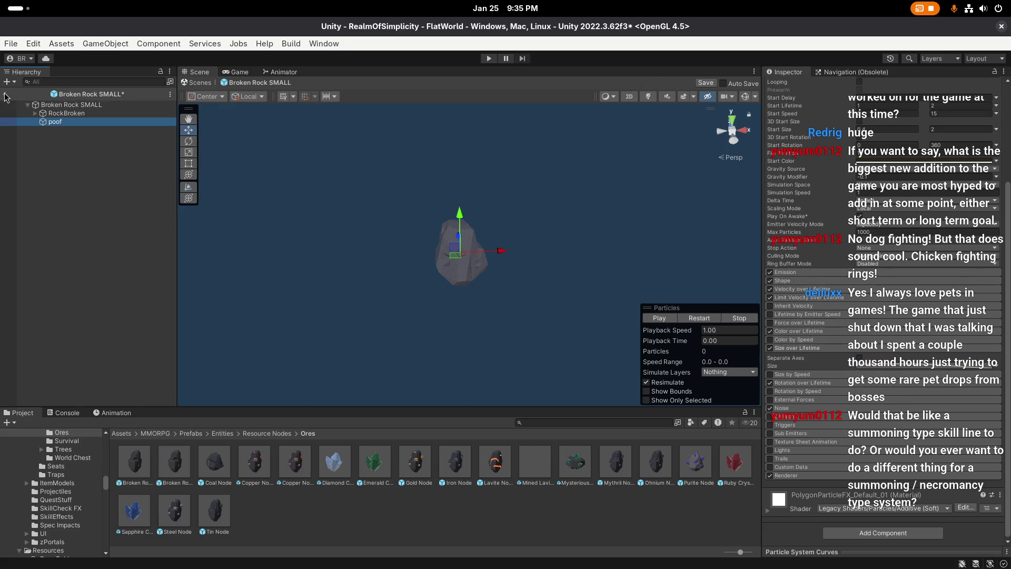
left_click(487, 323)
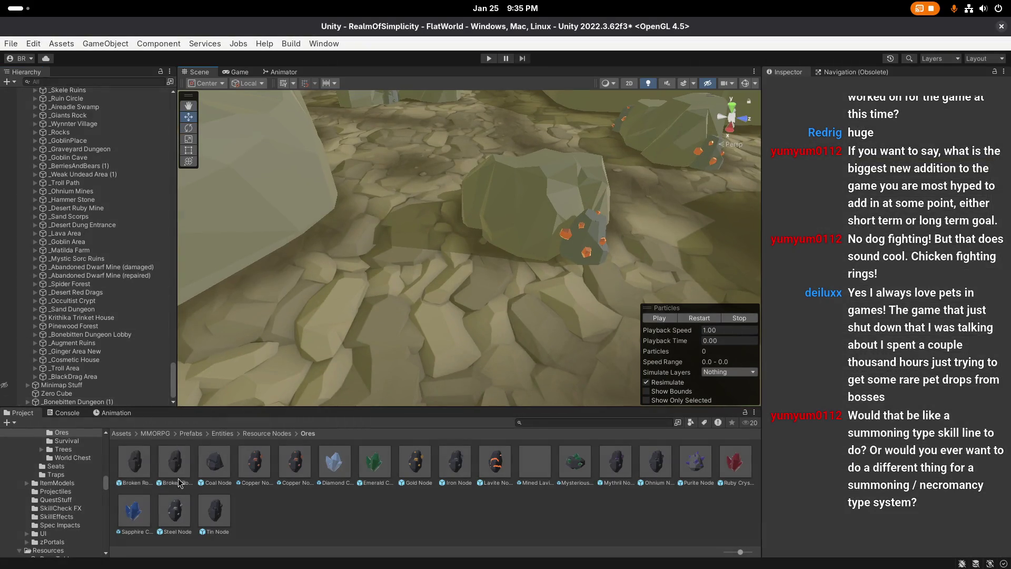
Step: Briefly reopen Broken Rock SMALL, then return to the world scene
left_click(182, 470)
double_click(182, 469)
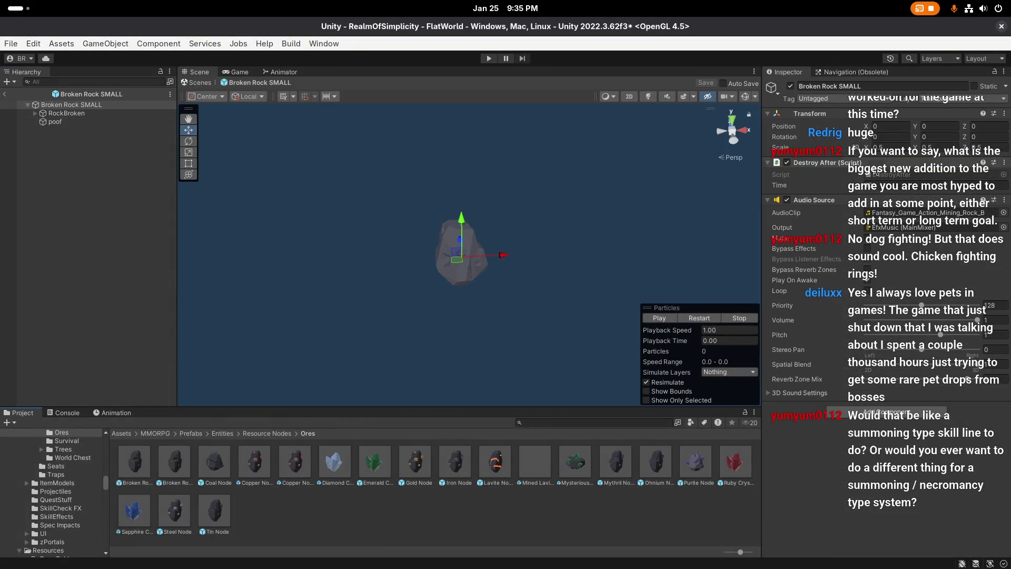
left_click(5, 94)
left_click(256, 464)
Step: Create a new folder in Ores and name it NonAfk
right_click(355, 507)
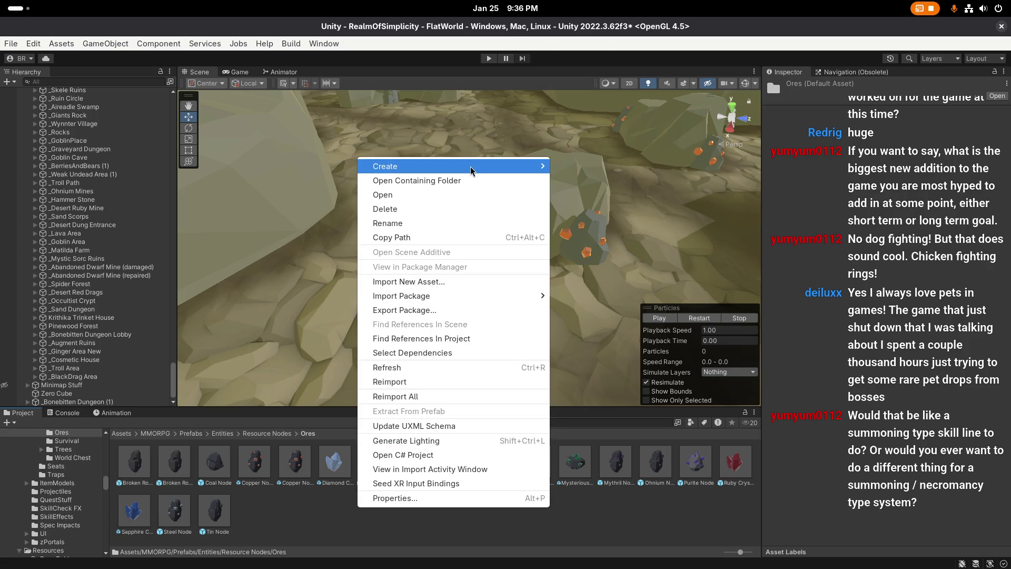
mouse_move(472, 168)
left_click(621, 124)
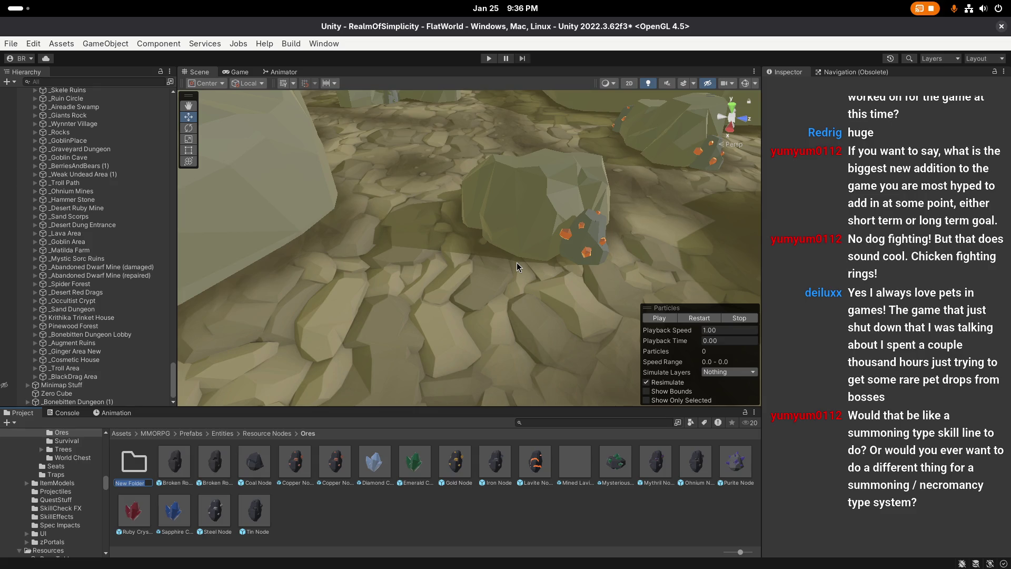
type("onAfk")
key("Return")
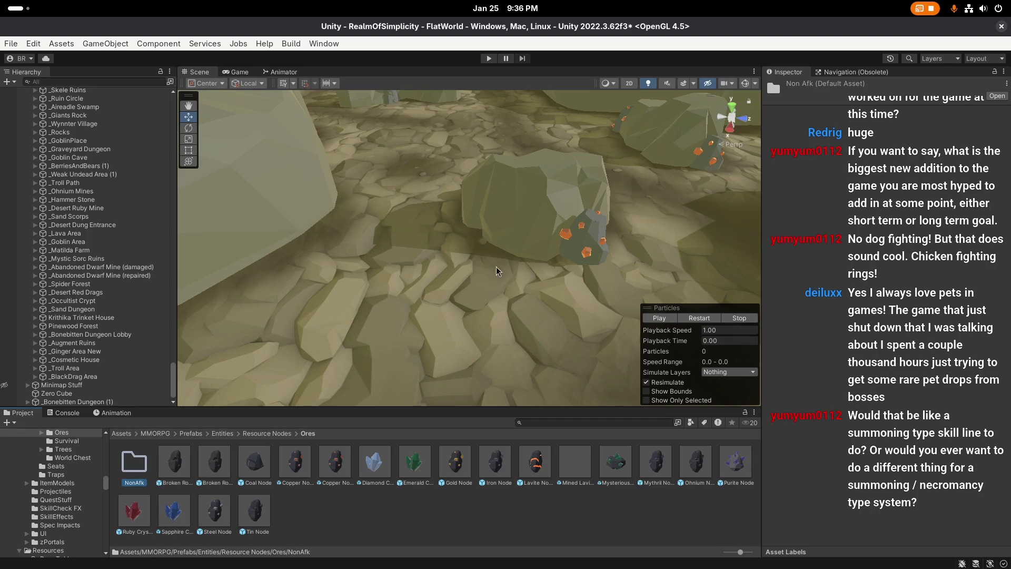
left_click(329, 470)
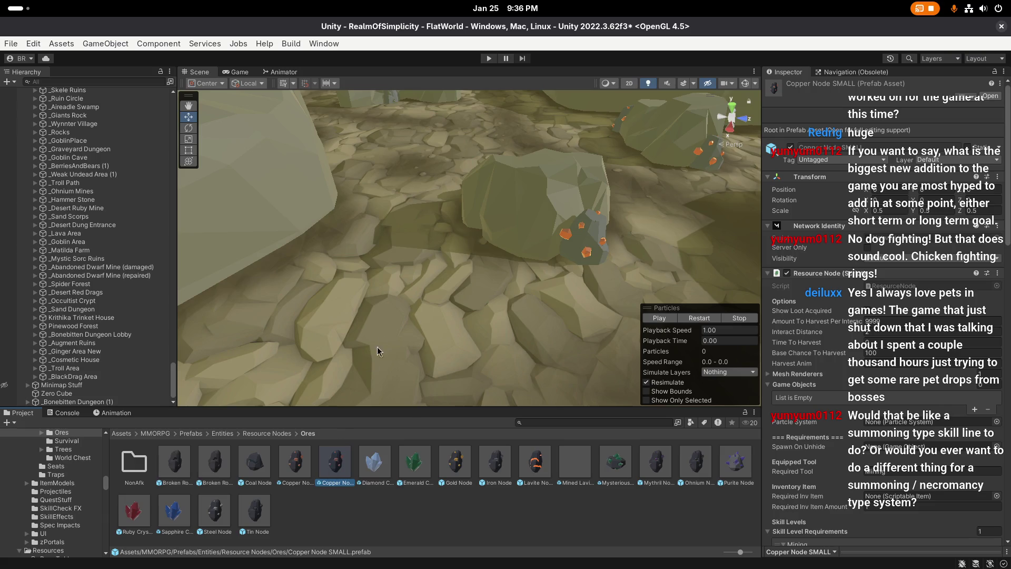
Step: Move Copper Node SMALL and Broken Rock SMALL into the NonAfk folder
scroll(382, 337, "up", 2)
left_click_drag(331, 465, 122, 465)
mouse_move(206, 466)
left_mouse_down()
mouse_move(216, 469)
mouse_move(135, 471)
left_mouse_up()
double_click(136, 463)
Step: Rename them Broken Rock NonAfk and Copper Node NonAfk
left_click(139, 465)
key("F2")
key("Return")
key("Right")
key("F2")
type("Non")
key("Return")
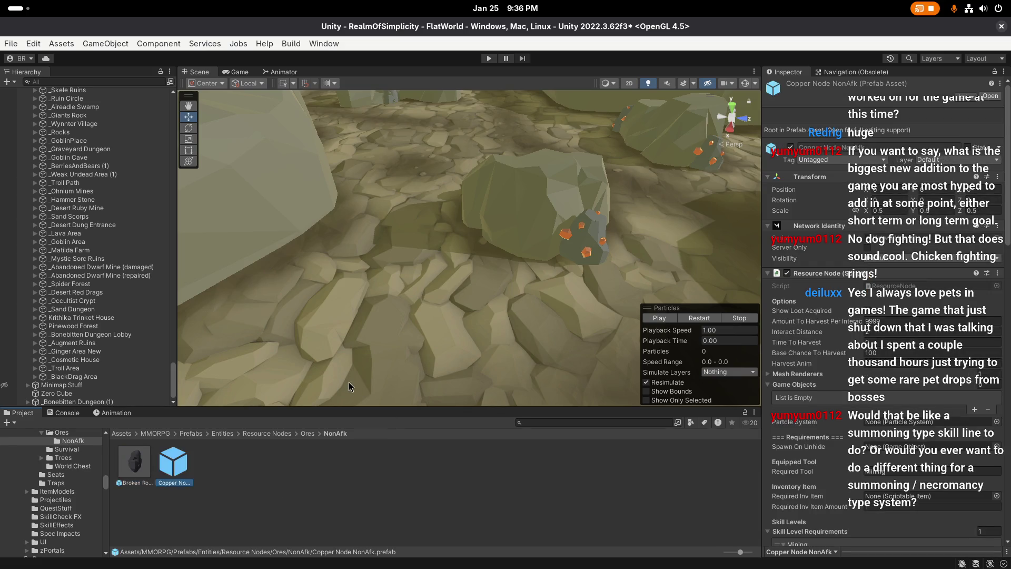
Step: Set Spawn On Harvested to Broken Rock NonAfk and place Copper Node NonAfk in the scene
scroll(850, 369, "down", 10)
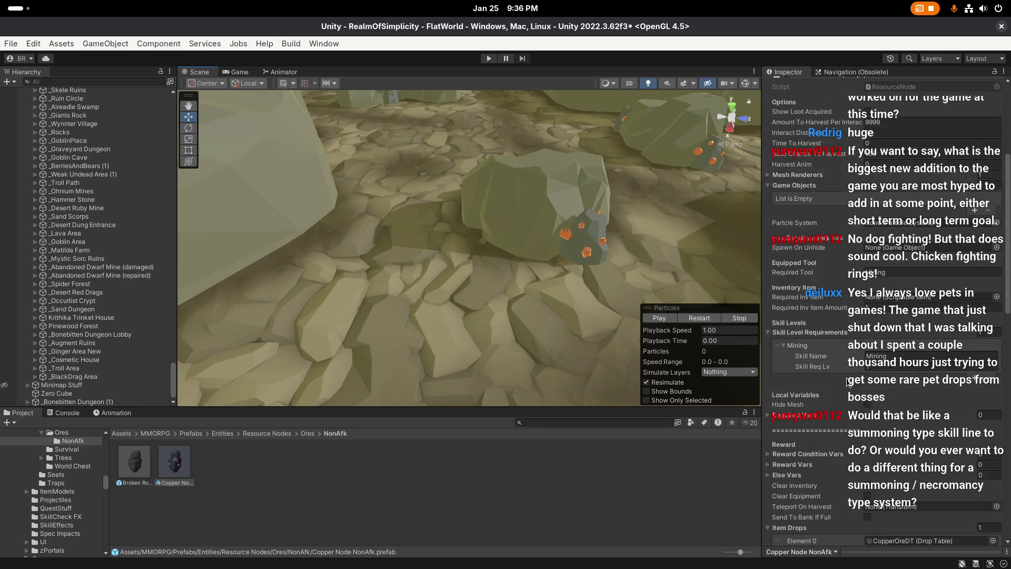
scroll(911, 458, "down", 5)
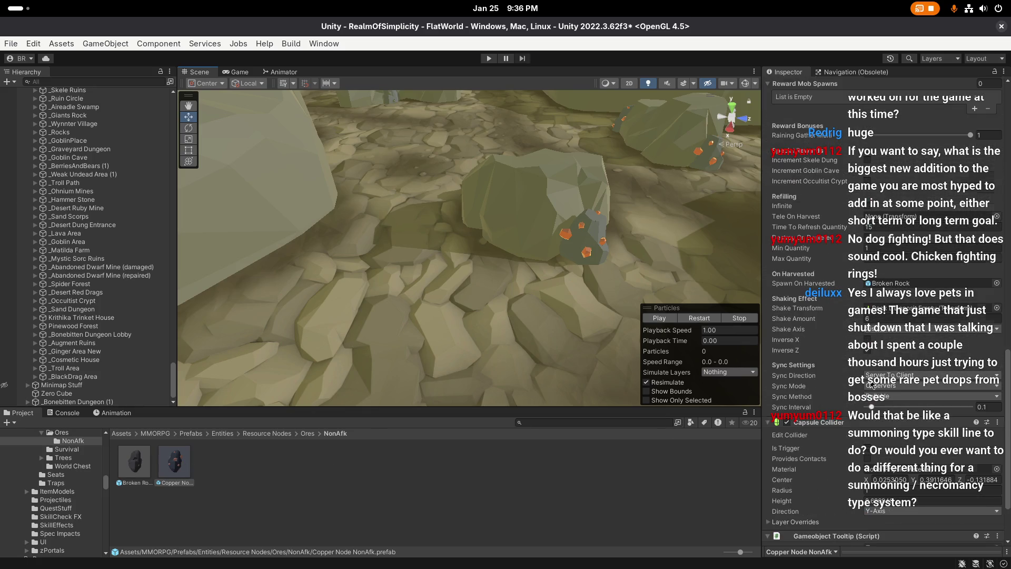
left_click_drag(900, 324, 922, 283)
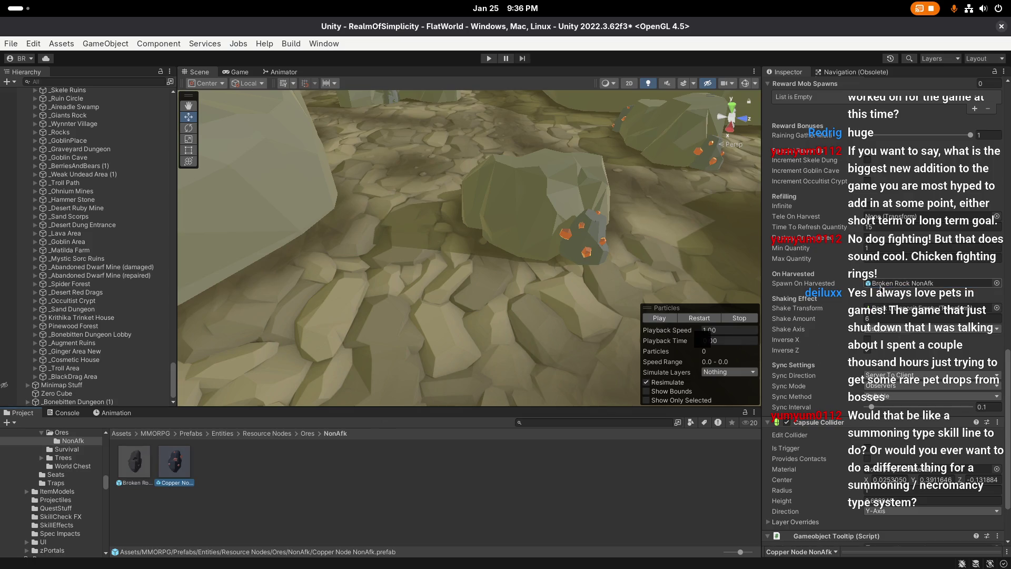
mouse_move(174, 461)
left_mouse_down()
mouse_move(304, 495)
mouse_move(339, 381)
mouse_move(454, 244)
left_mouse_up()
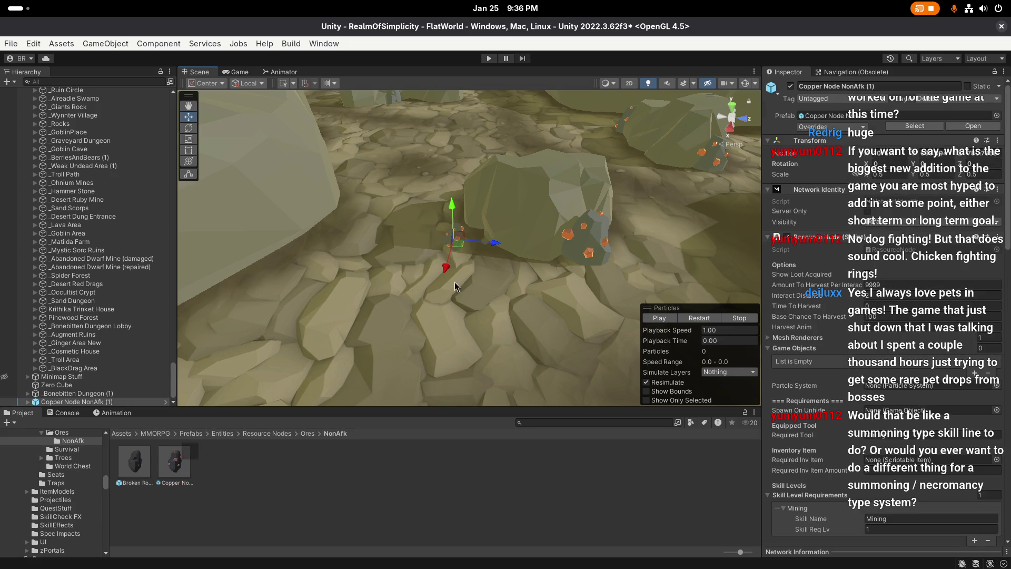
double_click(171, 462)
Step: Review Copper Node NonAfk's resource node settings in the Inspector
scroll(946, 334, "down", 10)
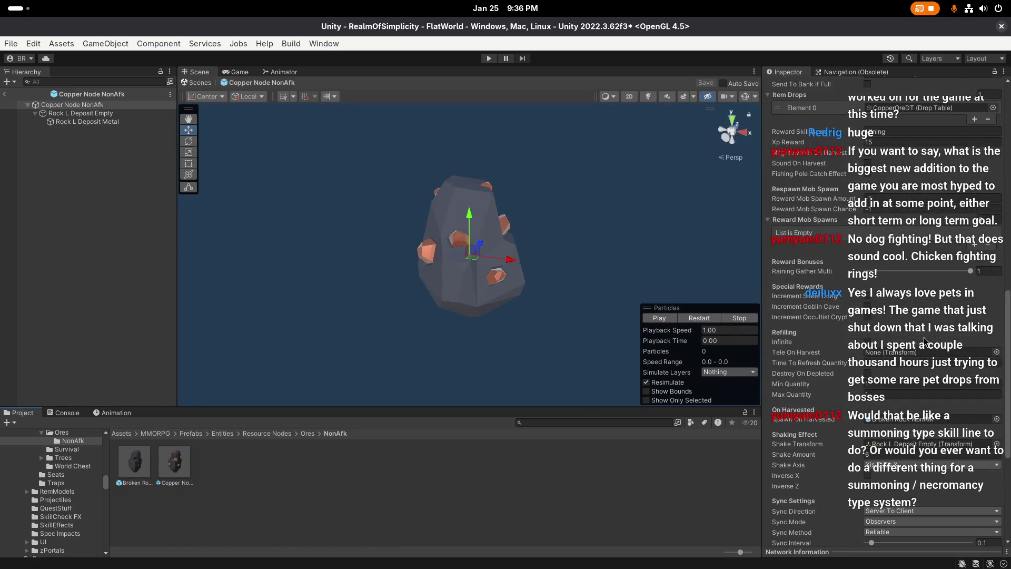
scroll(835, 260, "down", 3)
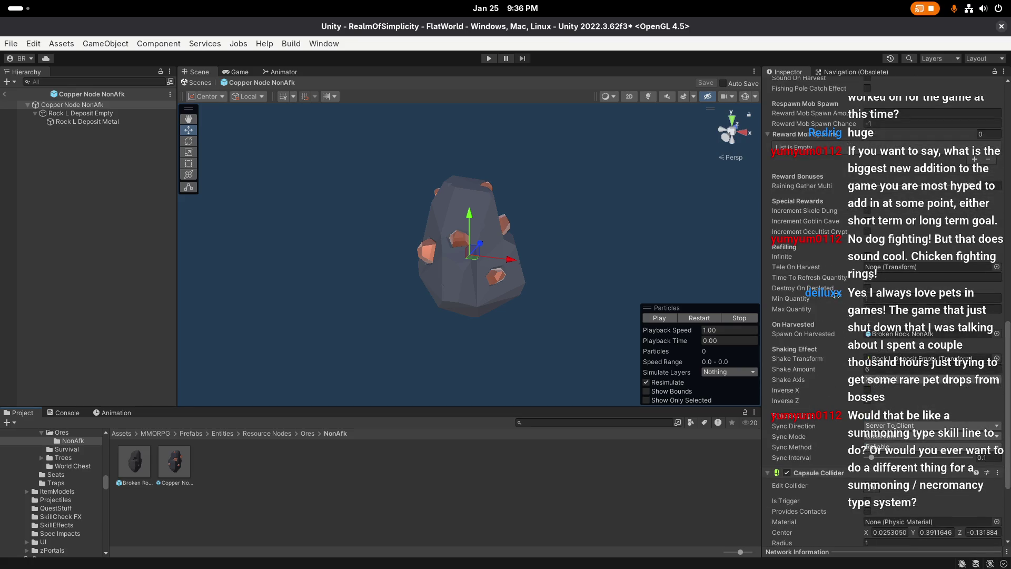
scroll(830, 287, "down", 3)
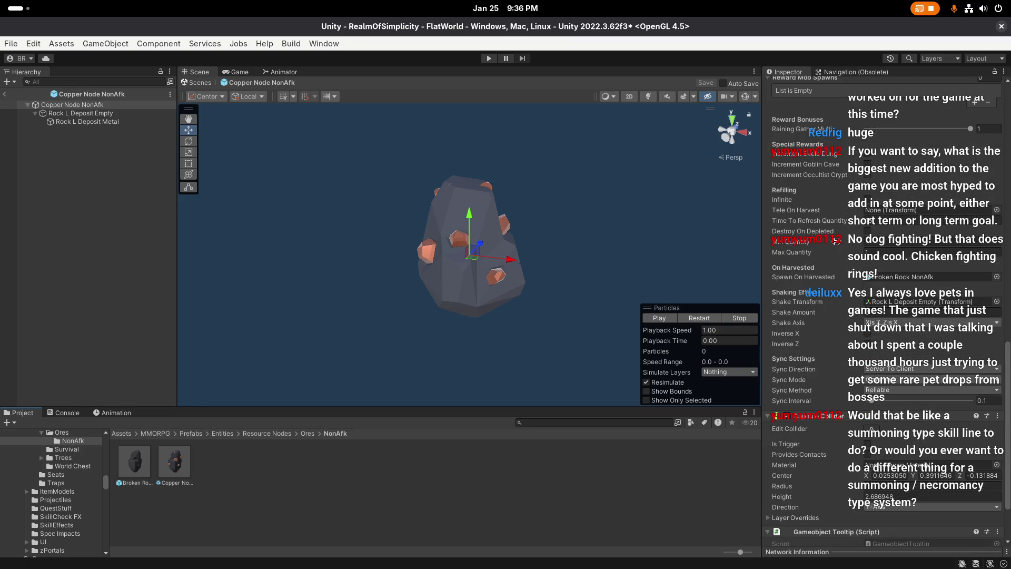
scroll(832, 463, "up", 3)
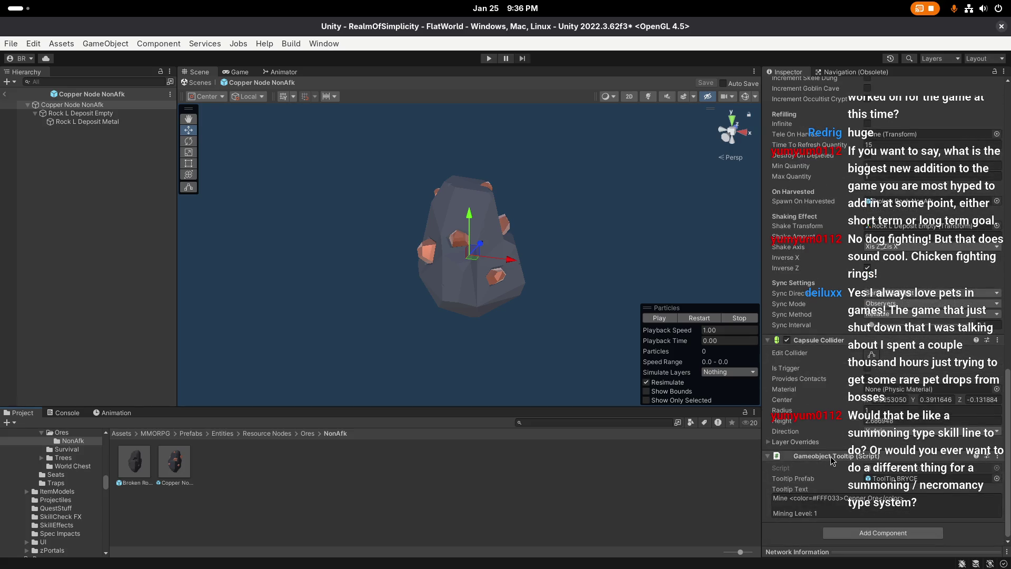
scroll(834, 452, "up", 3)
scroll(833, 448, "up", 3)
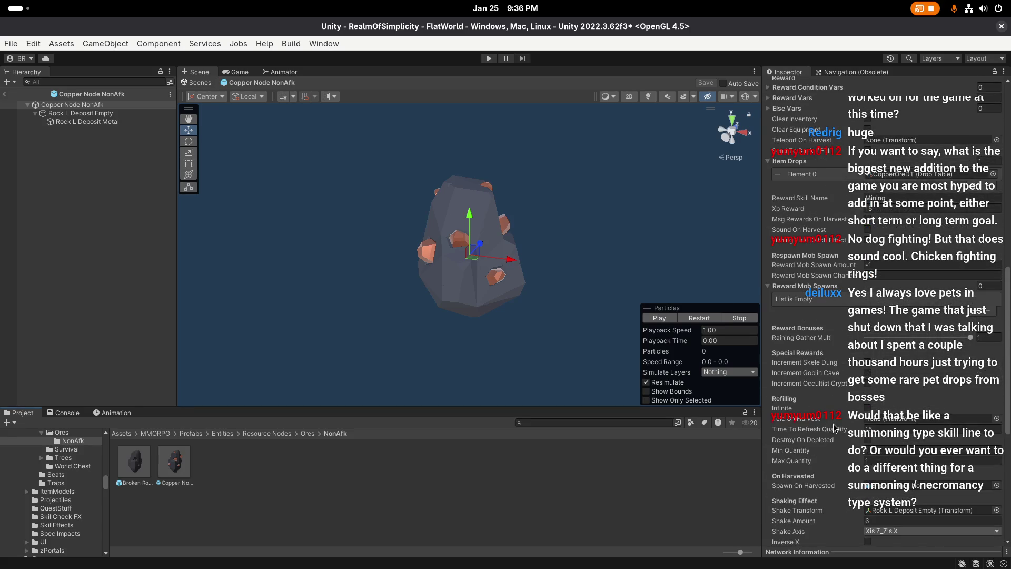
scroll(832, 424, "up", 3)
scroll(833, 425, "down", 2)
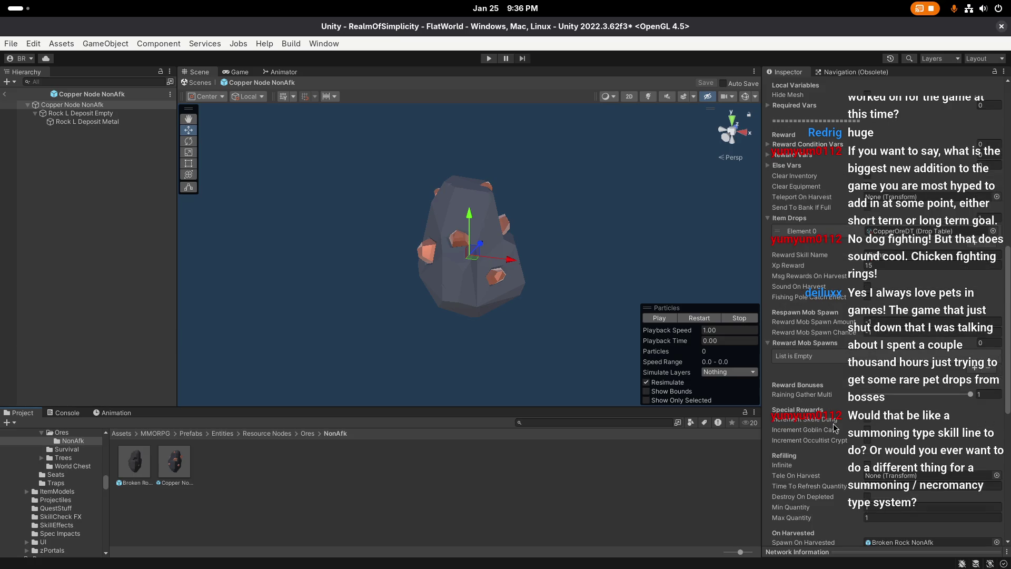
Step: Return from the prefab to the FlatWorld scene and save it
left_click(5, 94)
scroll(462, 289, "up", 2)
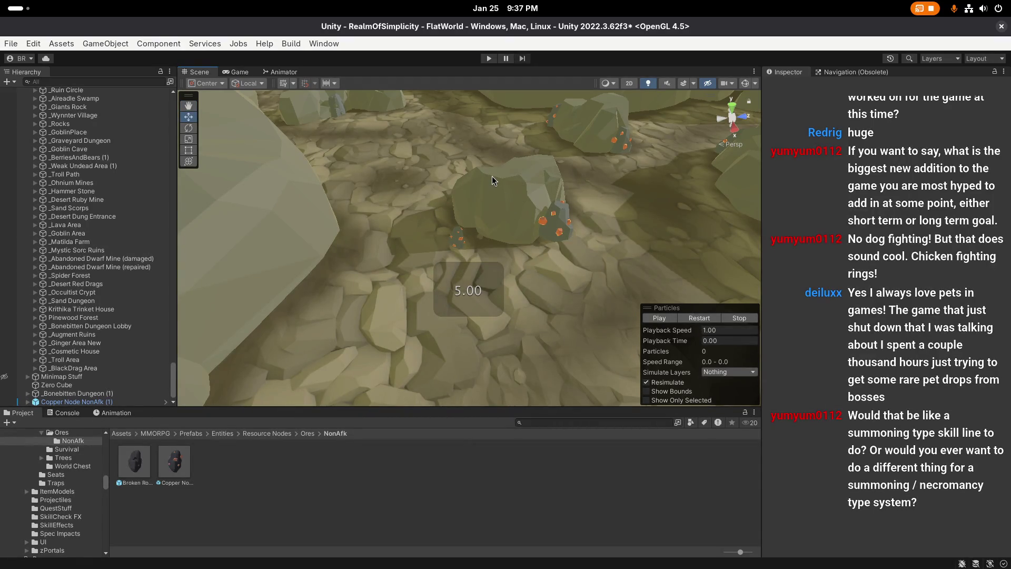
key("ctrl+s")
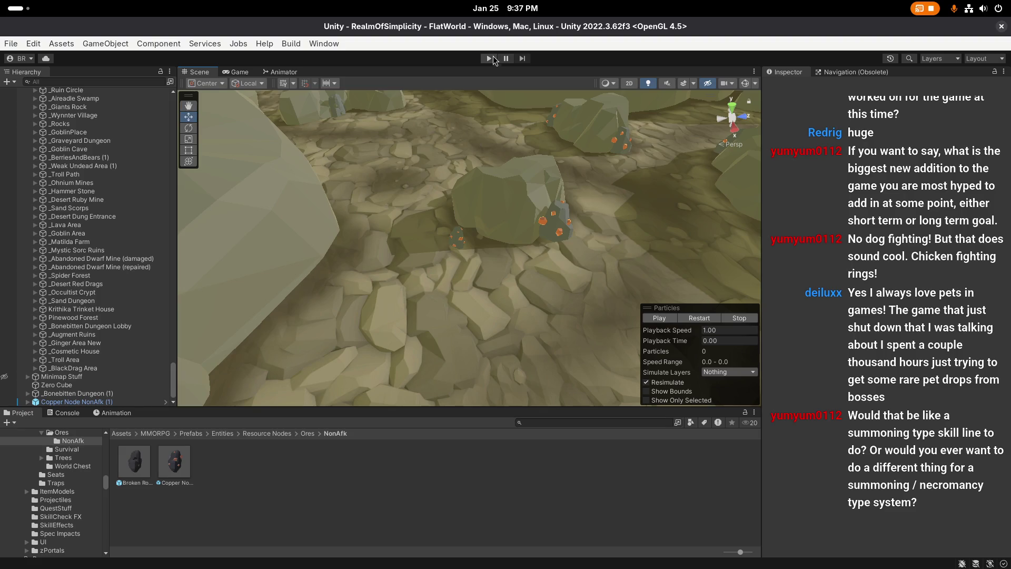
Step: Run the game in Play mode, log in with the account password, and load the game world
left_click(492, 59)
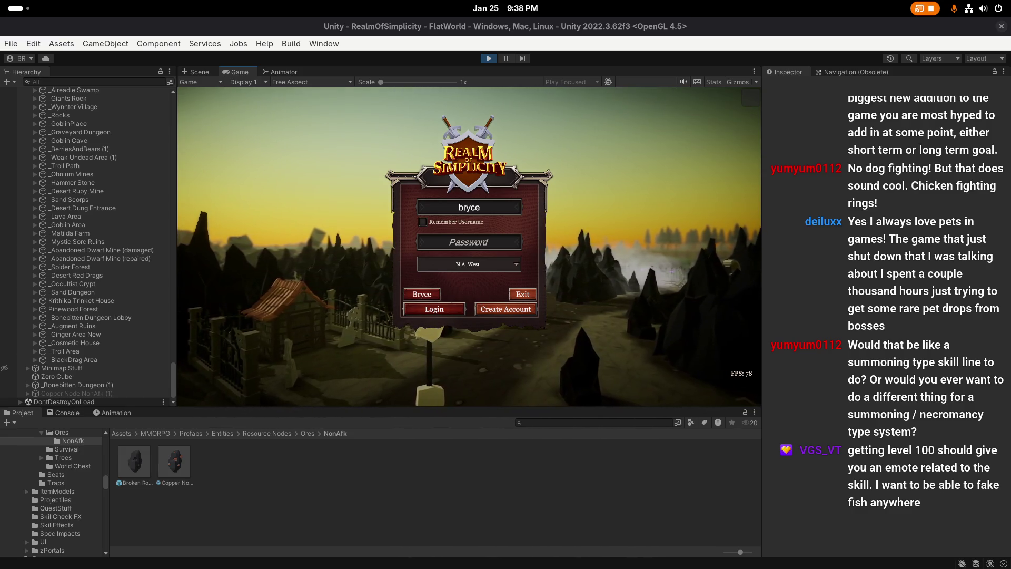
key("Tab")
type("*")
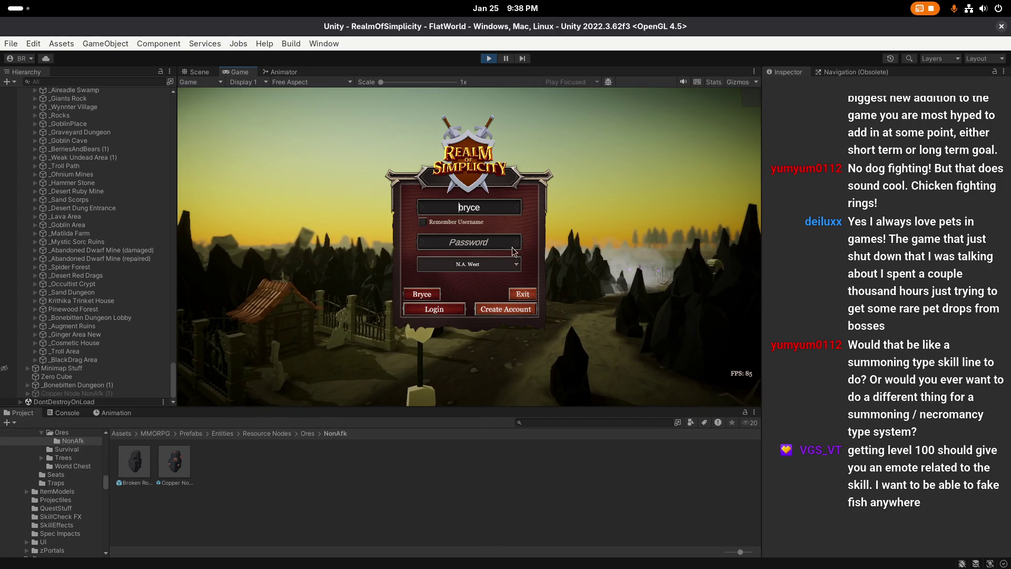
left_click(434, 296)
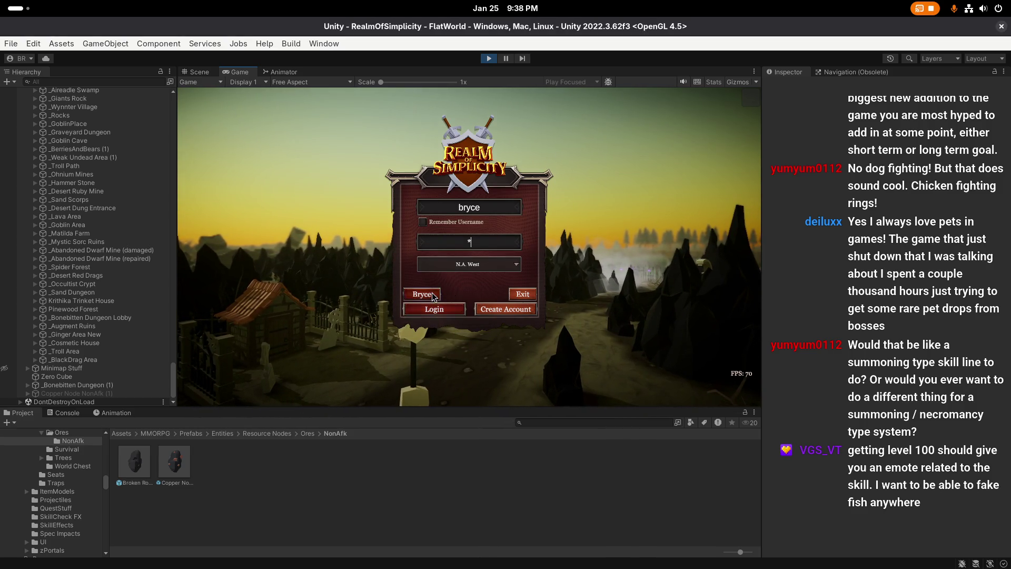
left_click(477, 350)
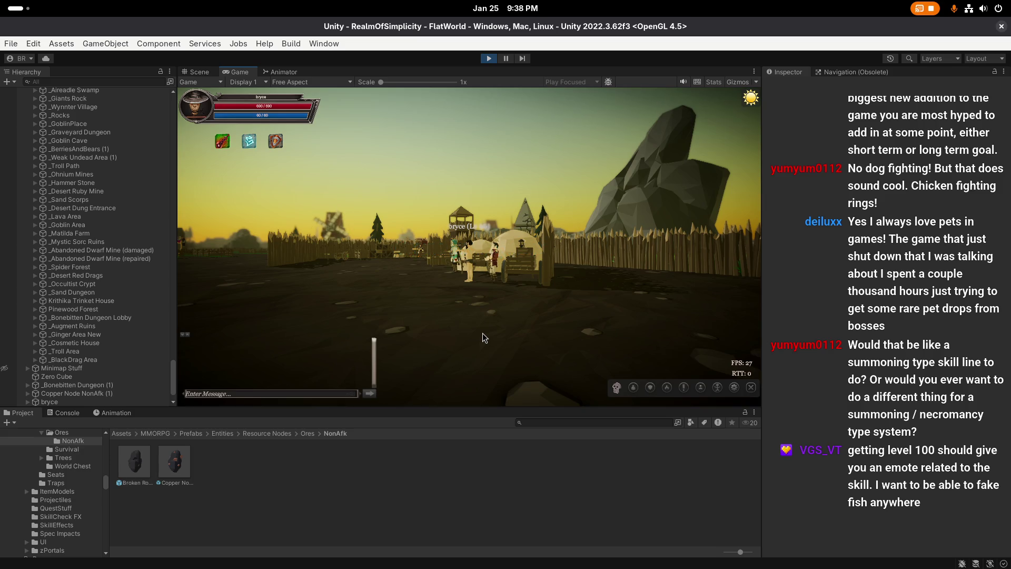
Step: Swing the game camera onto the character and open the equipment and inventory windows
mouse_move(392, 176)
left_mouse_down()
mouse_move(627, 266)
mouse_move(510, 250)
left_mouse_up()
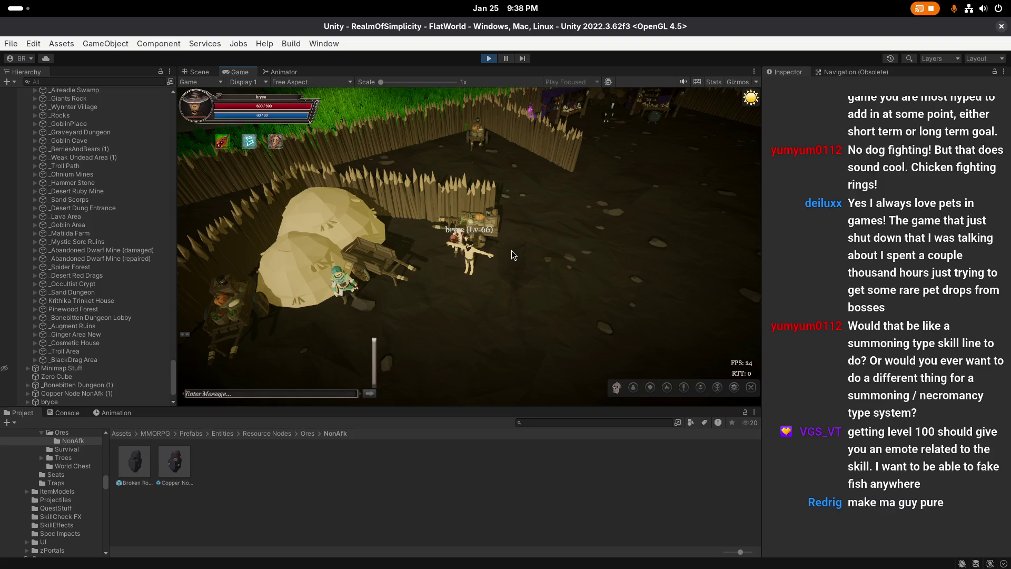
key("Left")
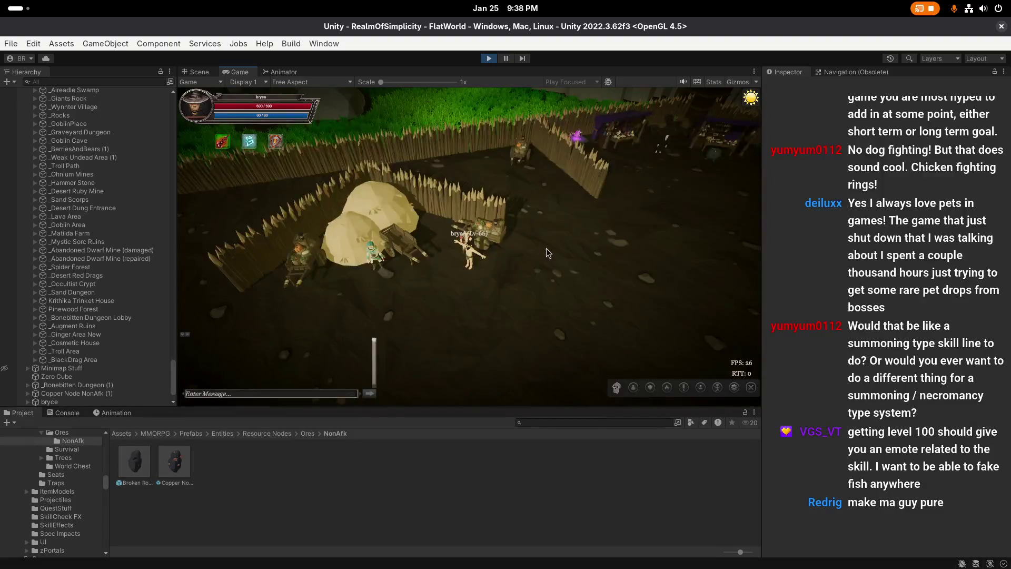
key("e")
key("e")
key("i")
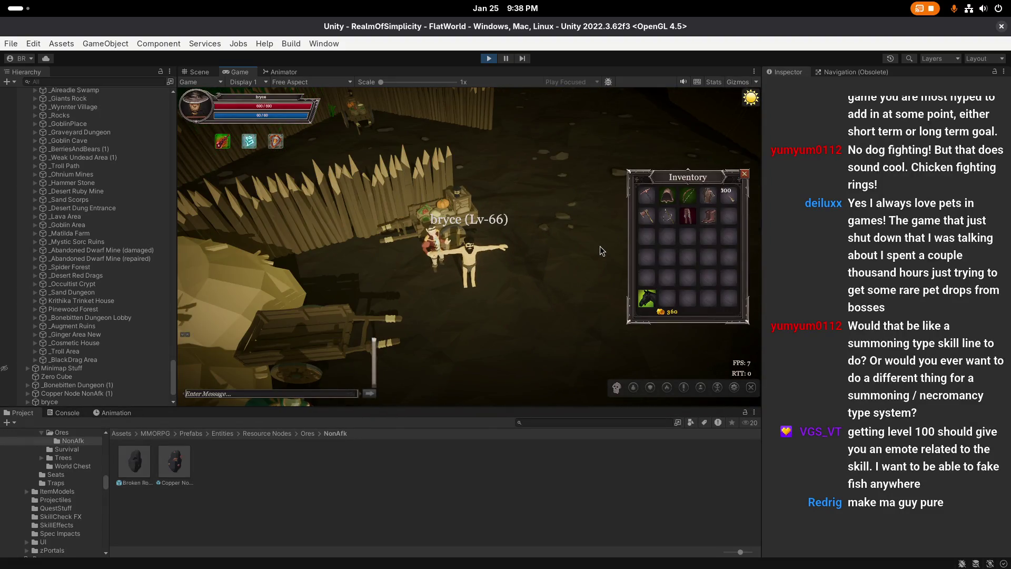
key("Left")
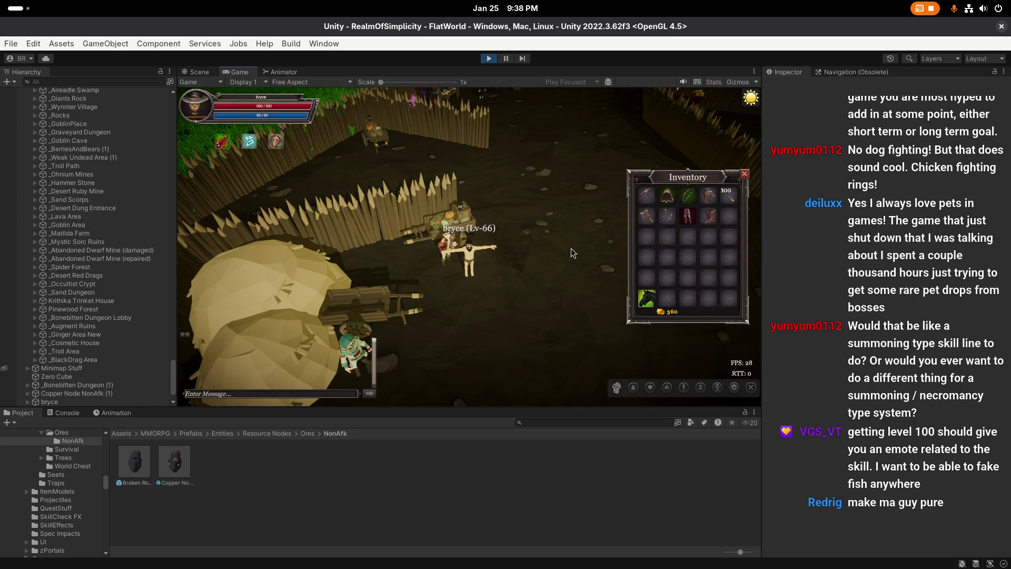
Step: Walk the character a bit, reopen the inventory, and show the Moderation Panel's Self options
left_click(522, 274)
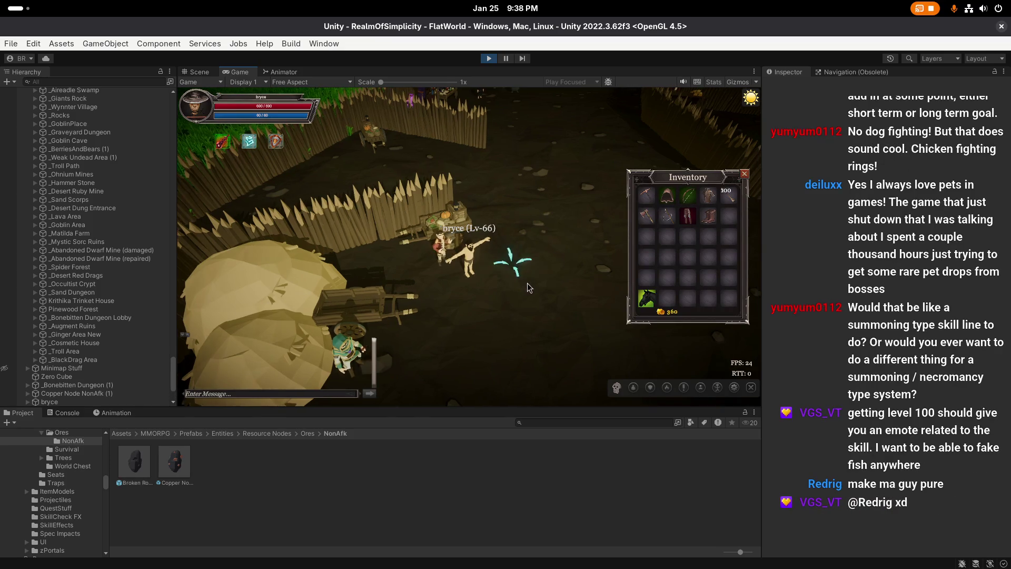
scroll(514, 273, "down", 5)
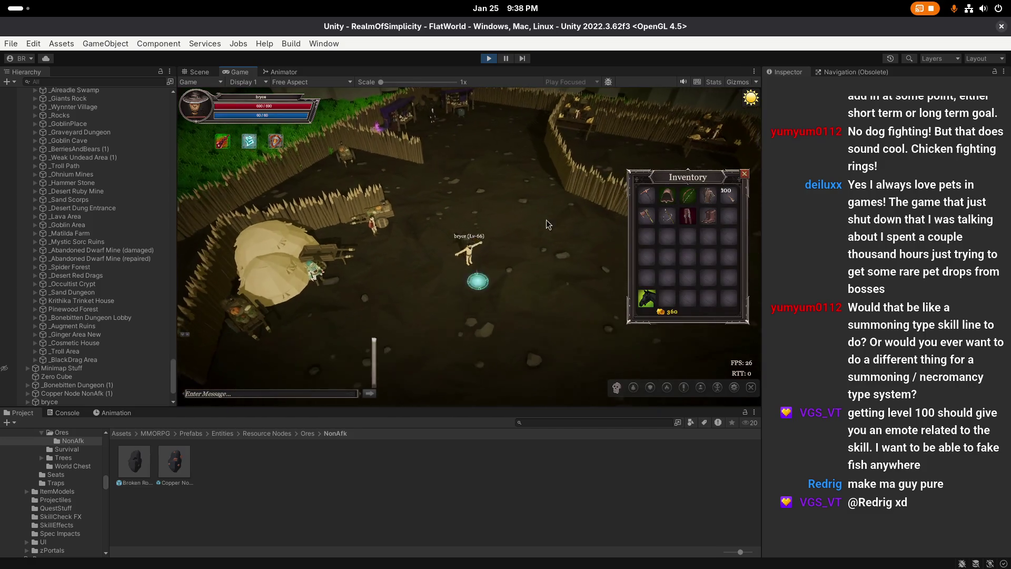
key("Left")
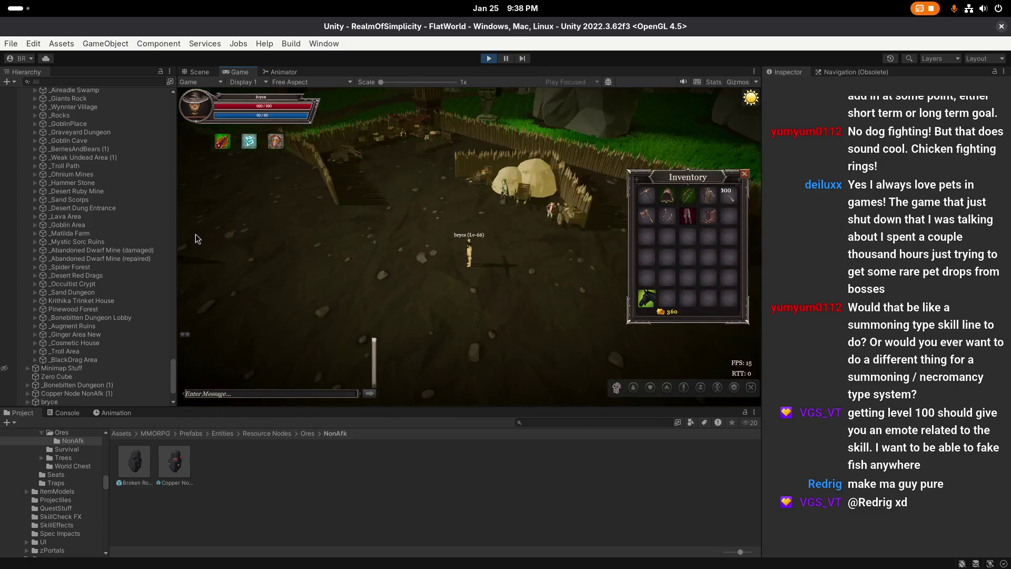
key("i")
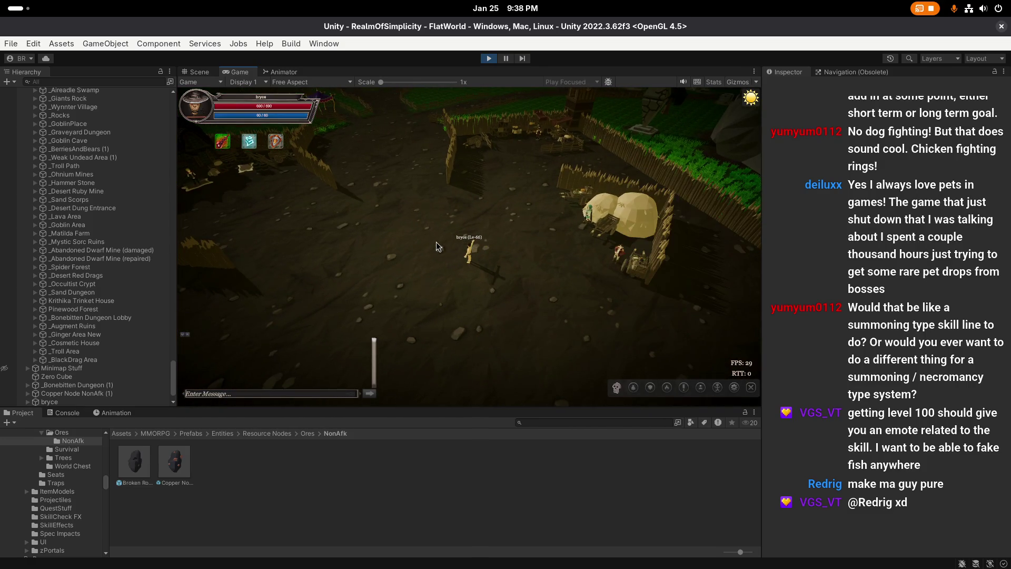
key("i")
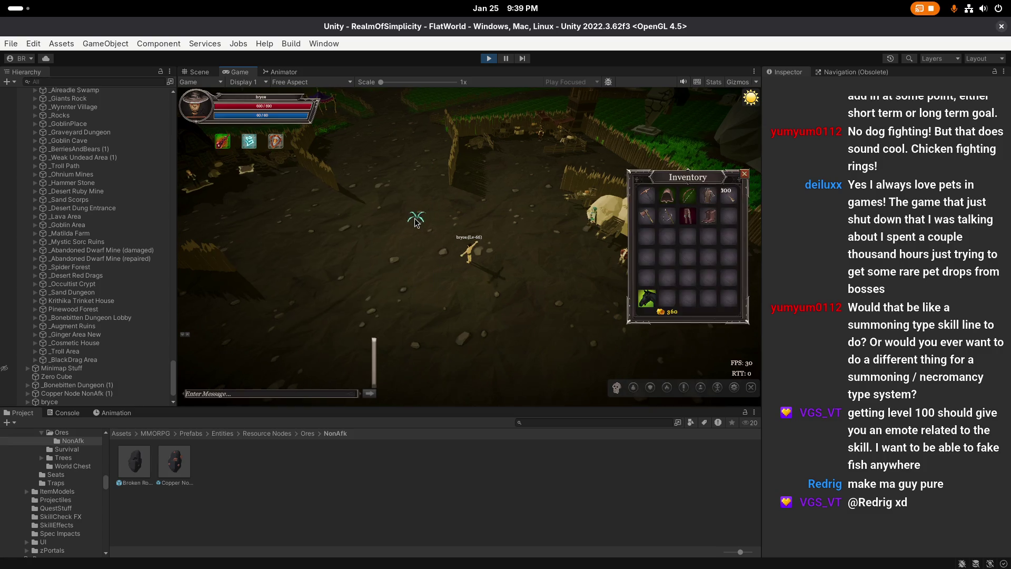
key("Left")
key("Left")
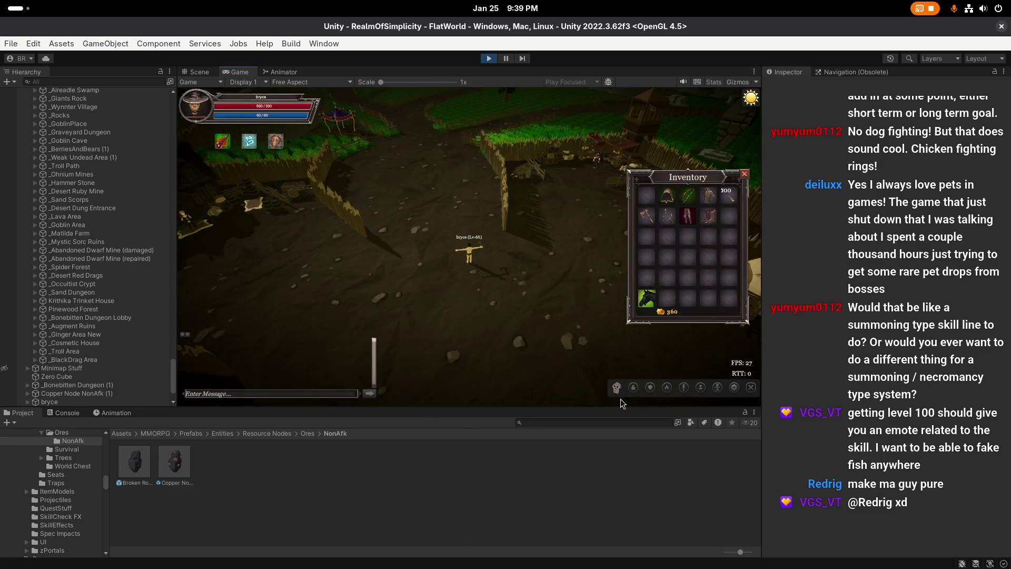
left_click(616, 387)
left_click(350, 264)
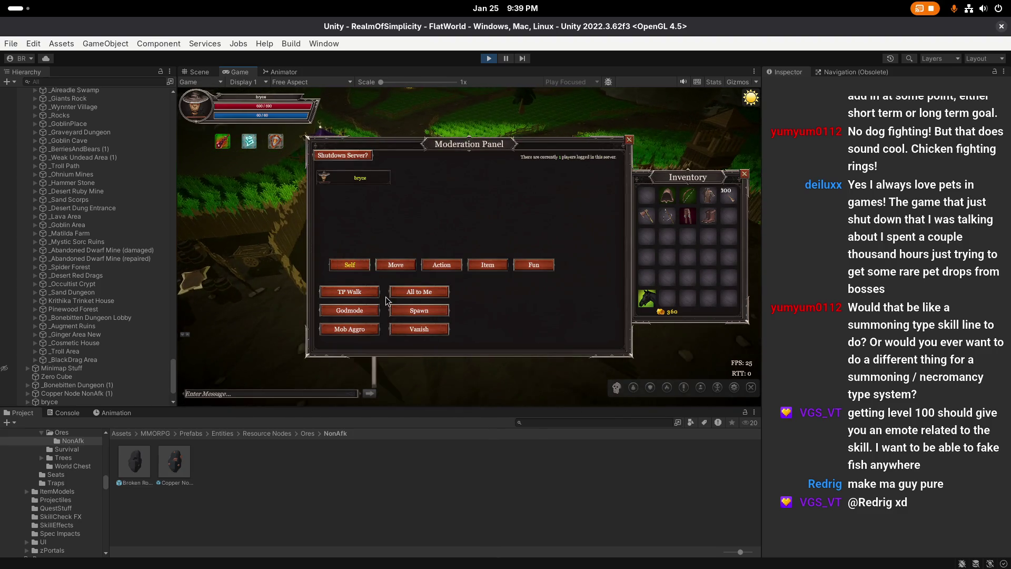
Step: Turn on TP Walk and teleport the character to the rocky mine
left_click(349, 289)
left_click(407, 181)
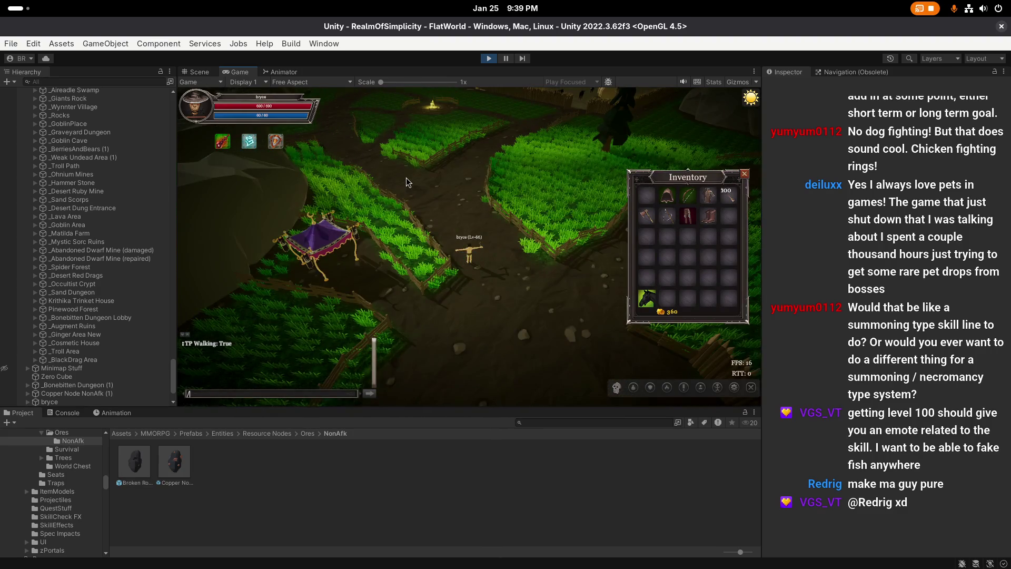
mouse_move(428, 169)
left_mouse_down()
mouse_move(511, 178)
mouse_move(340, 197)
mouse_move(408, 149)
mouse_move(528, 178)
mouse_move(484, 227)
mouse_move(488, 204)
left_mouse_up()
left_click_drag(494, 247, 612, 266)
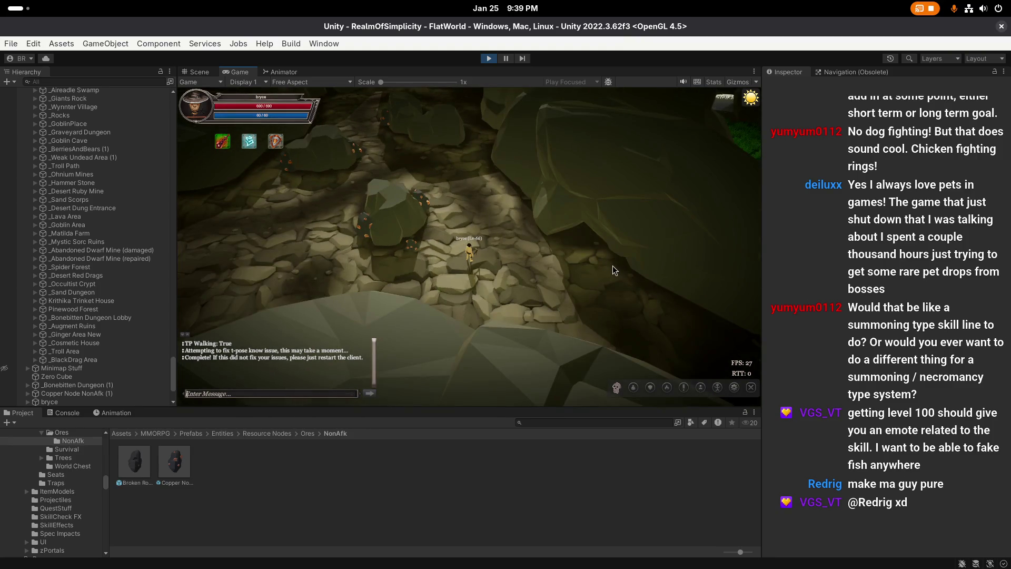
Step: Save the character with the /sa chat command and equip the axe and other inventory items
type("ii/sa")
key("Return")
key("c")
key("i")
left_click(653, 220)
left_click(467, 355)
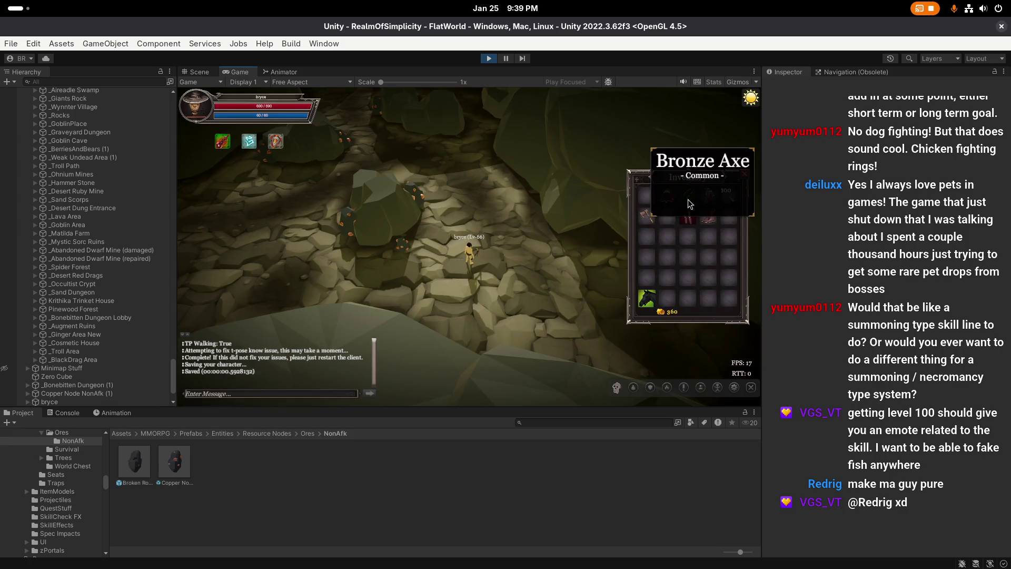
right_click(684, 222)
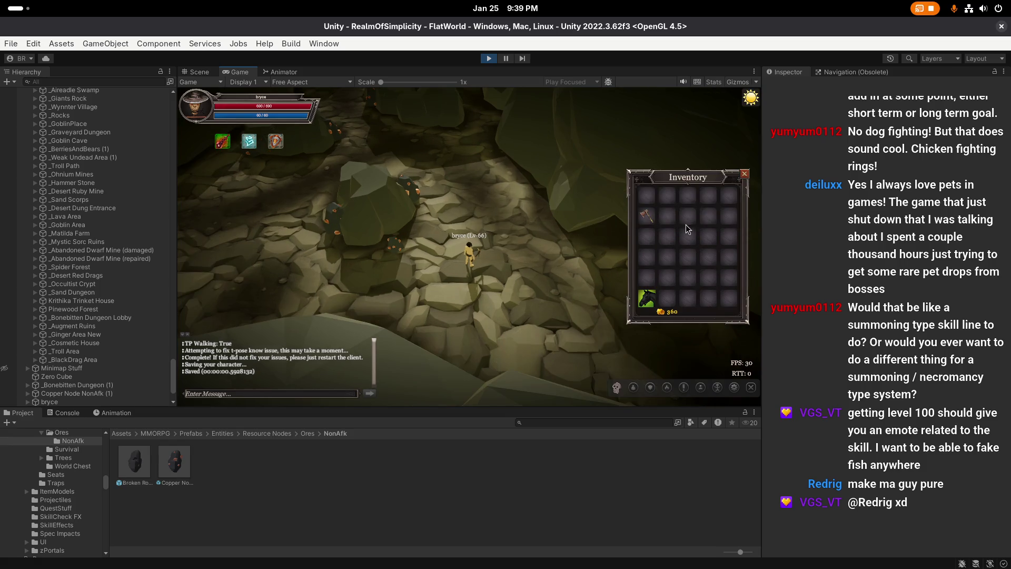
right_click(649, 216)
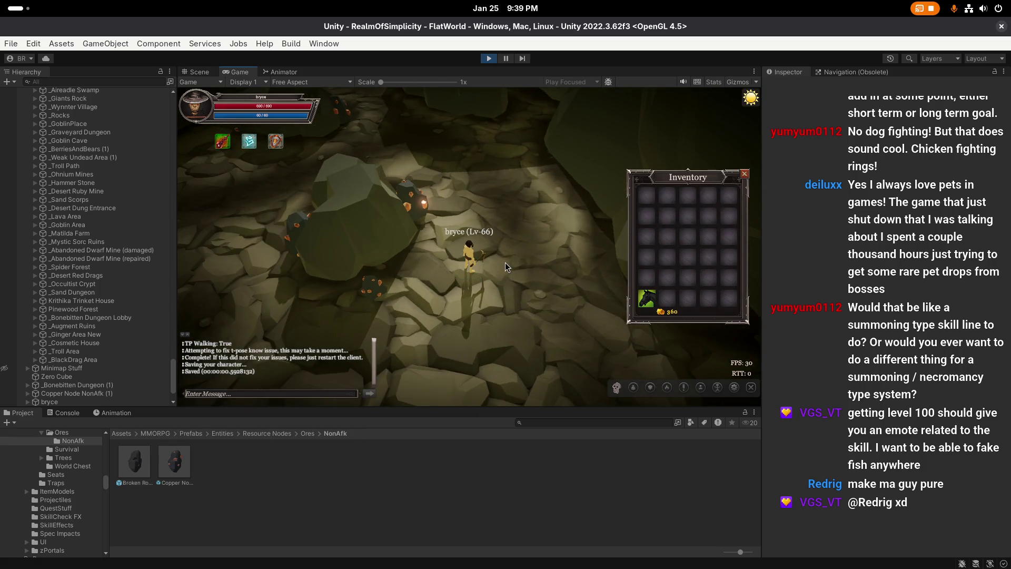
key("F1")
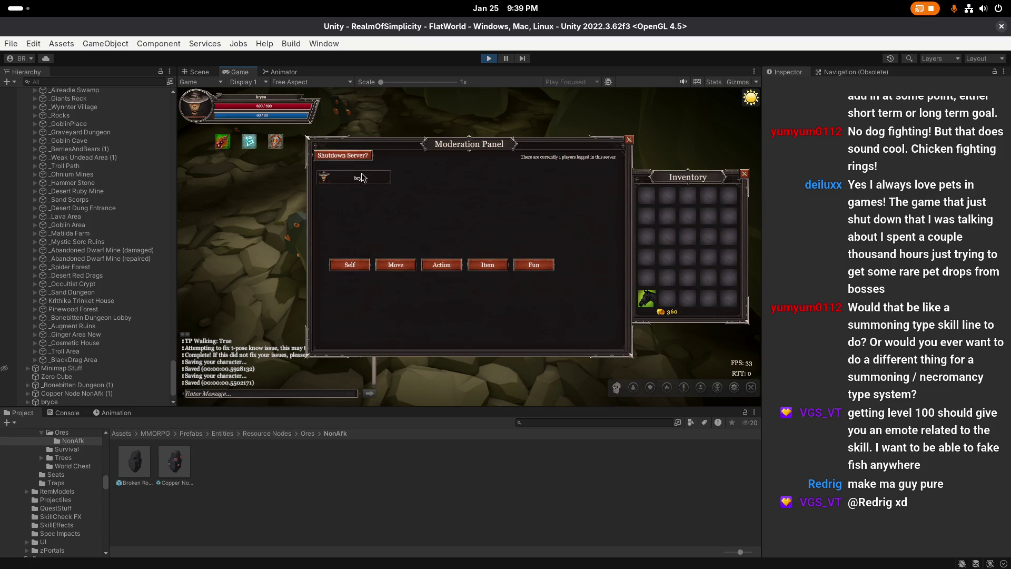
Step: Turn TP Walk off in the Moderation Panel's Self options and close the panel
left_click(358, 266)
left_click(374, 292)
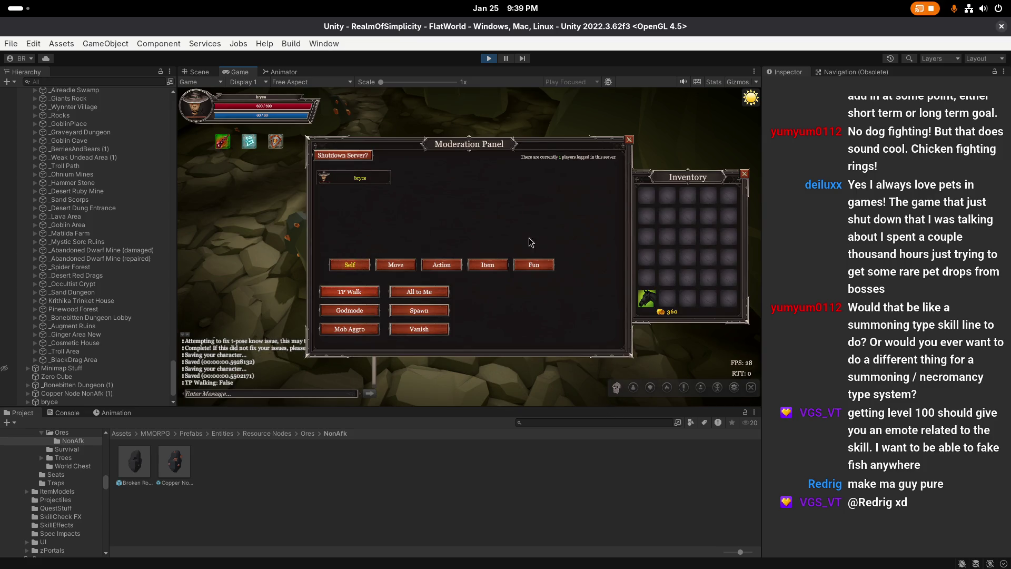
left_click(629, 139)
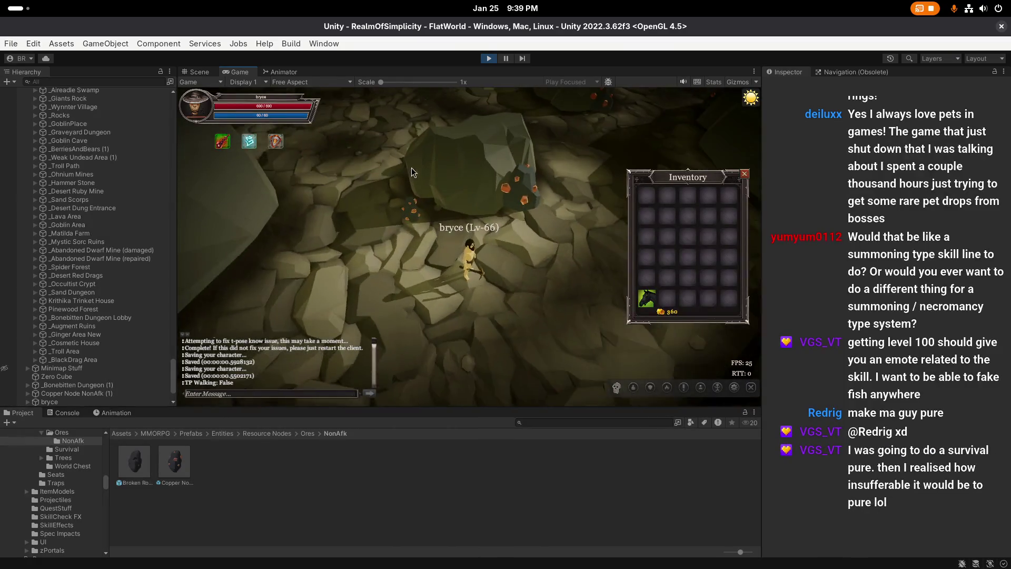
Step: Mine the copper ore node twice, discarding the ore, then select Copper Node NonAfk (1)
left_click(510, 201)
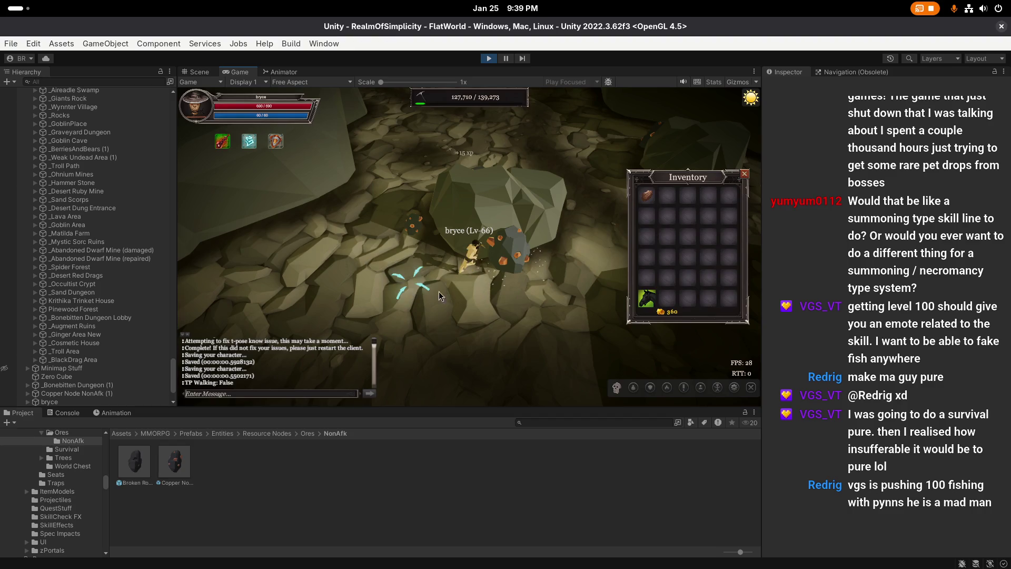
left_click(647, 195)
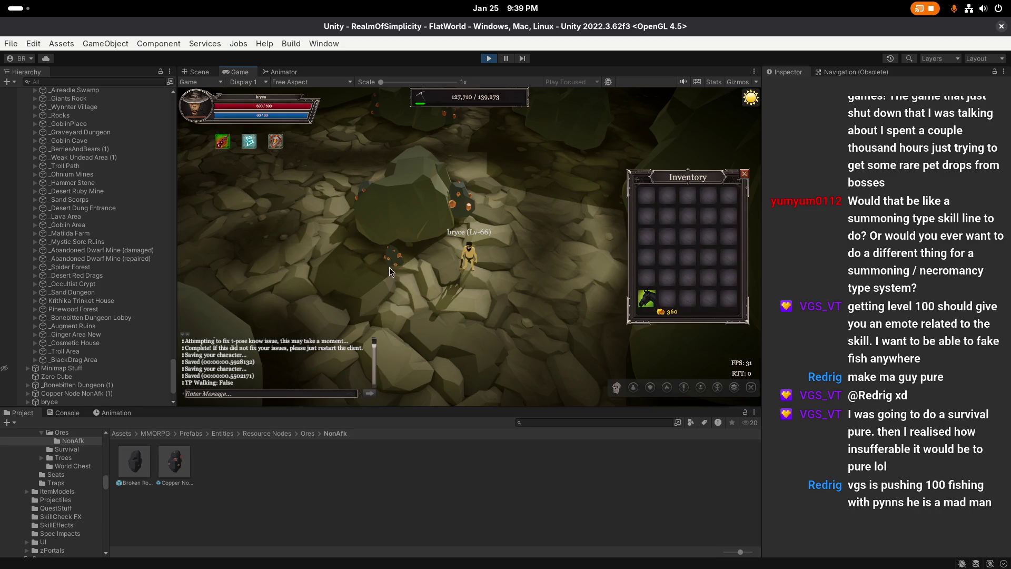
left_click(398, 260)
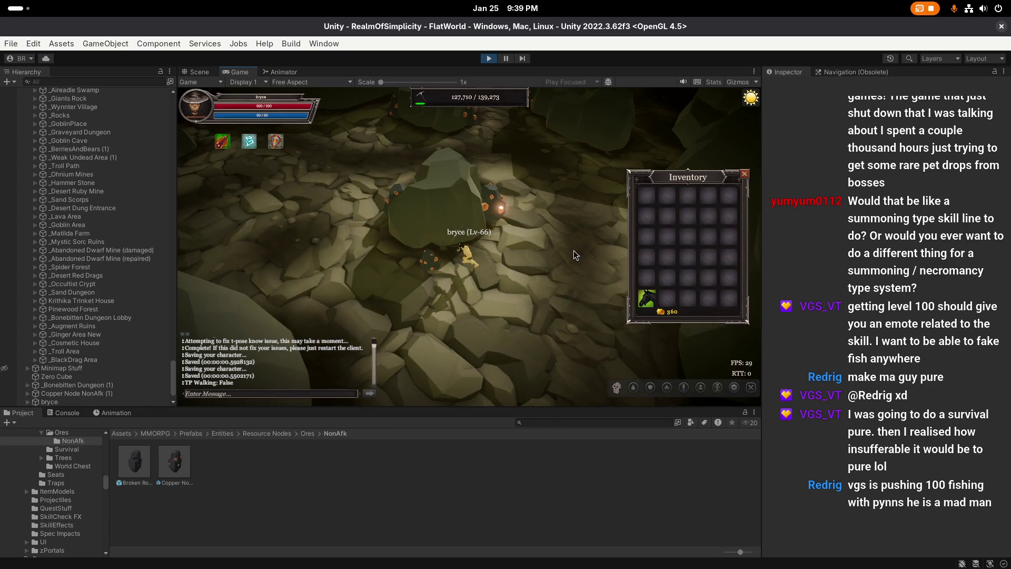
left_click(507, 290)
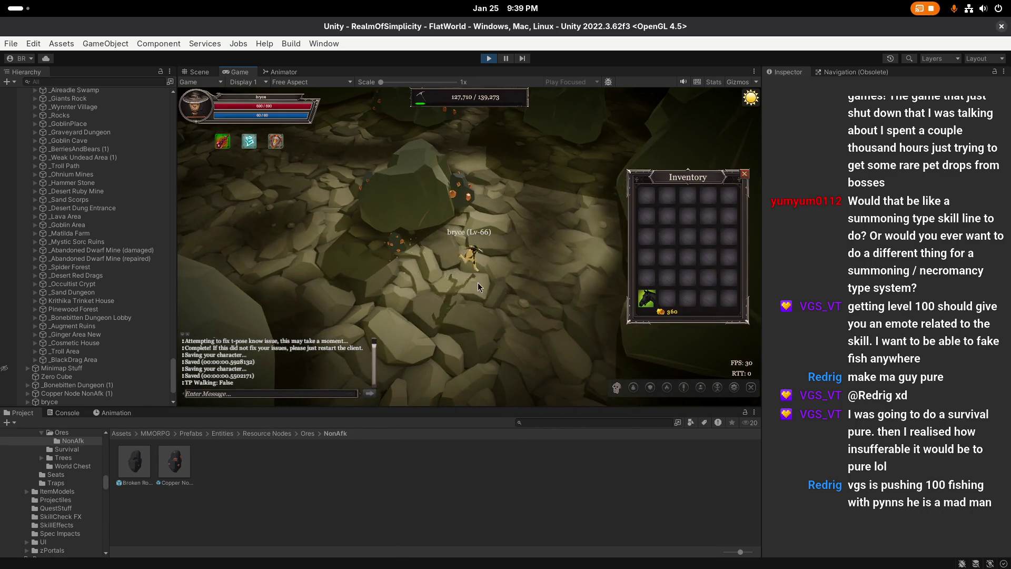
left_click(103, 394)
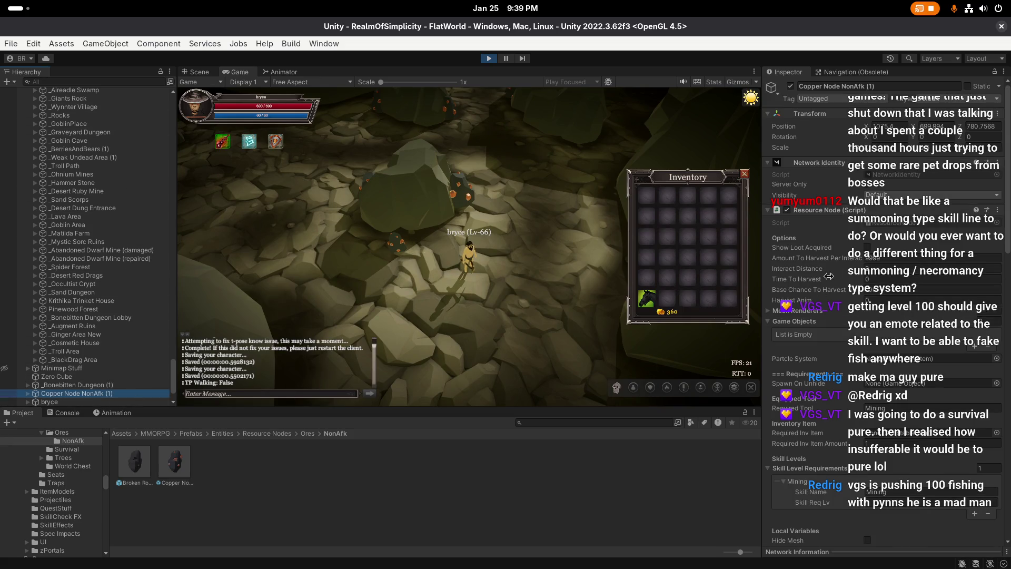
Step: Check the copper node's Requirements and CopperOreDT item drops, then switch to the browser
scroll(837, 277, "down", 5)
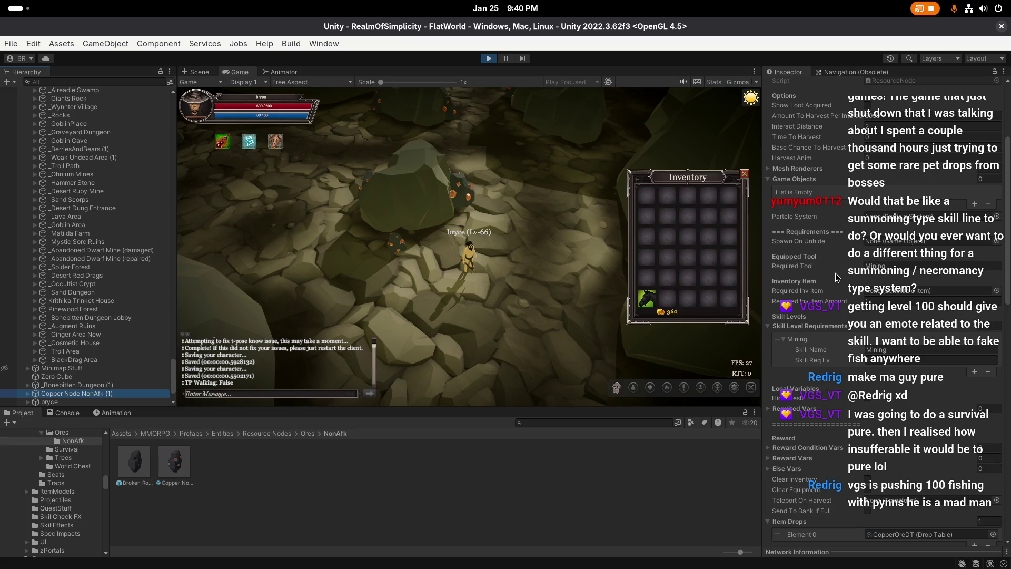
key("alt+Tab")
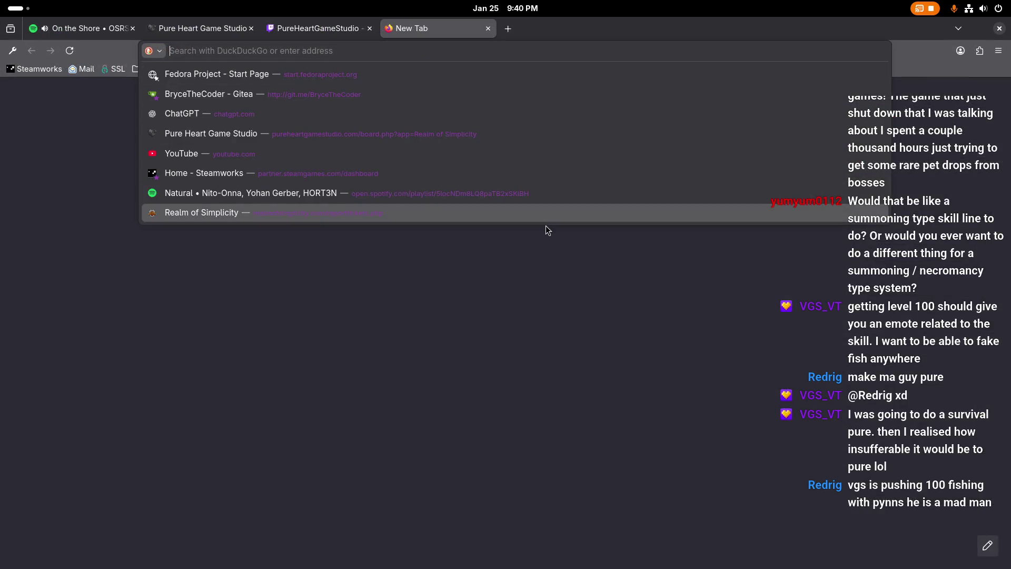
Step: Open the Realm of Simplicity Fishing highscores and scroll through page 1
left_click(545, 226)
left_click(210, 91)
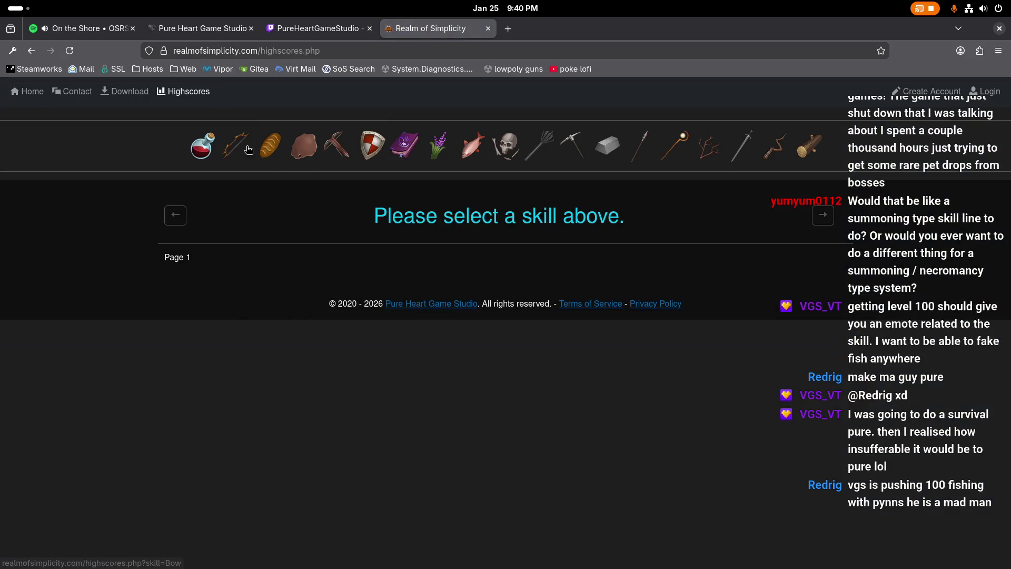
left_click(478, 148)
scroll(388, 243, "down", 3)
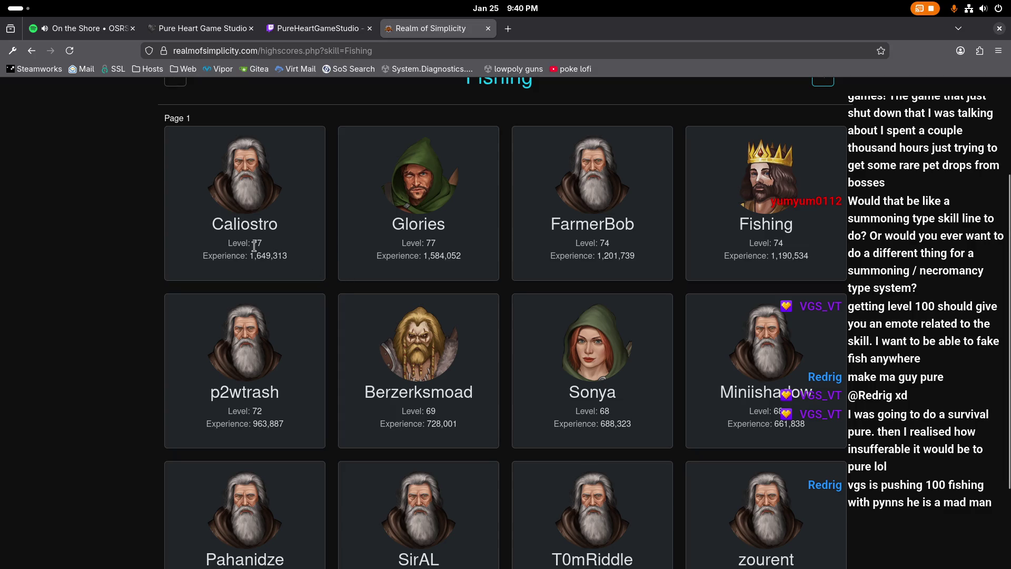
scroll(509, 213, "down", 2)
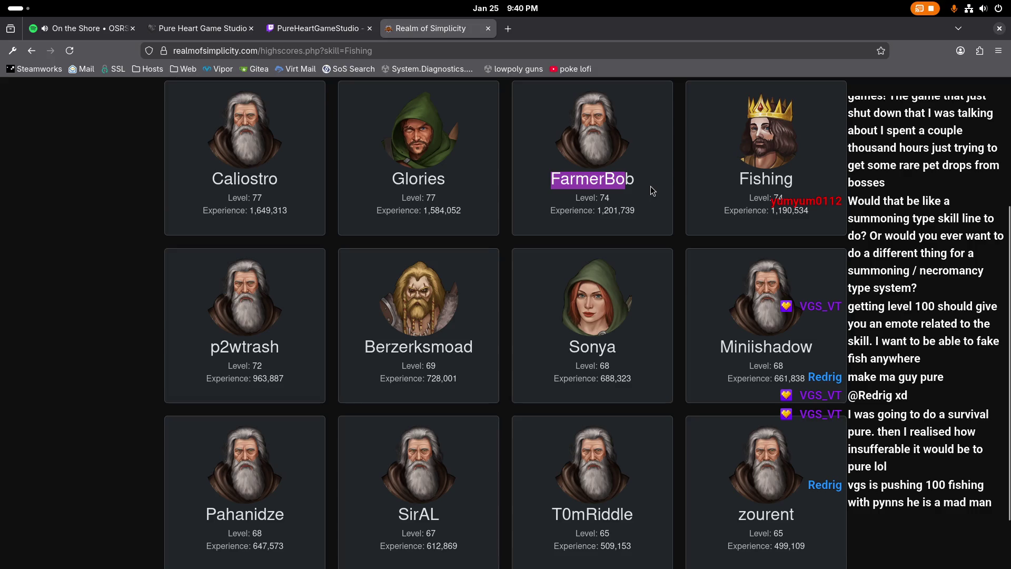
scroll(621, 342, "down", 2)
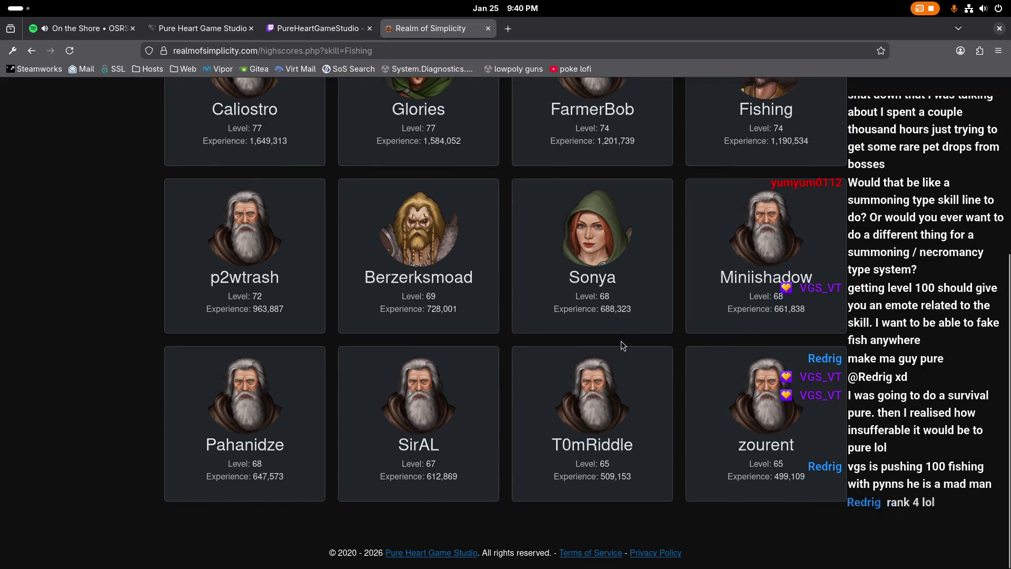
scroll(580, 487, "up", 5)
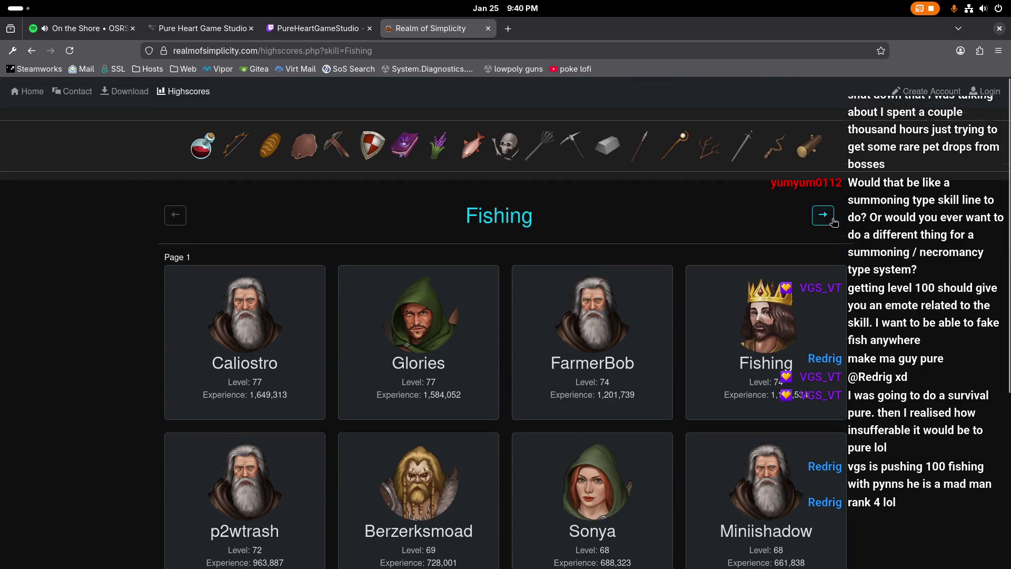
Step: Browse page 2 of the Fishing highscores
left_click(833, 222)
scroll(596, 372, "down", 3)
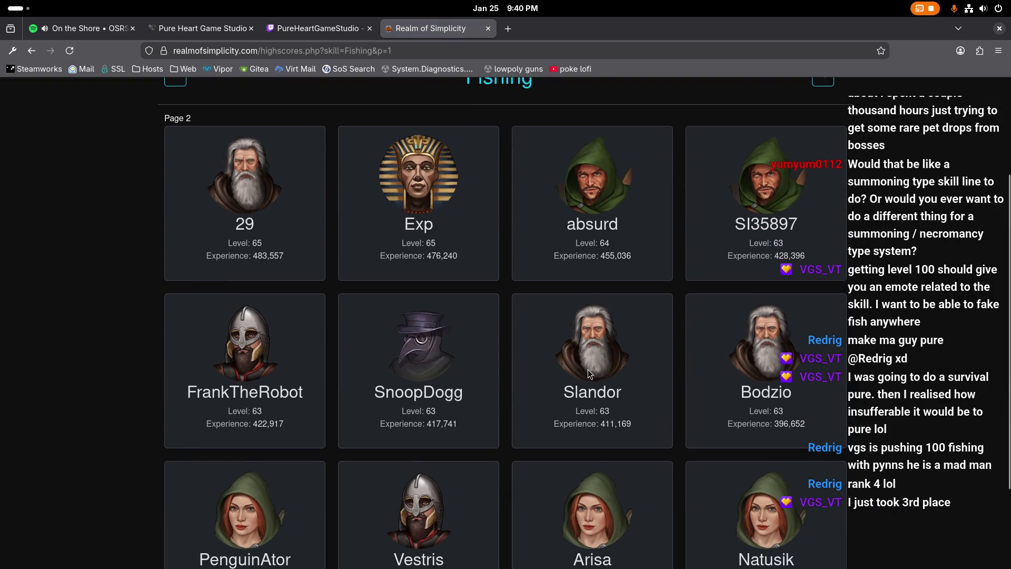
scroll(588, 368, "down", 2)
left_click_drag(375, 322, 465, 333)
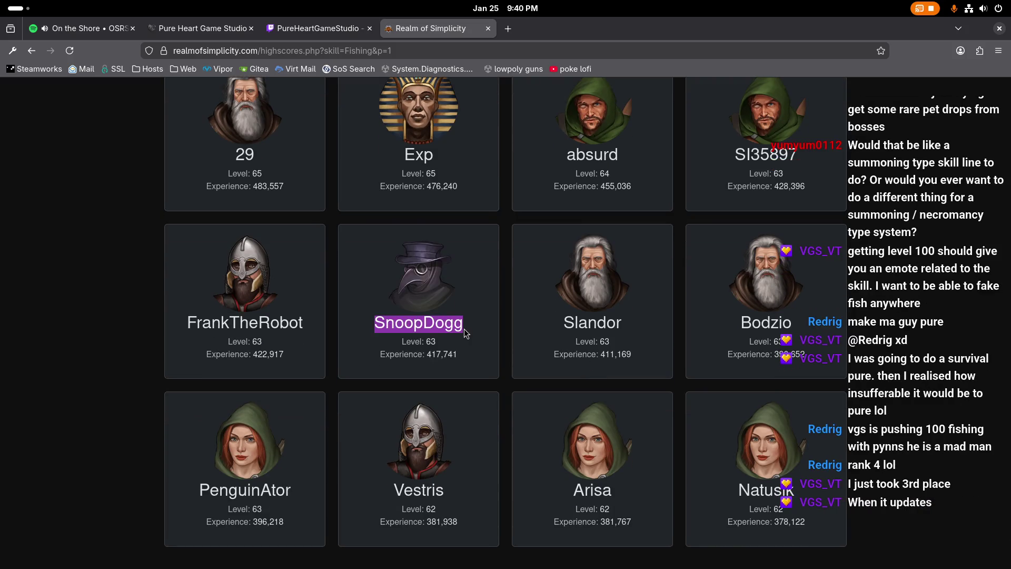
left_click(465, 333)
scroll(541, 319, "up", 2)
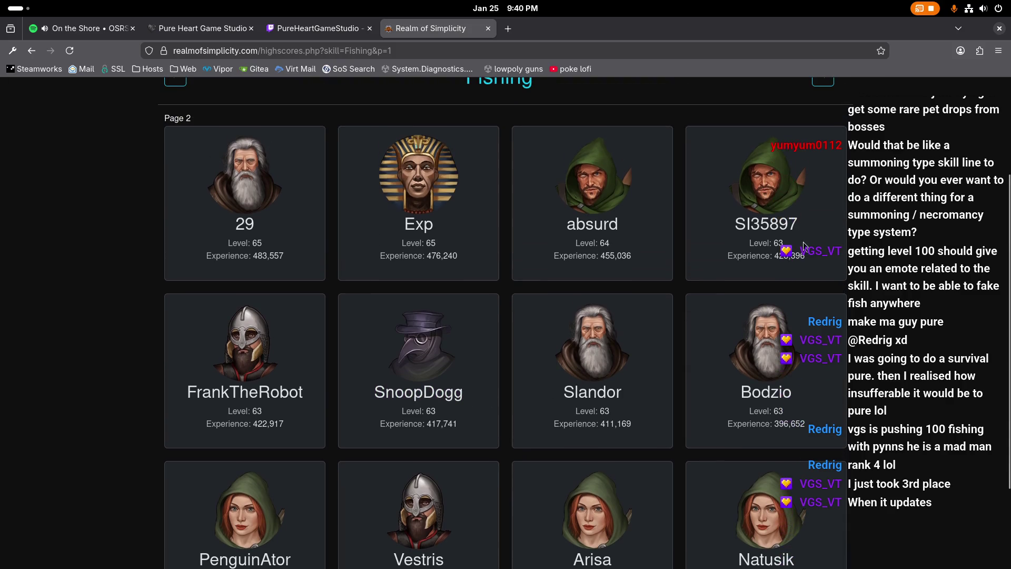
scroll(813, 143, "up", 2)
Step: View page 3 of the Fishing highscores, then go back to page 1
left_click(823, 126)
scroll(406, 274, "down", 4)
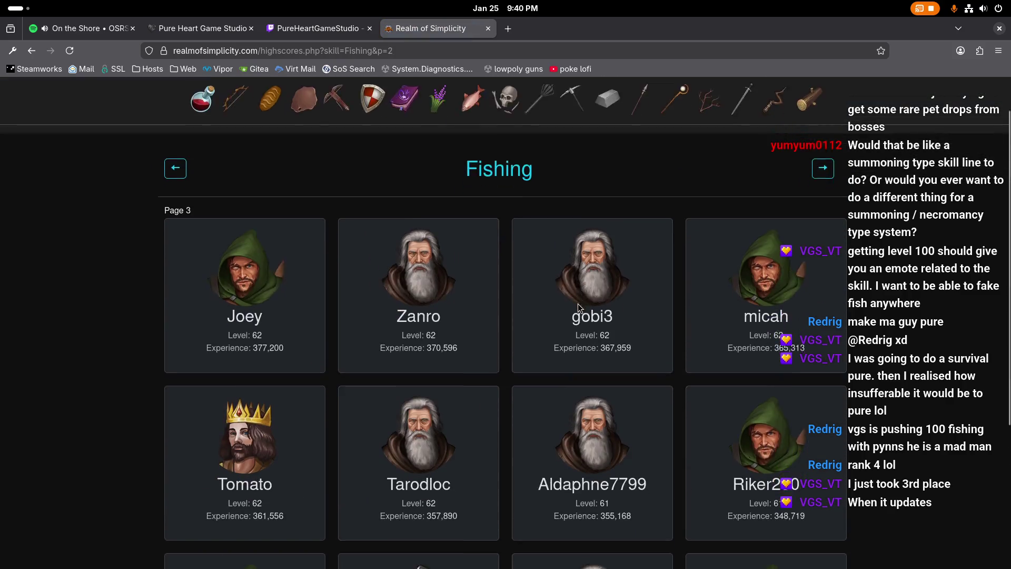
scroll(635, 314, "down", 2)
scroll(702, 435, "down", 1)
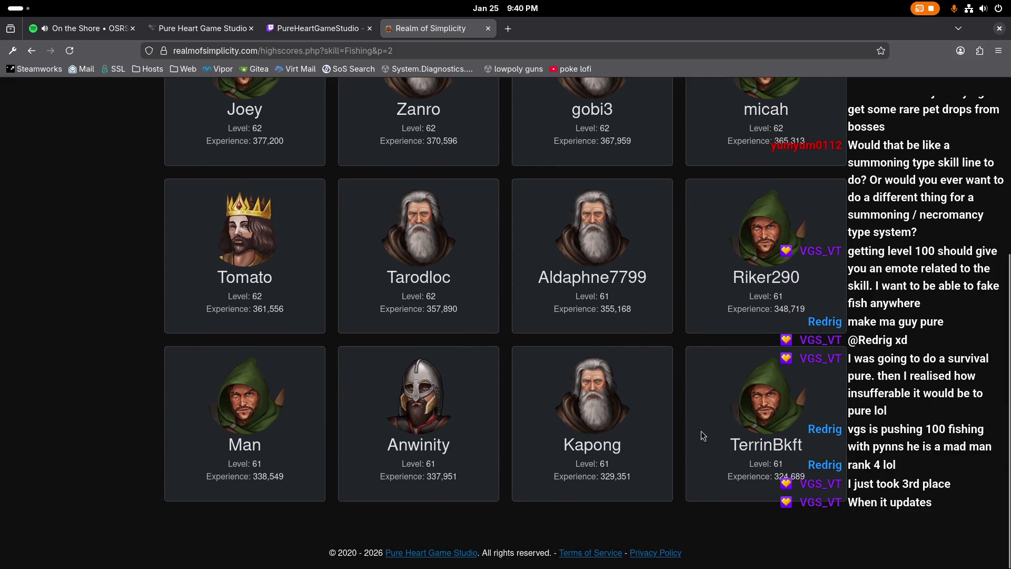
scroll(753, 464, "up", 8)
left_click(175, 214)
left_click(175, 214)
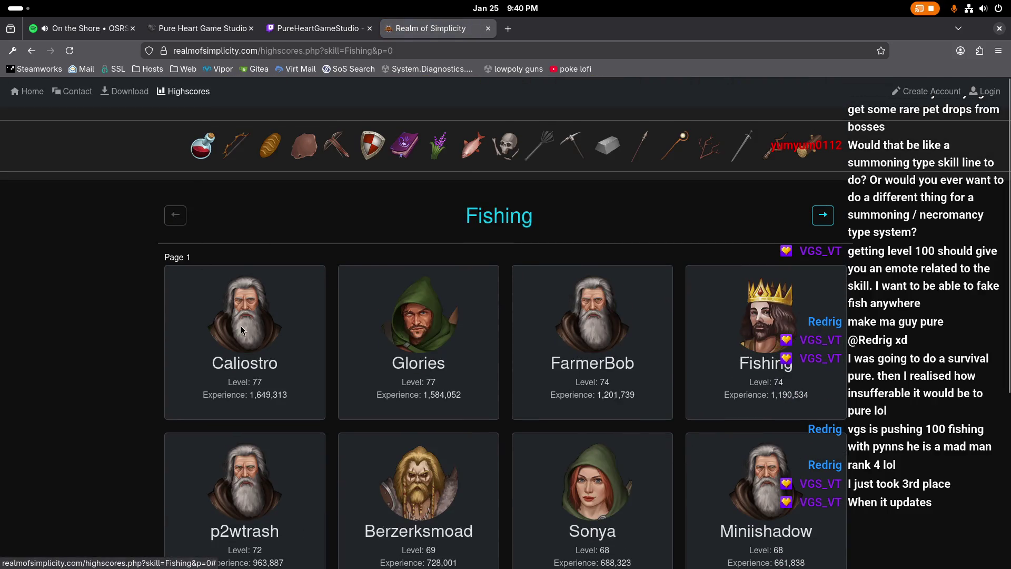
scroll(290, 337, "down", 3)
scroll(295, 334, "down", 1)
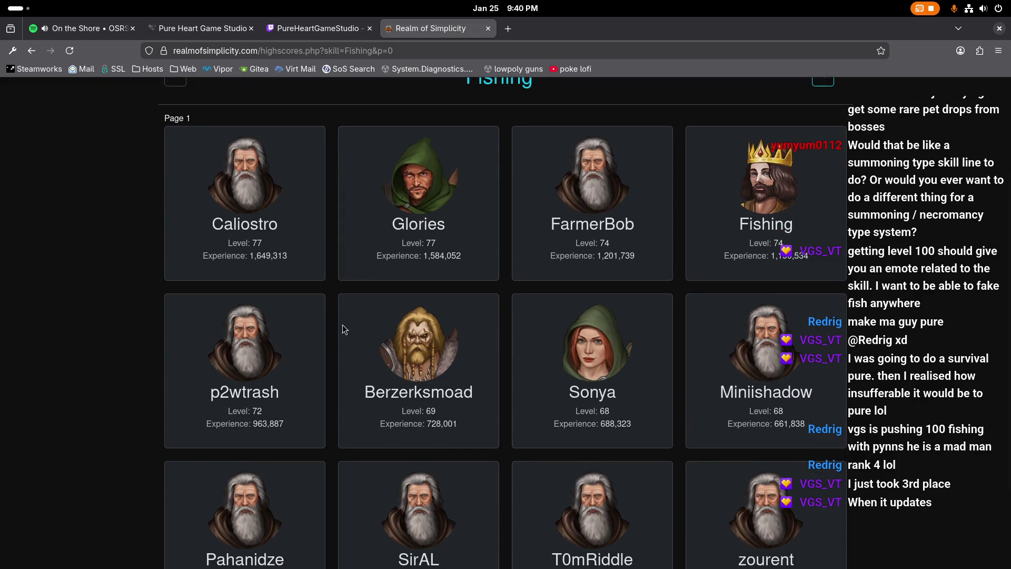
Step: Highlight the fourth card's player name, level and experience, then return to Unity Editor
double_click(767, 224)
left_click_drag(834, 264, 737, 224)
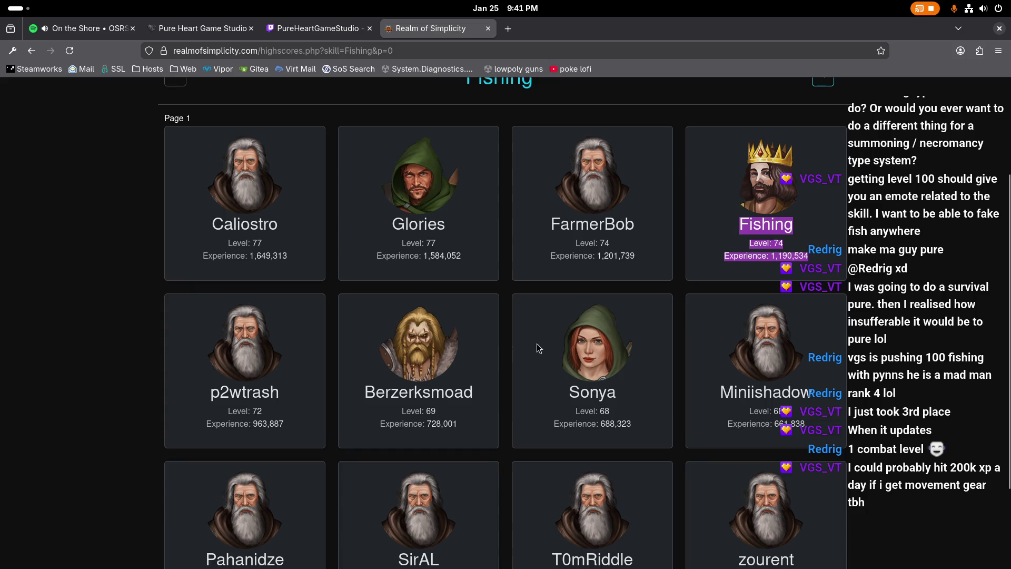
scroll(666, 280, "up", 2)
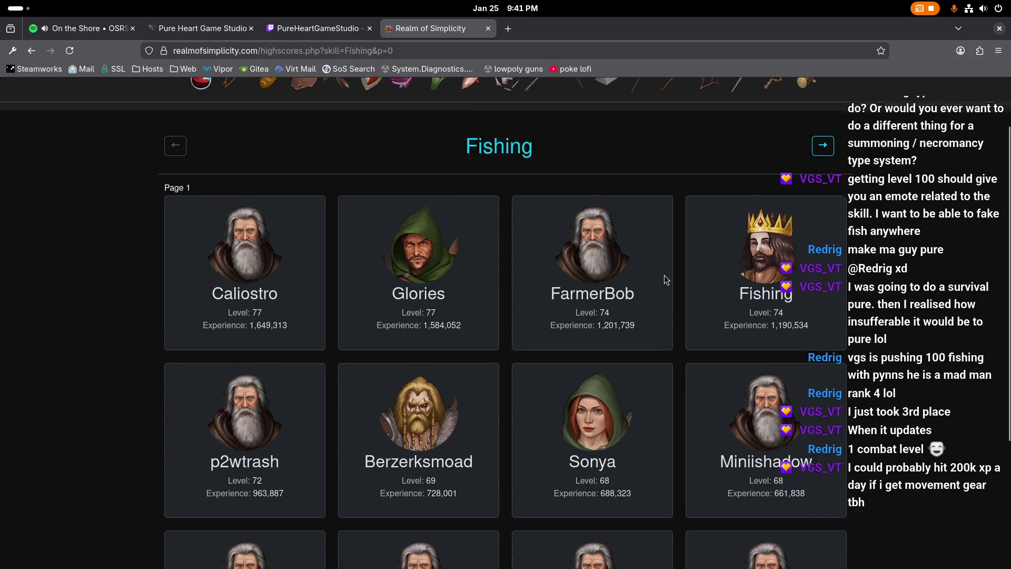
scroll(666, 280, "up", 2)
scroll(210, 368, "down", 4)
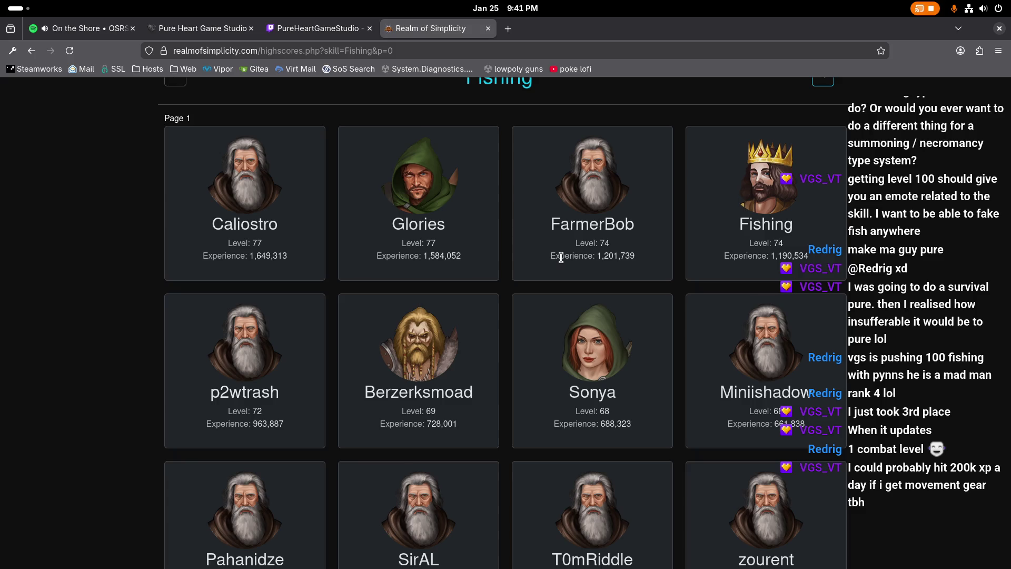
right_click(526, 237)
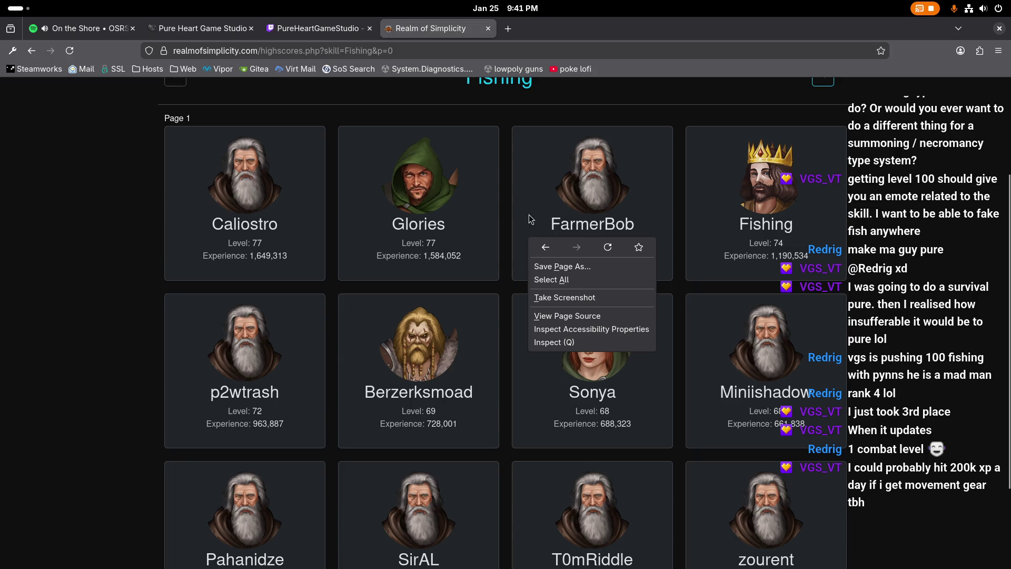
left_click(531, 219)
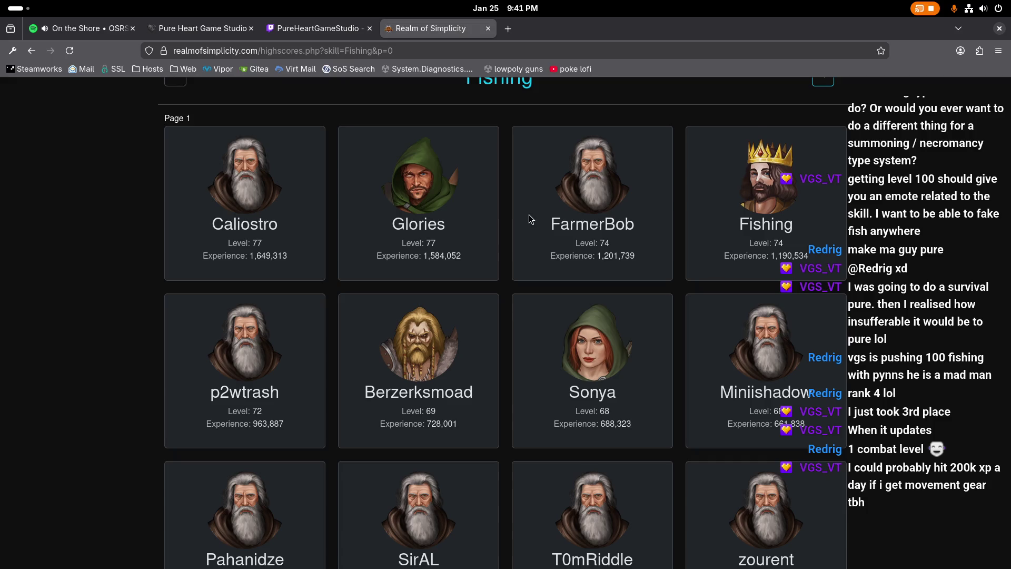
key("alt+Tab")
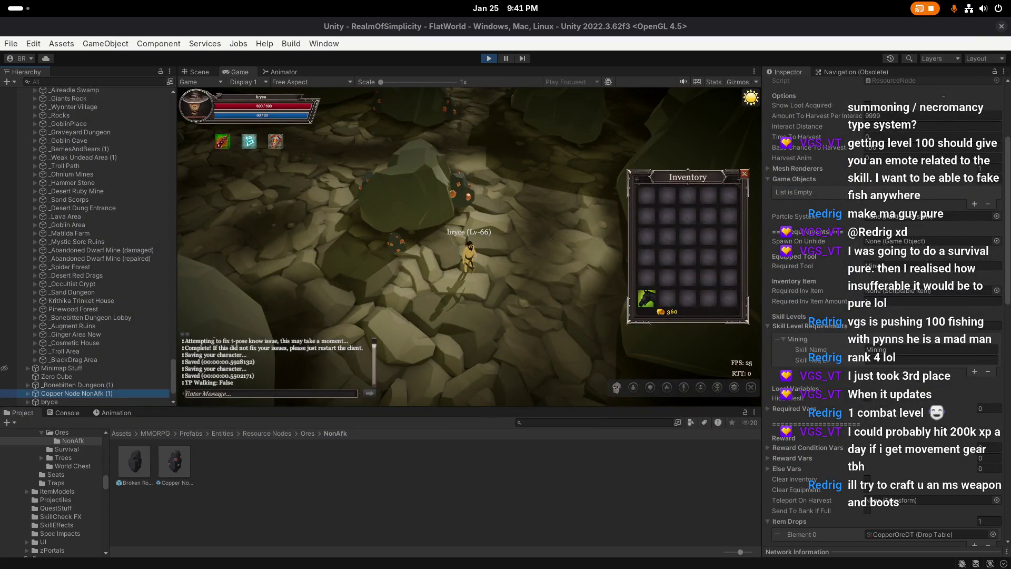
Step: Refocus Unity and adjust the game camera around the character
left_click(537, 286)
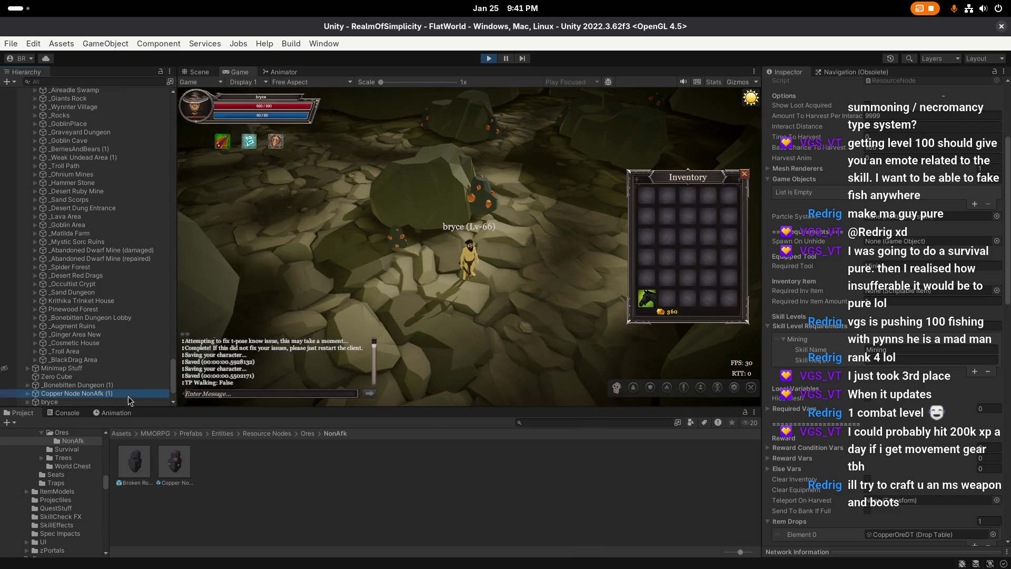
left_click_drag(416, 275, 488, 275)
scroll(892, 282, "down", 10)
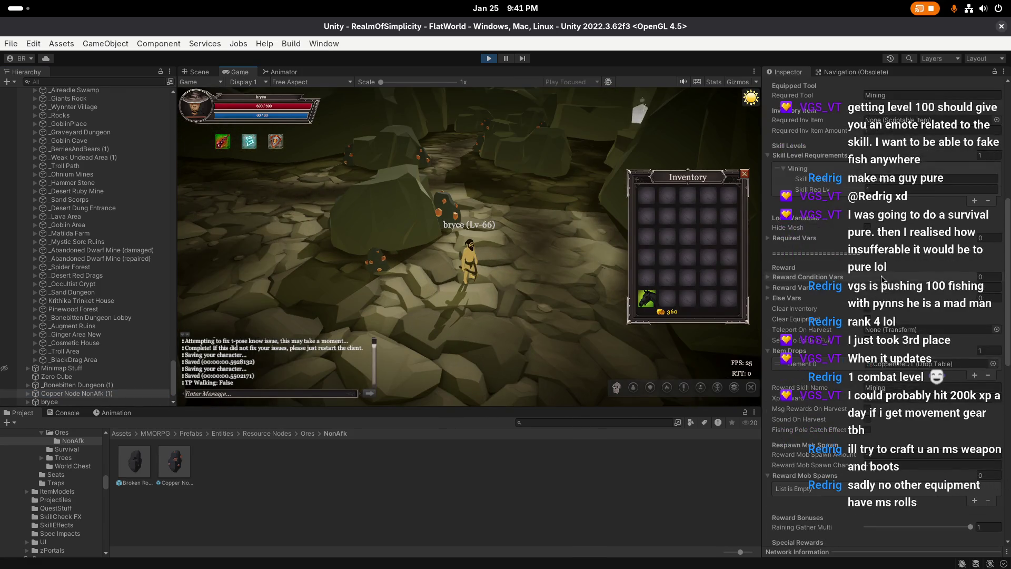
scroll(835, 374, "down", 2)
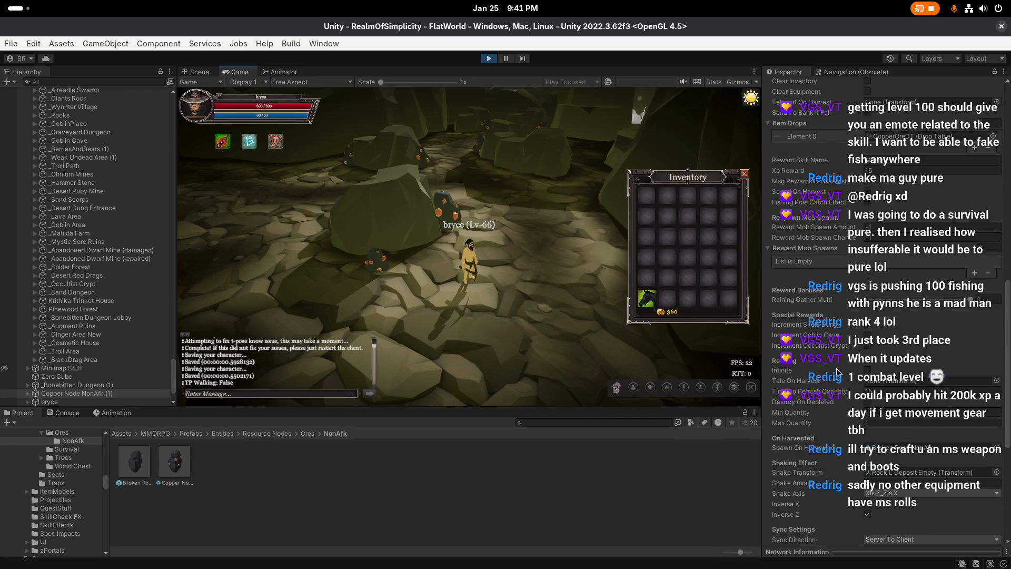
scroll(836, 372, "down", 4)
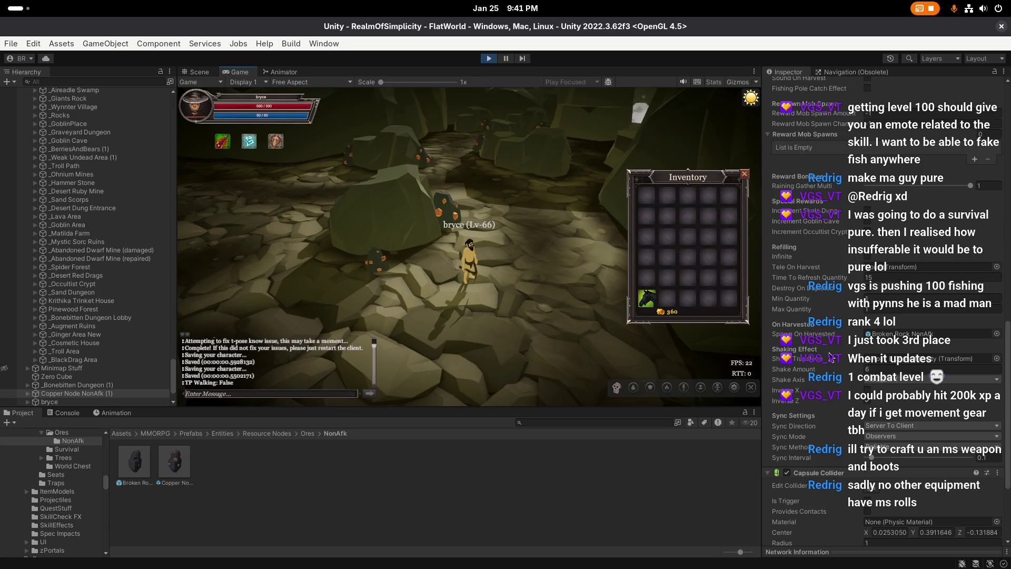
scroll(835, 434, "down", 3)
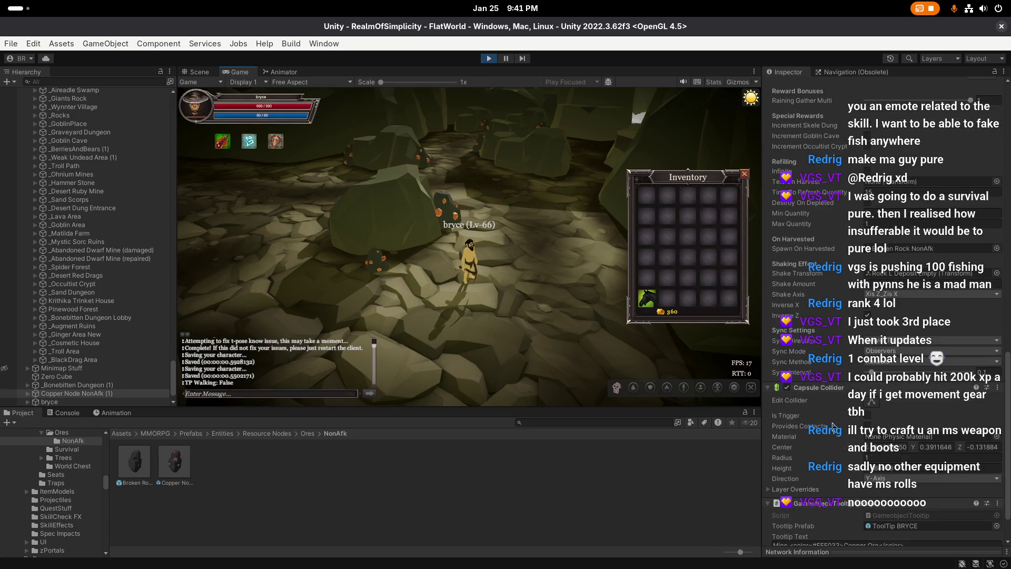
Step: Frame Copper Node NonAfk (1) in the Scene view and set its Interact Distance to 1
left_click(203, 72)
left_click(98, 395)
key("f")
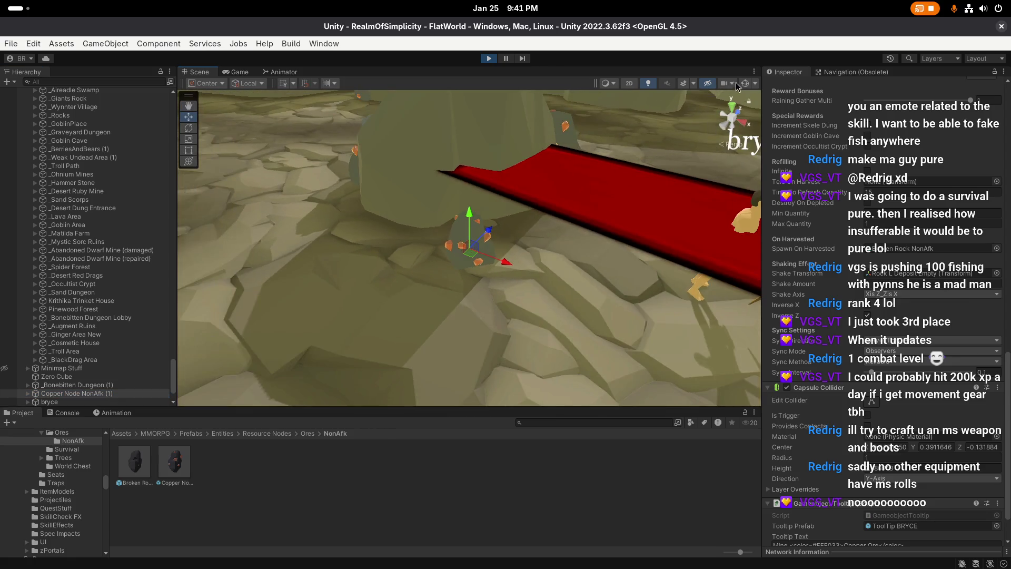
left_click(745, 84)
left_click(745, 84)
scroll(855, 348, "up", 10)
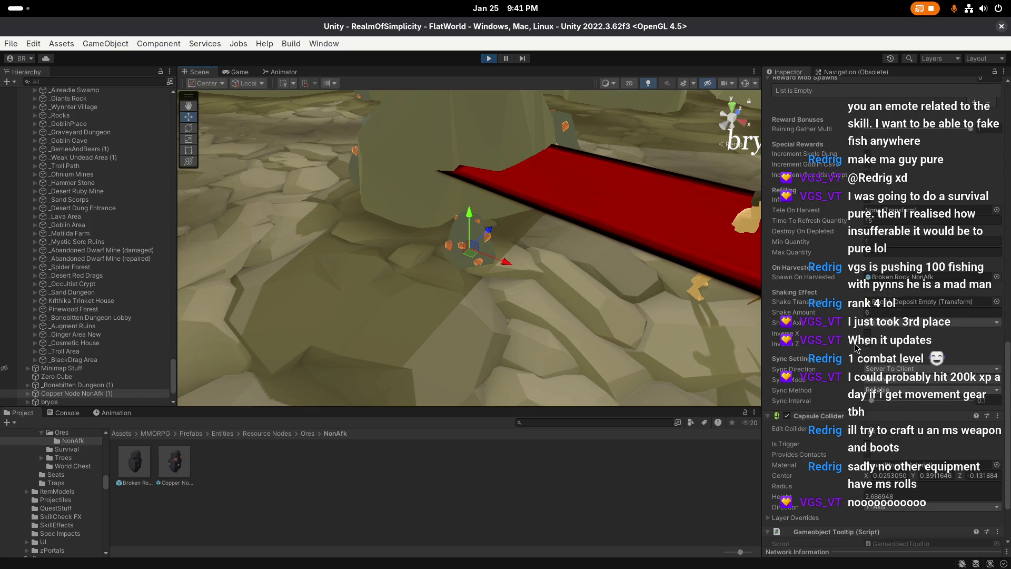
scroll(836, 305, "up", 5)
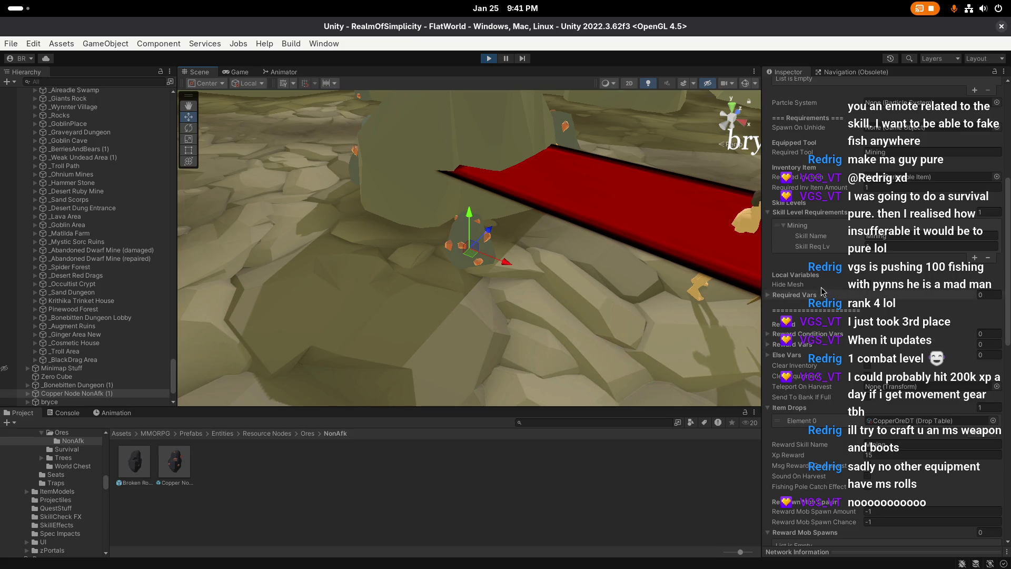
scroll(831, 294, "up", 7)
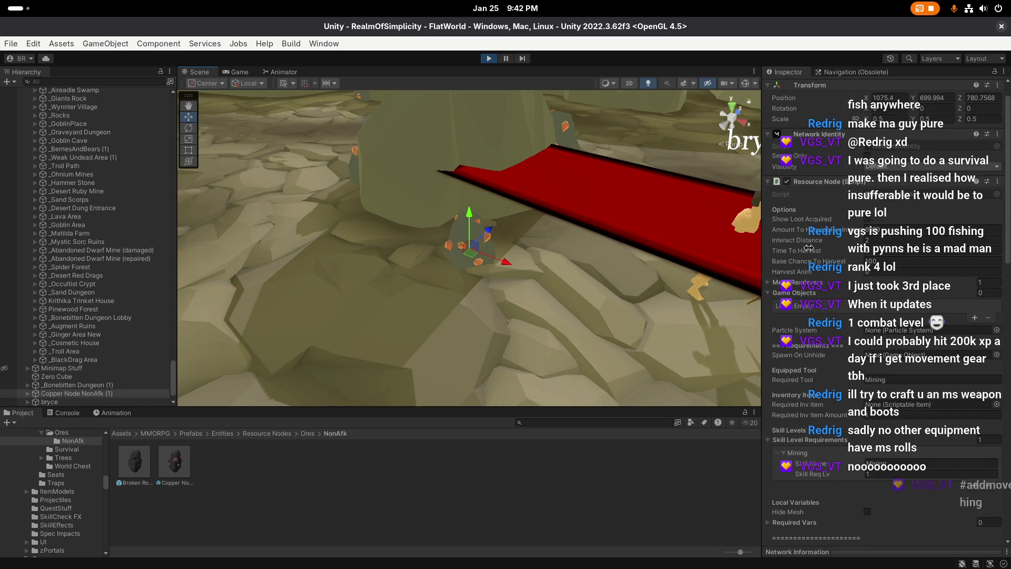
type("1")
Step: Test the copper node's reach in the game by approaching and mining it repeatedly
left_click(239, 72)
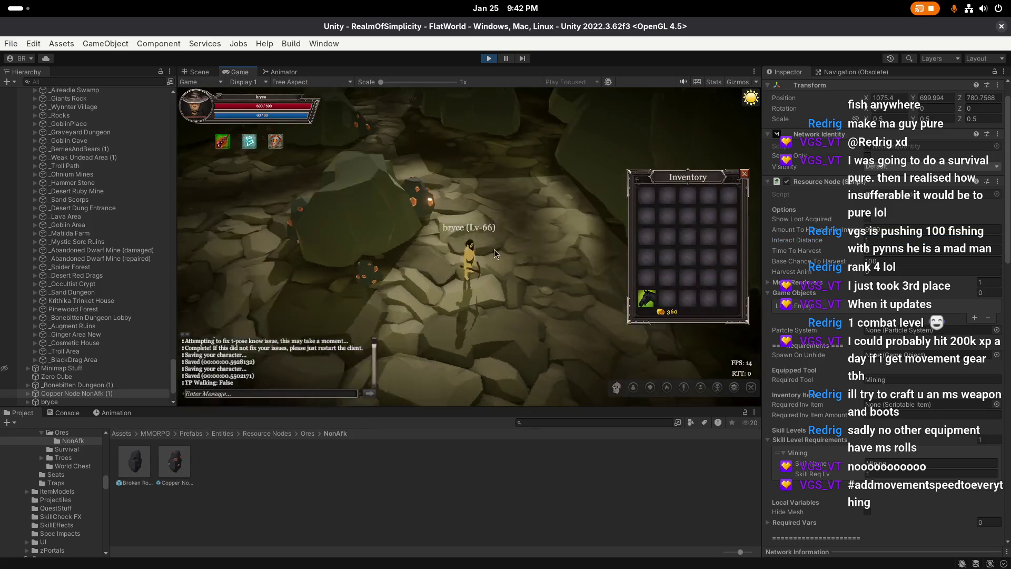
left_click(435, 273)
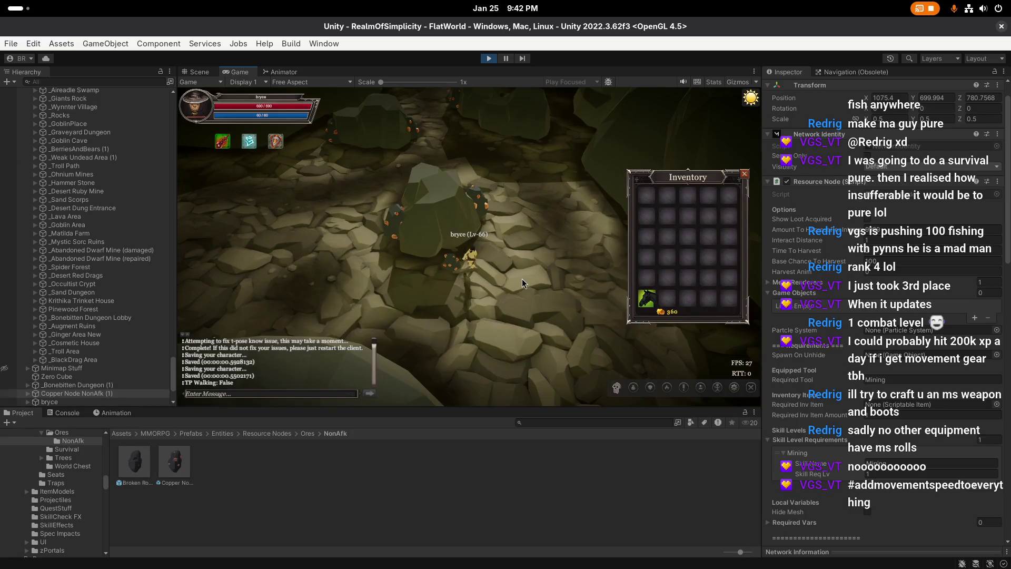
left_click(522, 280)
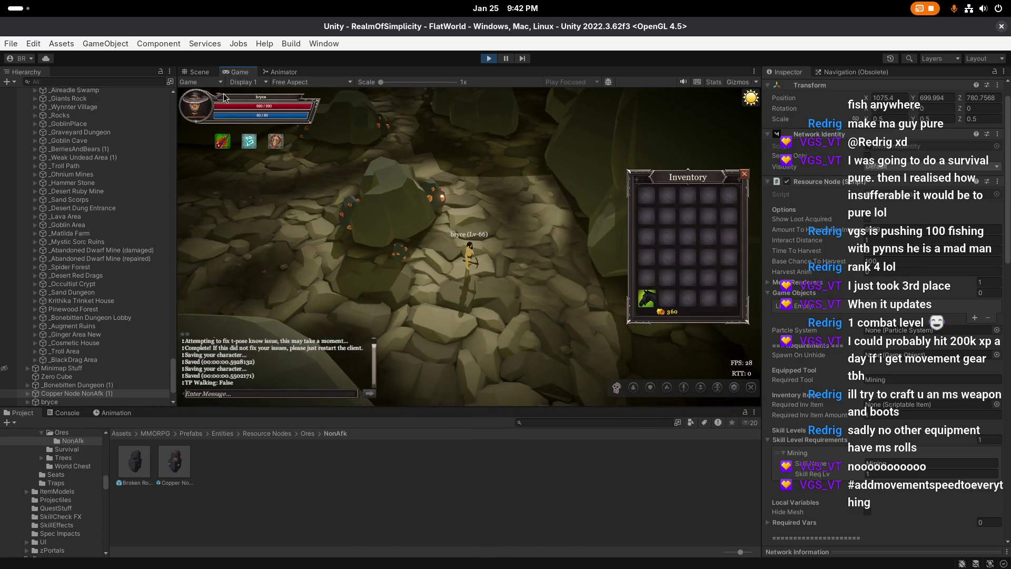
left_click(400, 249)
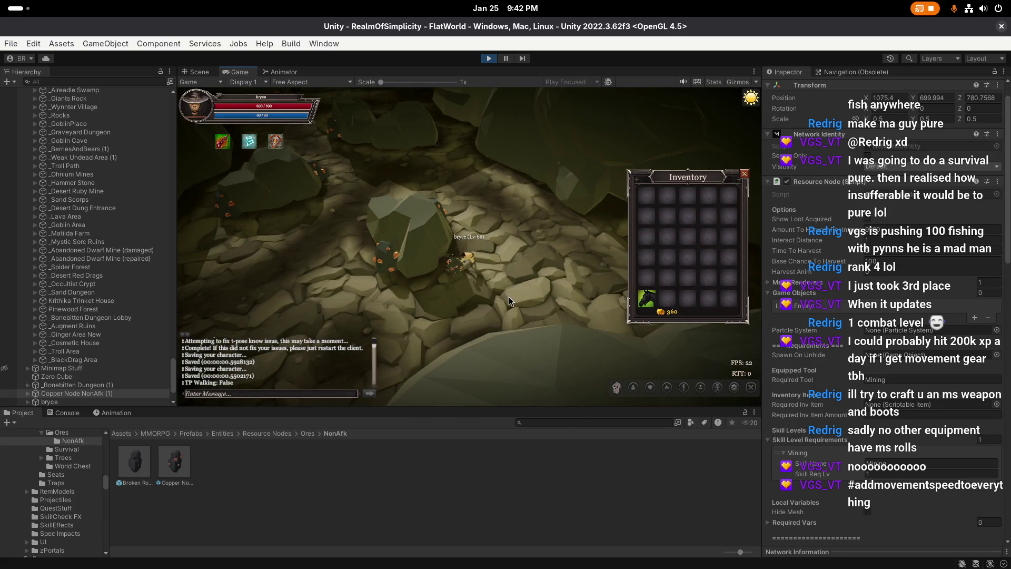
left_click(509, 294)
left_click(419, 239)
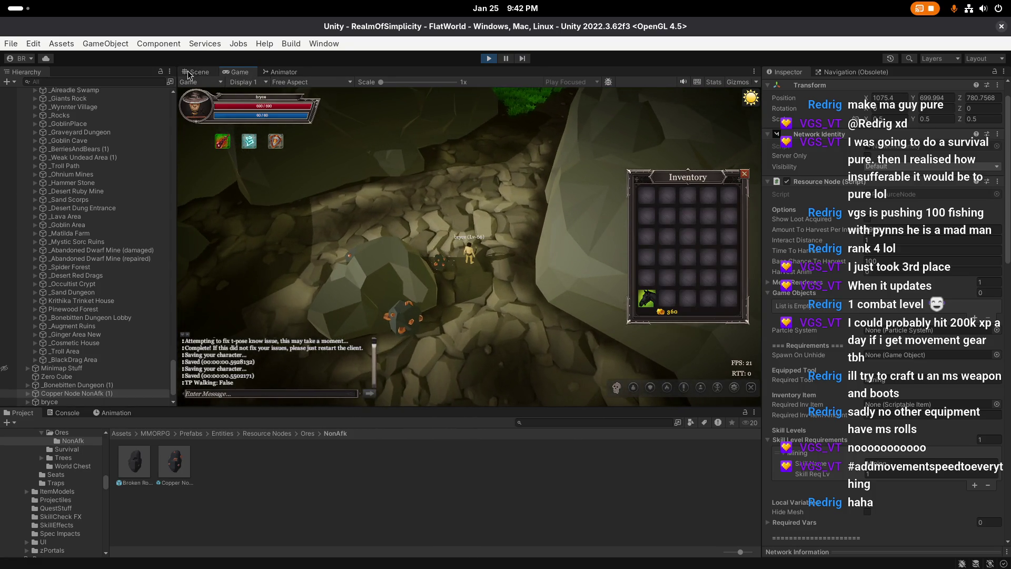
Step: Change Interact Distance to 1.2 and start mining the copper rock in the game
left_click(188, 74)
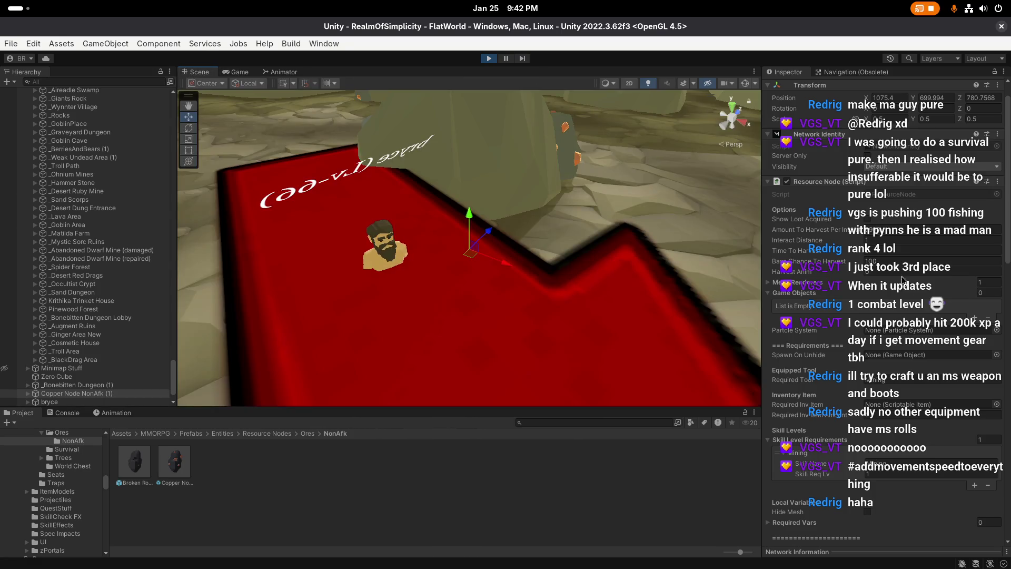
type(".2")
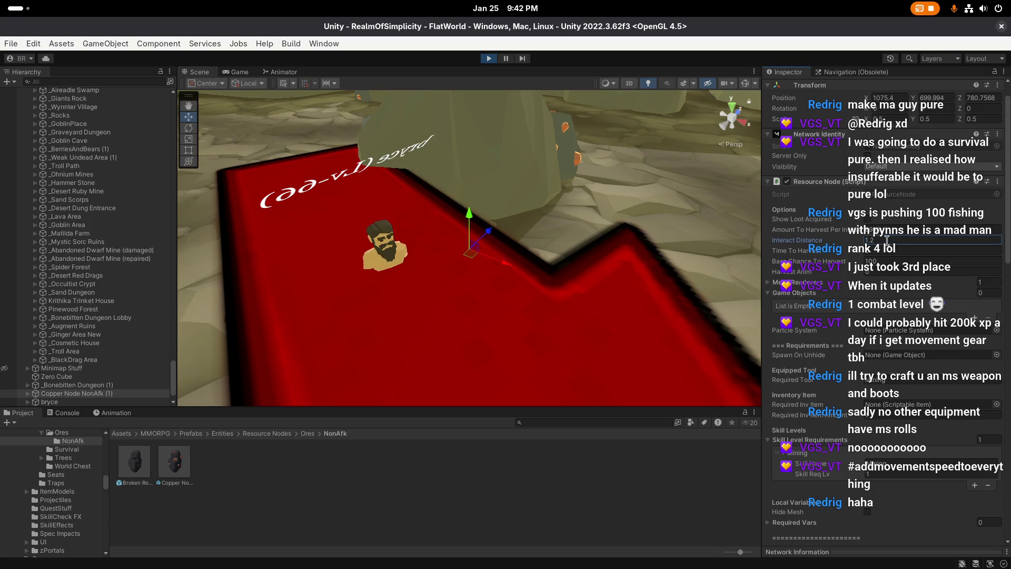
key("Return")
left_click(243, 75)
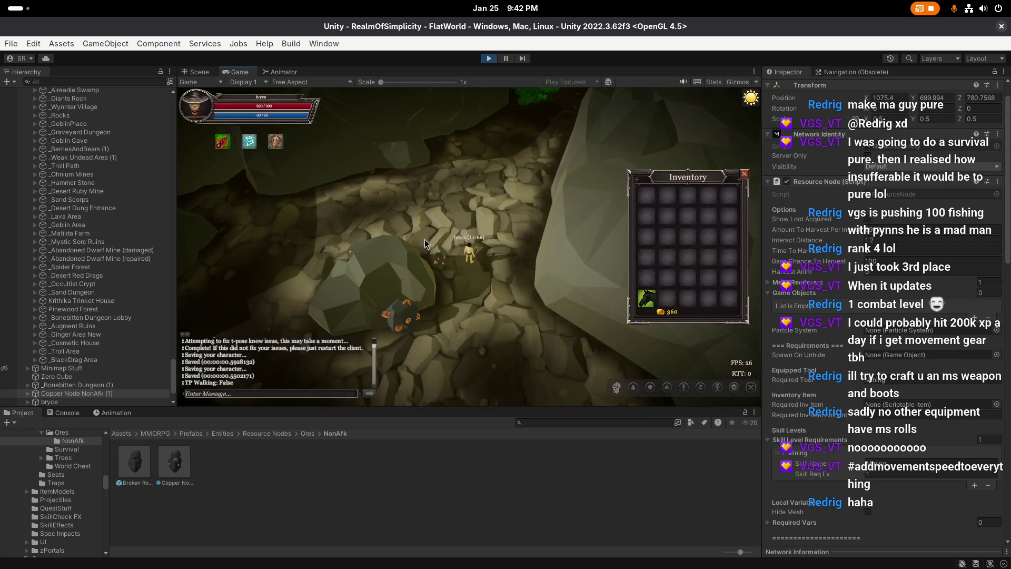
left_click(415, 237)
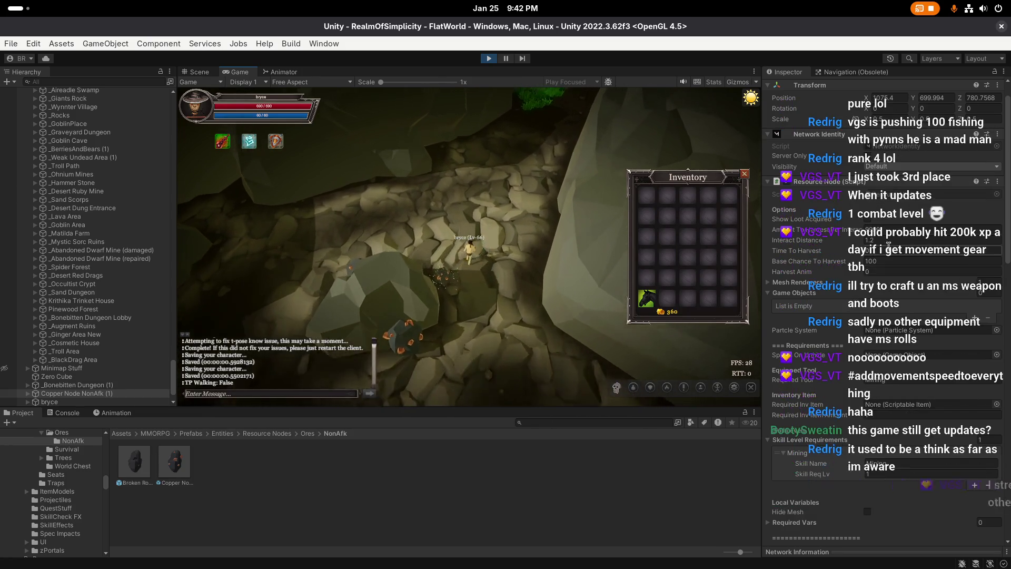
Step: Raise the copper node's Interact Distance to 1.25
left_click(874, 240)
type("5")
left_click(543, 228)
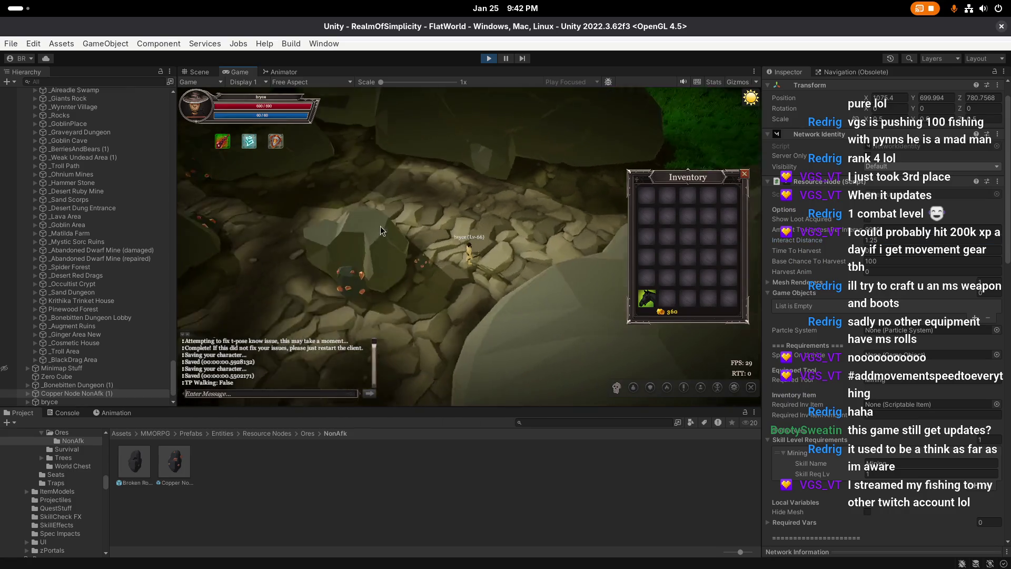
Step: Orbit the camera to centre the copper rock and reopen the inventory to check the ore
key("i")
mouse_move(532, 270)
left_mouse_down()
mouse_move(419, 264)
mouse_move(463, 245)
left_mouse_up()
mouse_move(384, 259)
left_mouse_down()
mouse_move(605, 236)
mouse_move(548, 254)
left_mouse_up()
mouse_move(482, 217)
left_mouse_down()
mouse_move(388, 249)
mouse_move(408, 235)
mouse_move(536, 257)
mouse_move(365, 245)
mouse_move(569, 261)
mouse_move(570, 271)
left_mouse_up()
key("i")
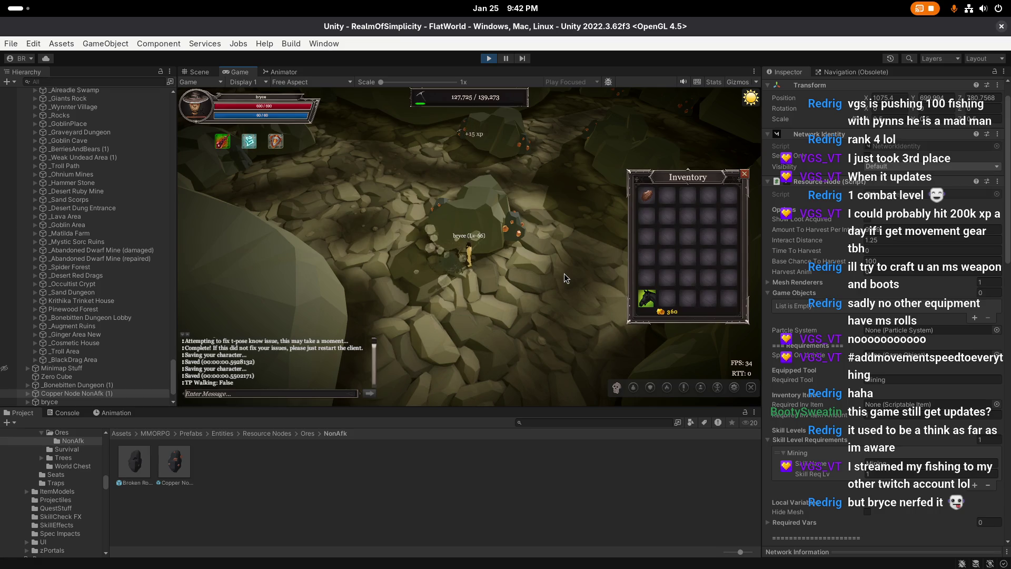
scroll(372, 287, "up", 5)
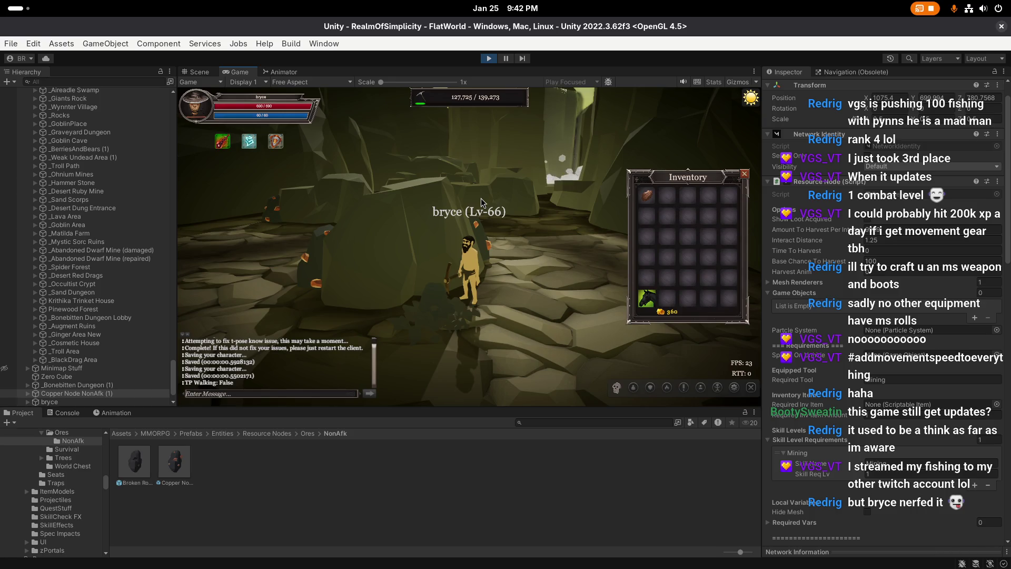
scroll(481, 203, "down", 5)
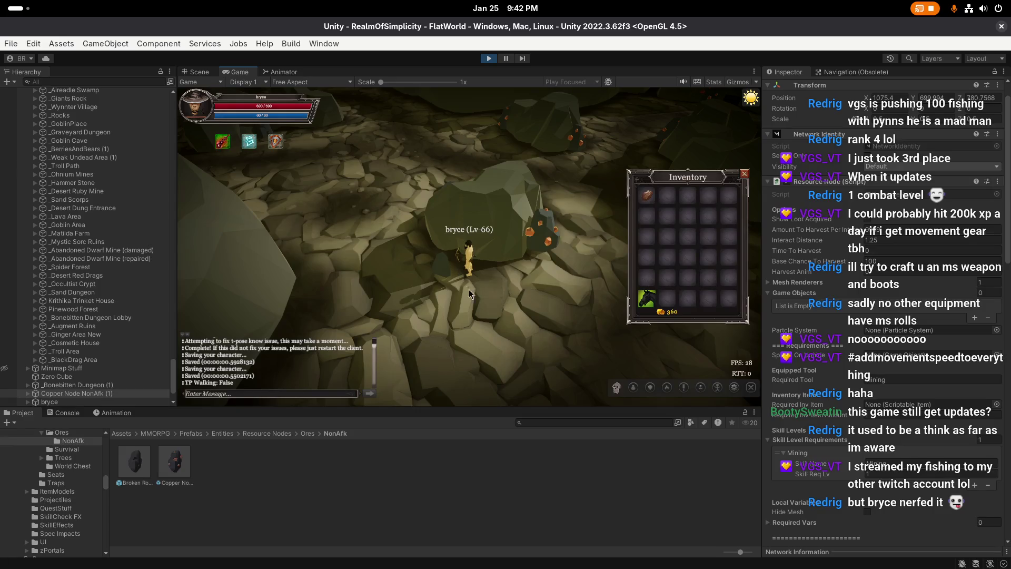
scroll(480, 279, "down", 5)
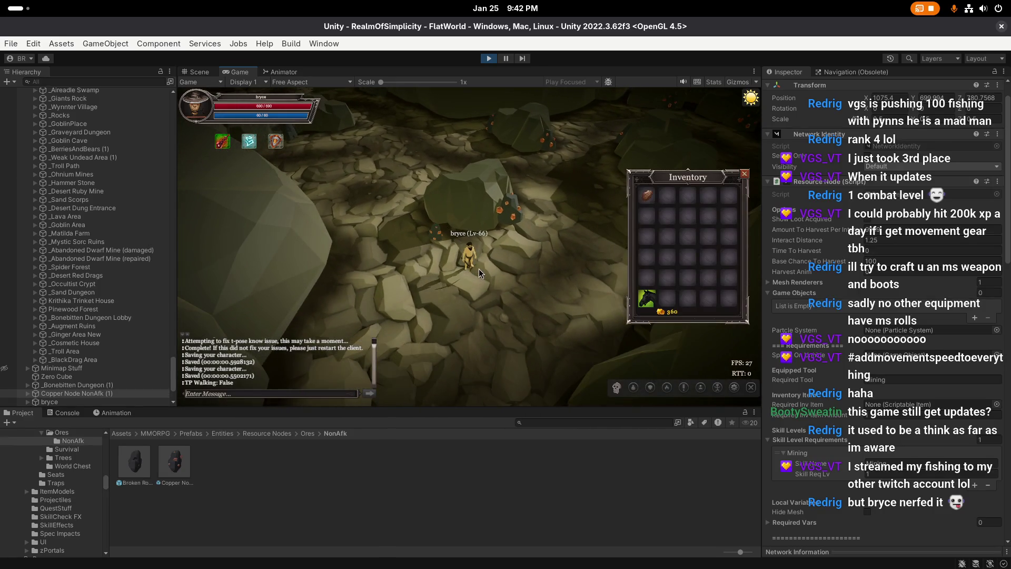
scroll(479, 273, "down", 2)
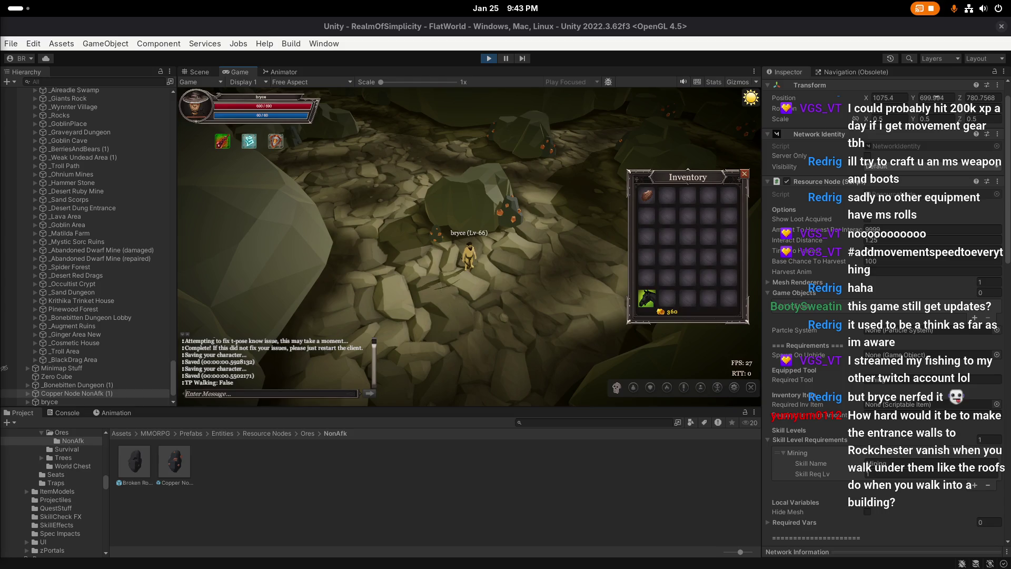
key("d")
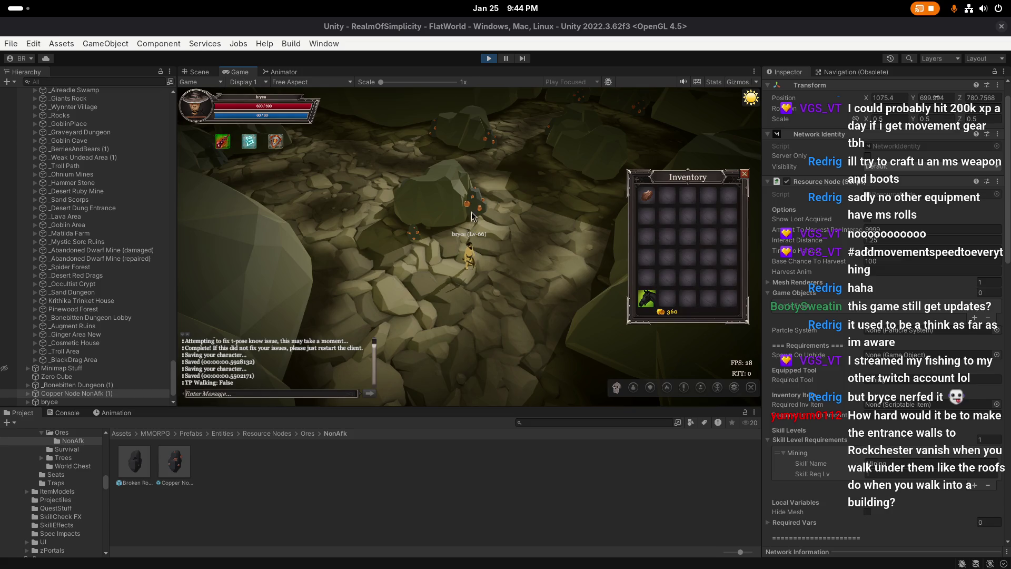
Step: Walk to the ore rocks, mine the copper node for +15 XP, then exit Play mode
left_click(448, 248)
left_click(506, 257)
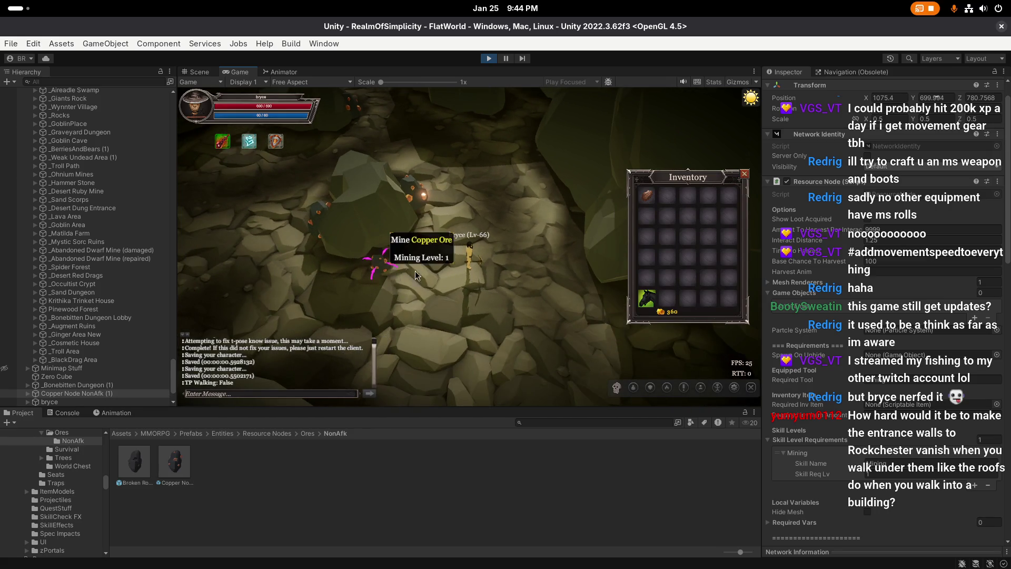
left_click(415, 271)
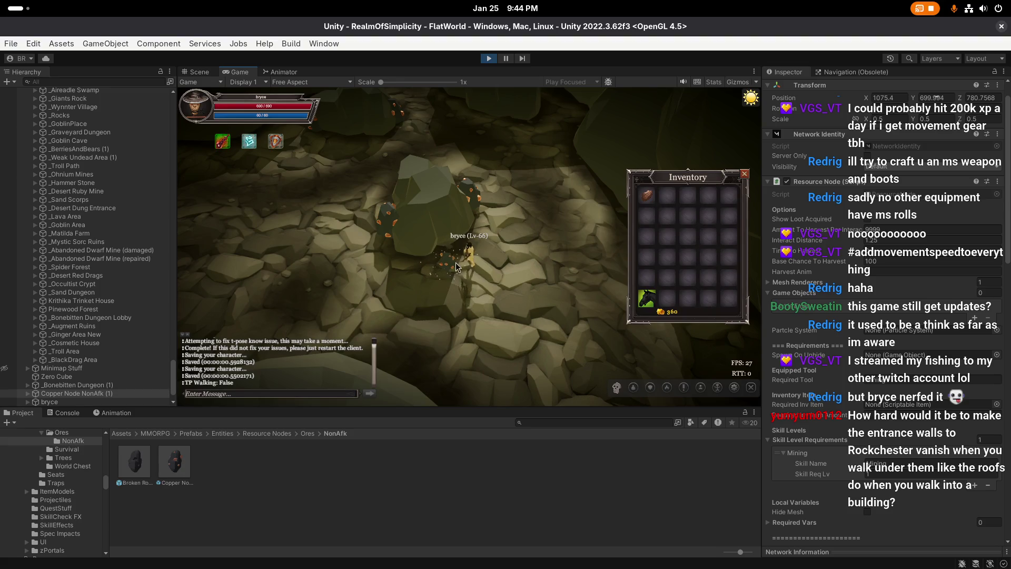
left_click(503, 245)
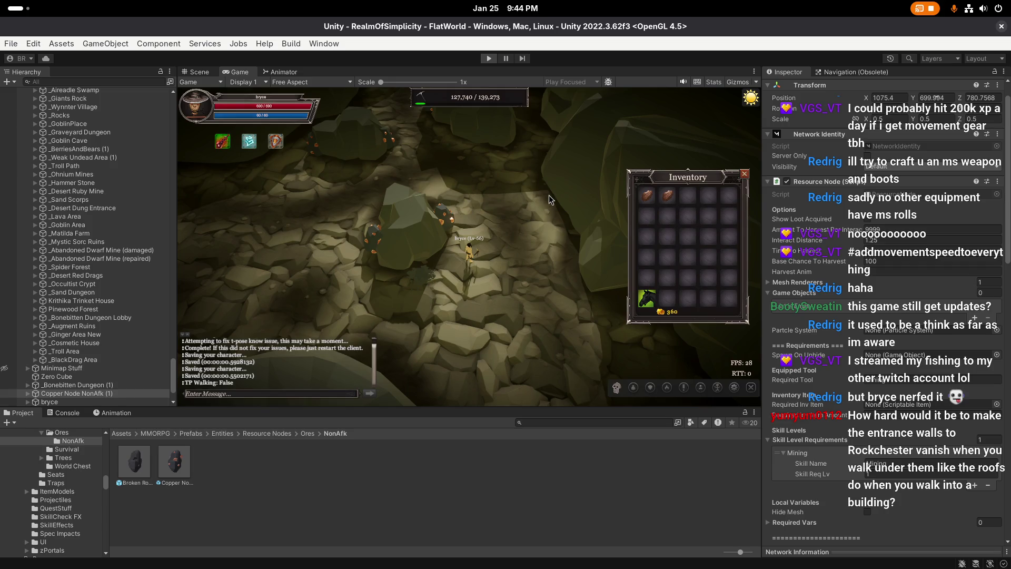
key("ctrl+1")
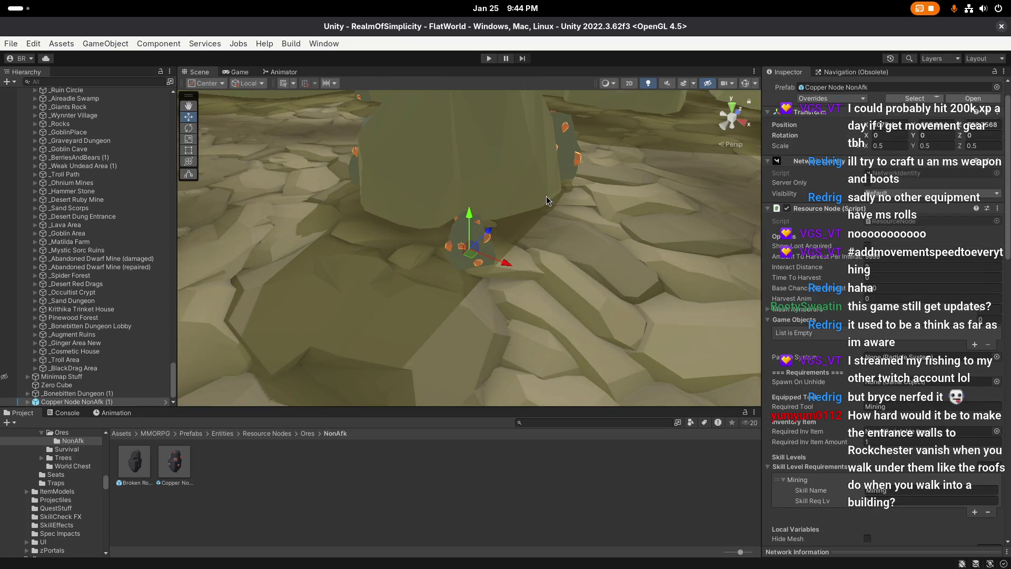
Step: Set the Copper Node NonAfk prefab's Interact Distance to 1.25 and save it
double_click(173, 461)
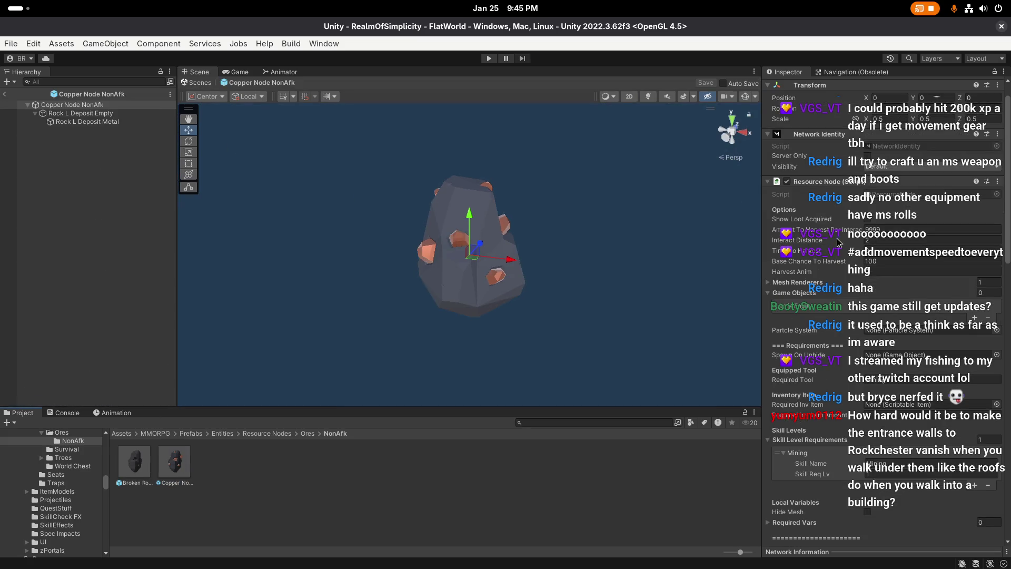
left_click(895, 242)
type("1.25")
left_click(705, 84)
Step: Look over the copper rock, then exit Prefab Mode back to the FlatWorld scene
right_click(678, 221)
right_click(678, 220)
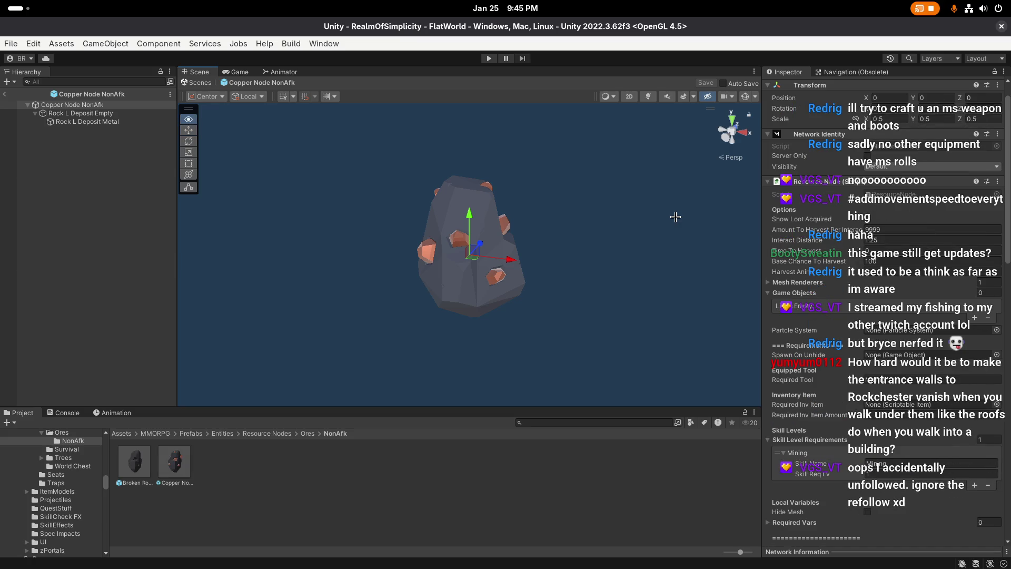
left_click_drag(678, 226, 674, 236)
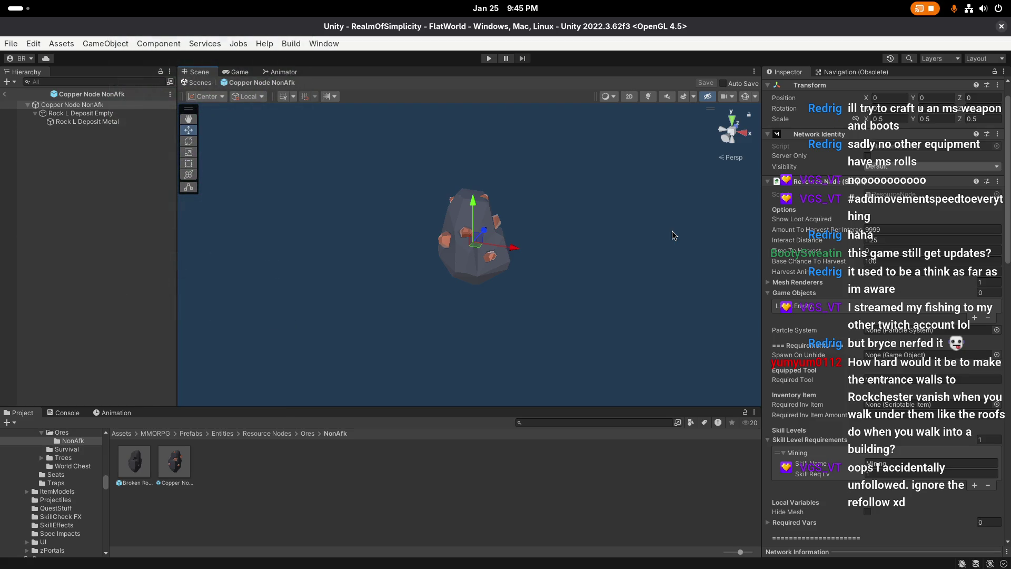
left_click_drag(655, 253, 659, 252)
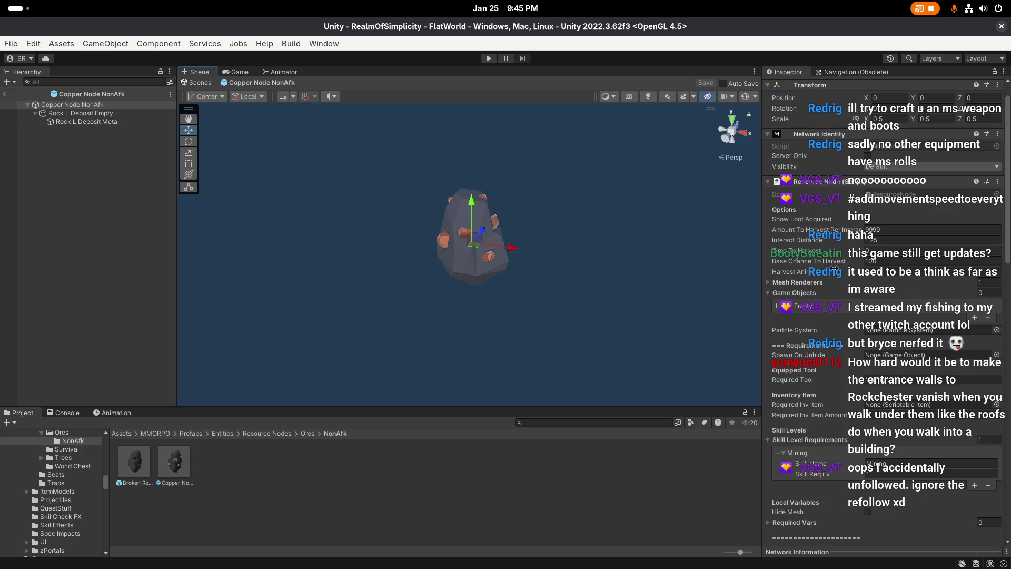
scroll(825, 290, "down", 4)
scroll(825, 290, "down", 4)
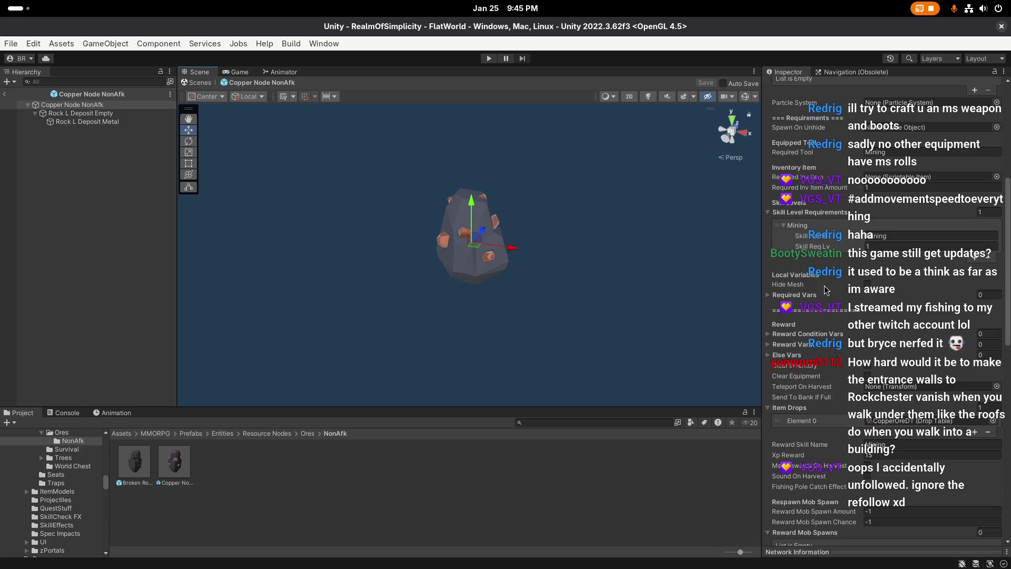
scroll(826, 290, "down", 5)
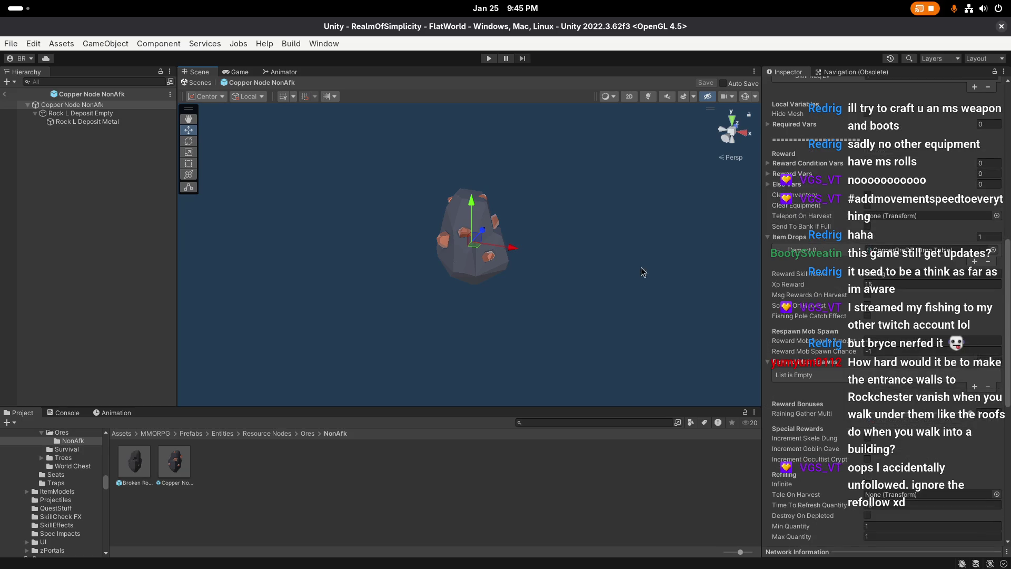
scroll(641, 267, "down", 2)
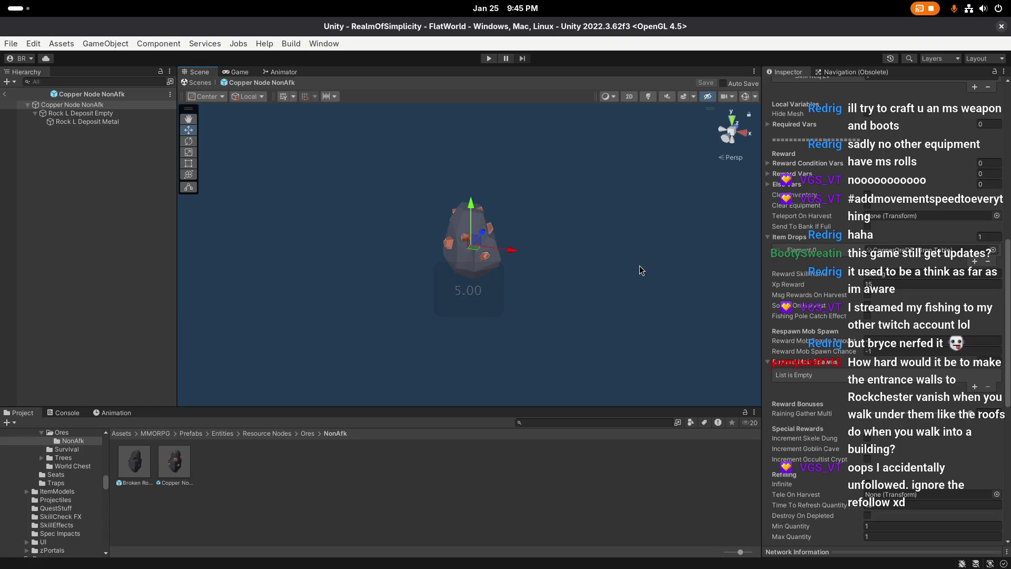
key("alt")
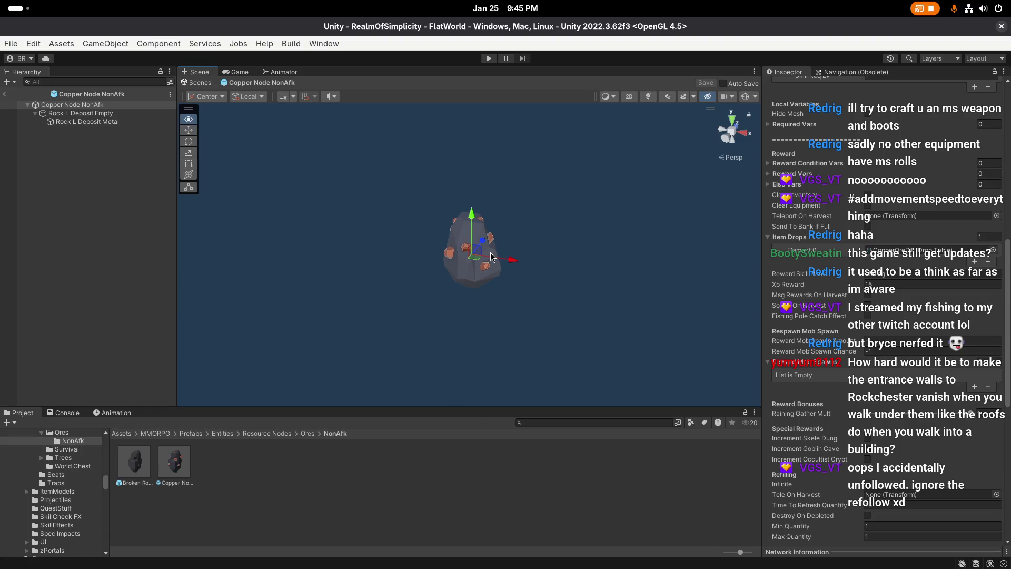
scroll(887, 291, "down", 10)
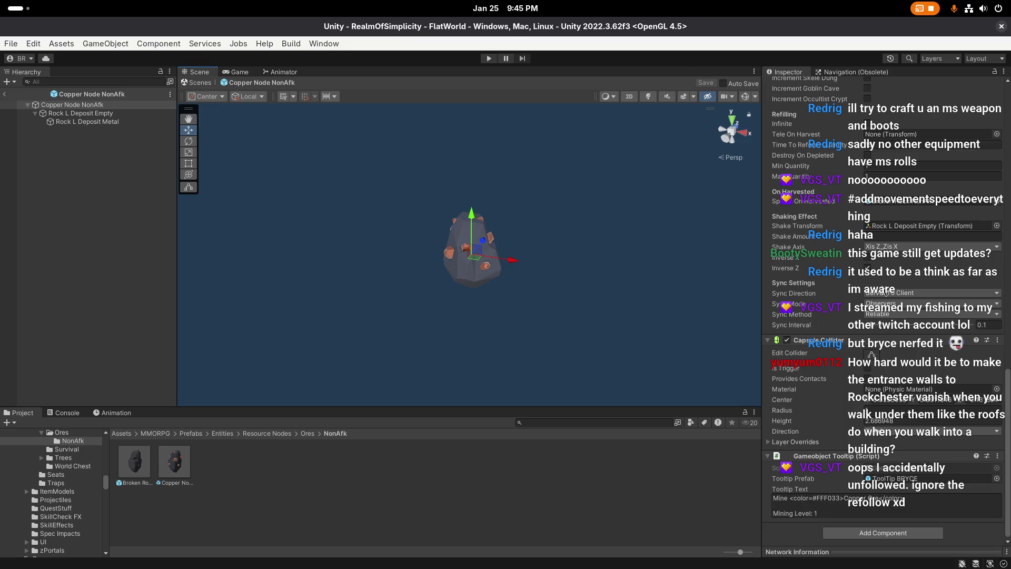
left_click(7, 95)
key("f")
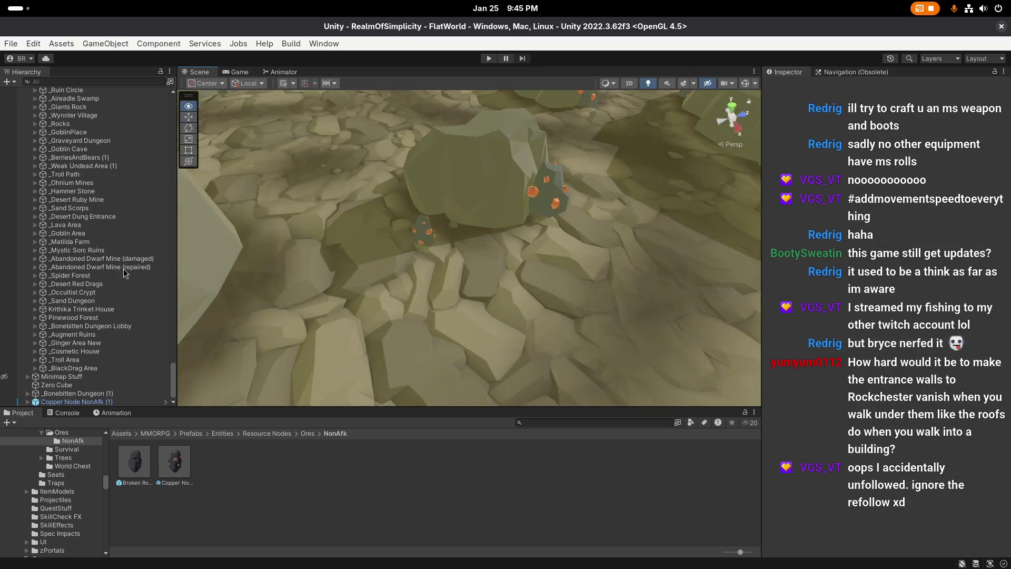
mouse_move(552, 222)
left_mouse_down()
mouse_move(506, 221)
mouse_move(309, 353)
mouse_move(309, 400)
left_mouse_up()
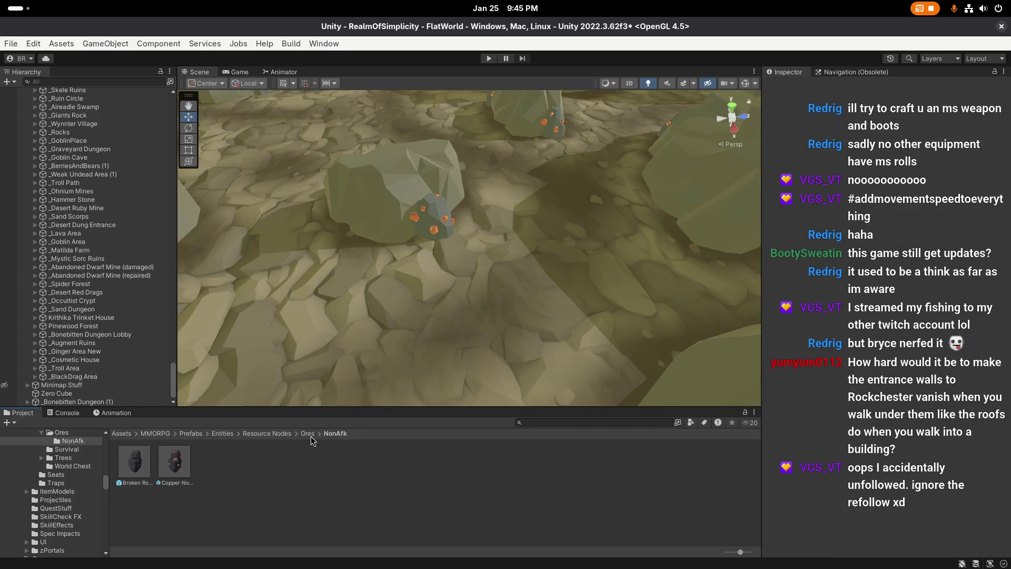
Step: Reopen Copper Node NonAfk from Ores/NonAfk and check its Rock L Deposit Metal and Empty children
left_click(310, 435)
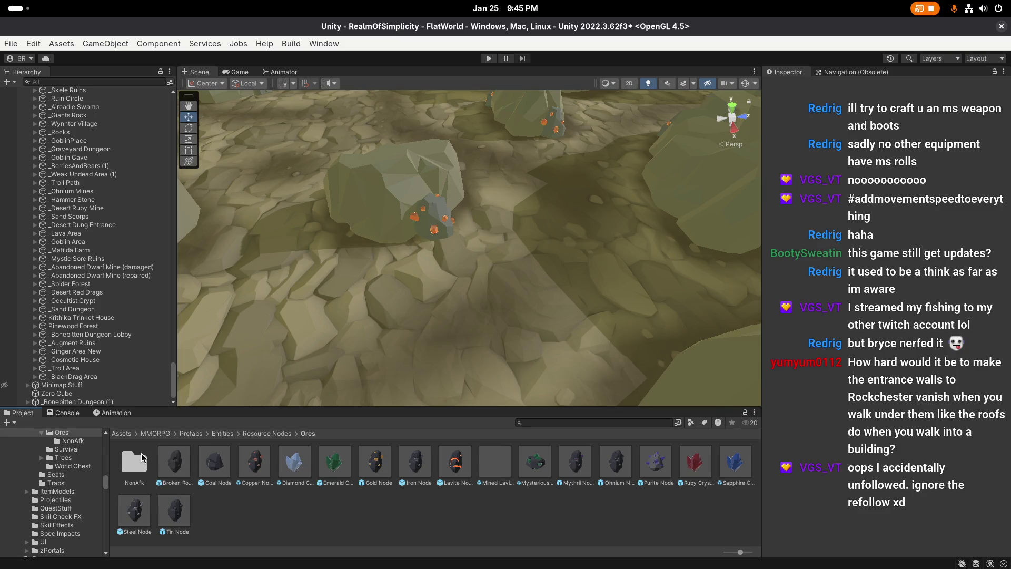
double_click(142, 457)
double_click(174, 461)
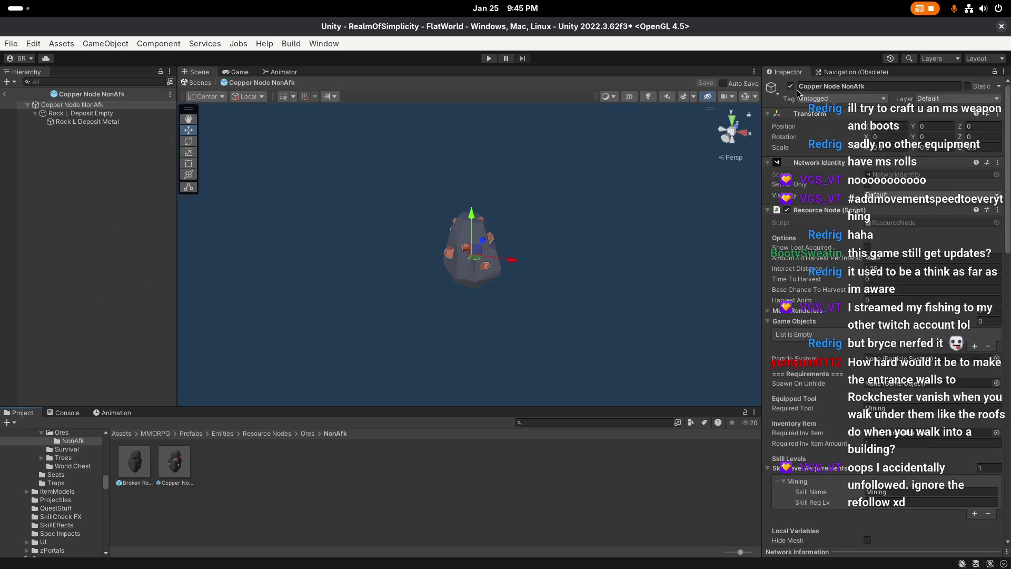
left_click(118, 122)
left_click(120, 115)
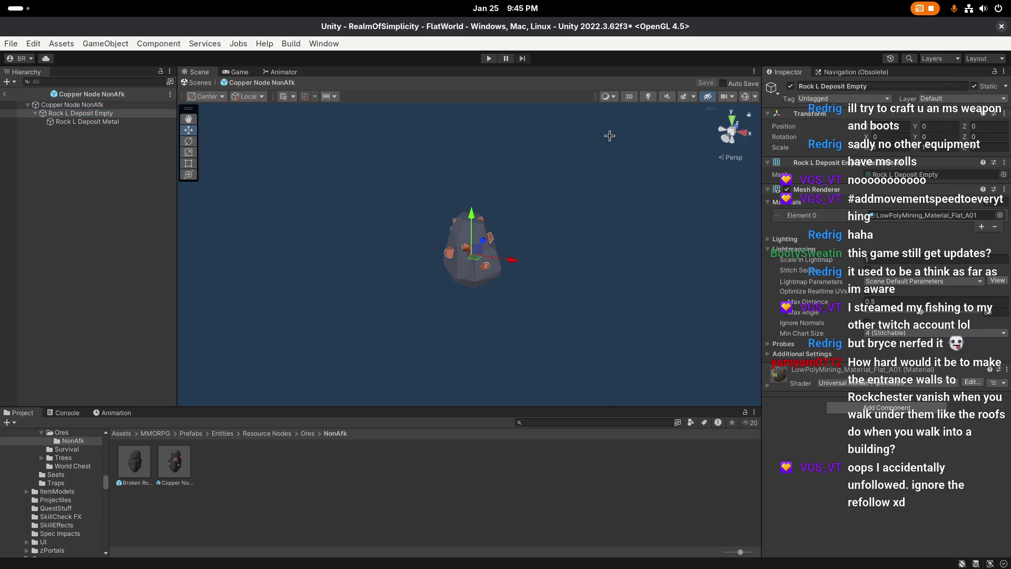
Step: Leave prefab editing and select the original Copper Node prefab in Ores
left_click(3, 95)
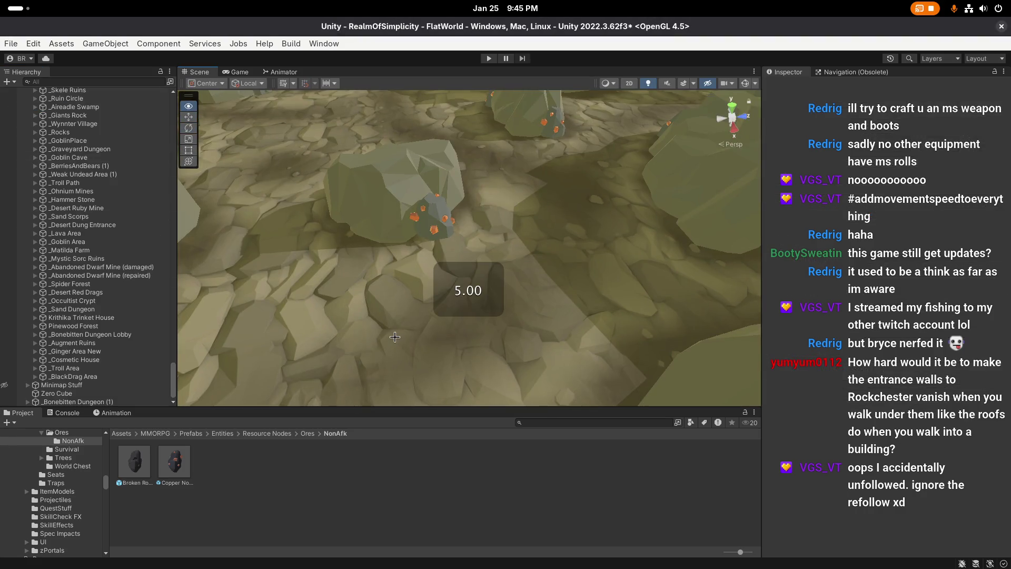
left_click(308, 433)
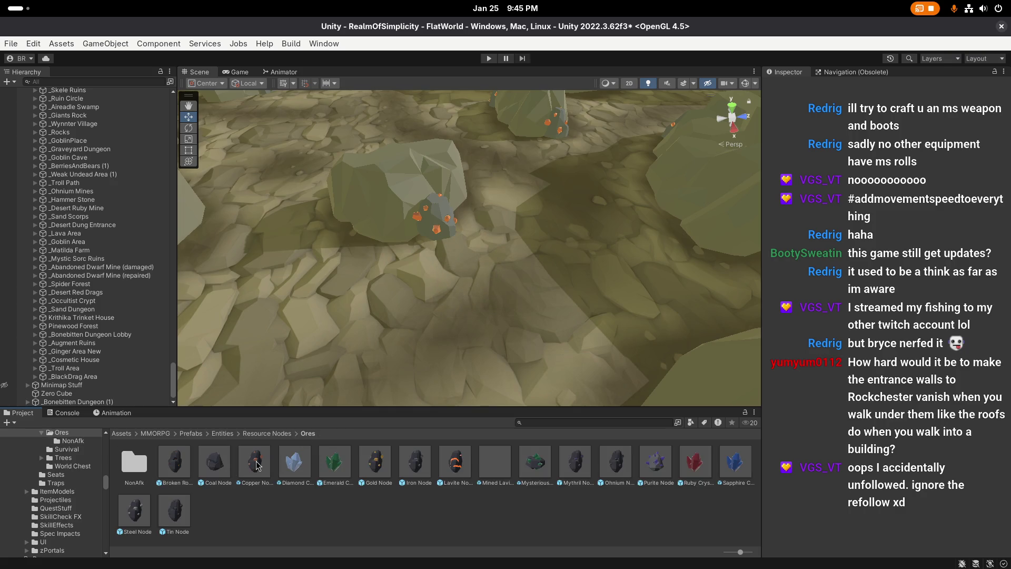
left_click(257, 461)
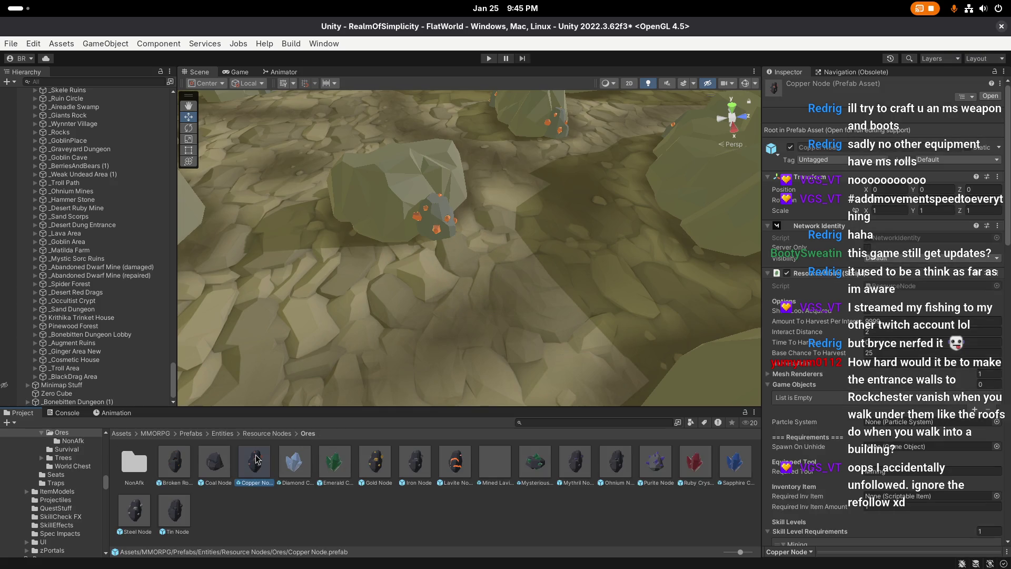
Step: Open the Copper Node prefab, dismiss the unsaved-changes prompt on leaving, and reopen it
double_click(256, 461)
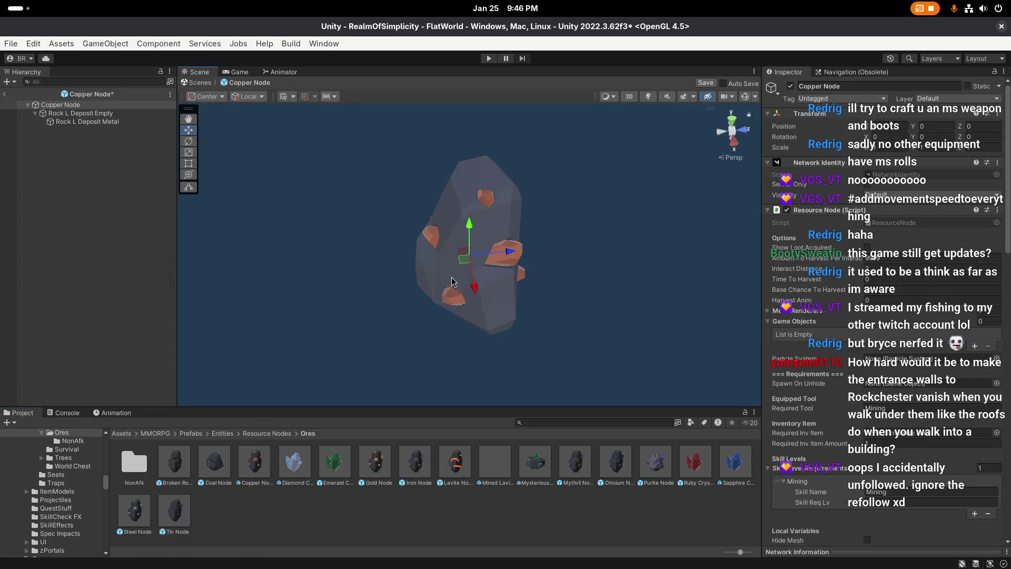
scroll(910, 279, "down", 10)
scroll(910, 279, "down", 10)
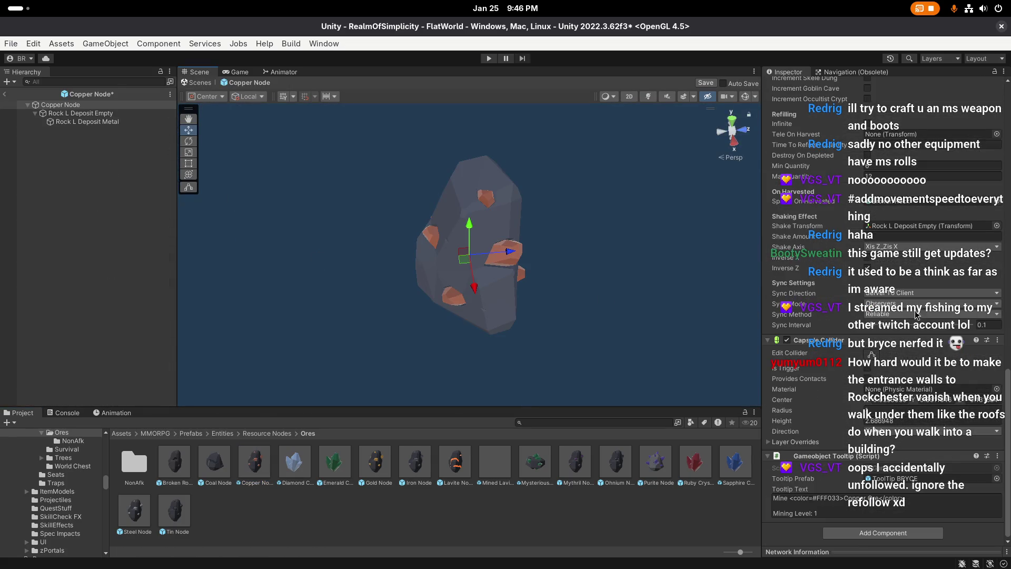
left_click(5, 94)
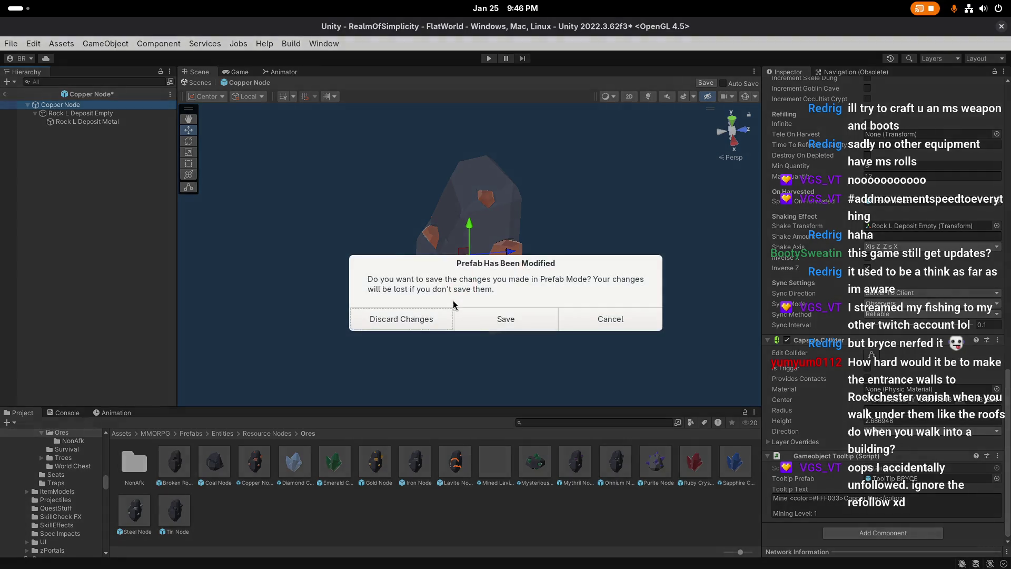
left_click(501, 318)
double_click(256, 461)
Step: Change the Gameobject Tooltip text to 'Copper Deposit', save the prefab, and close it
scroll(913, 370, "down", 15)
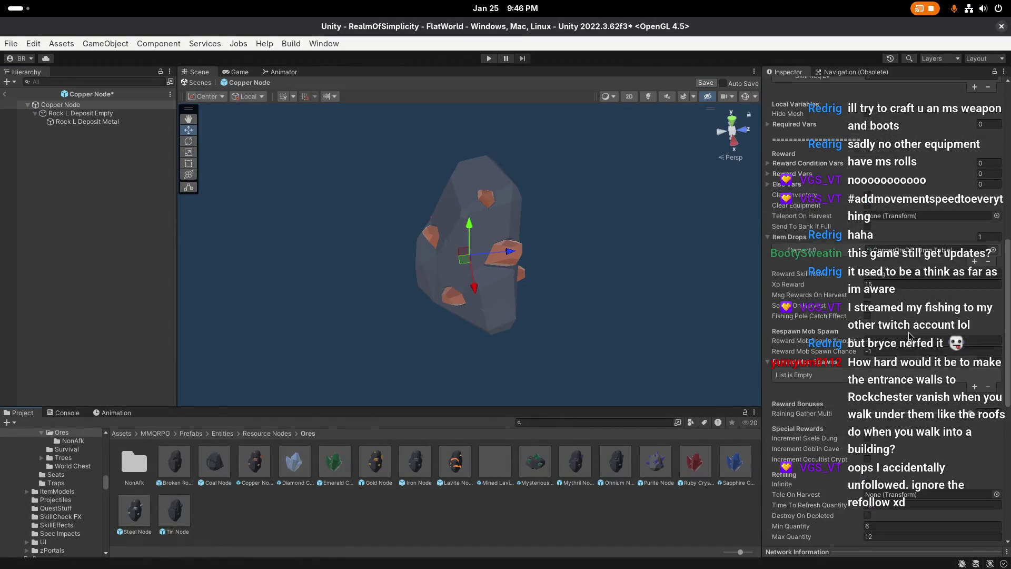
left_click(878, 506)
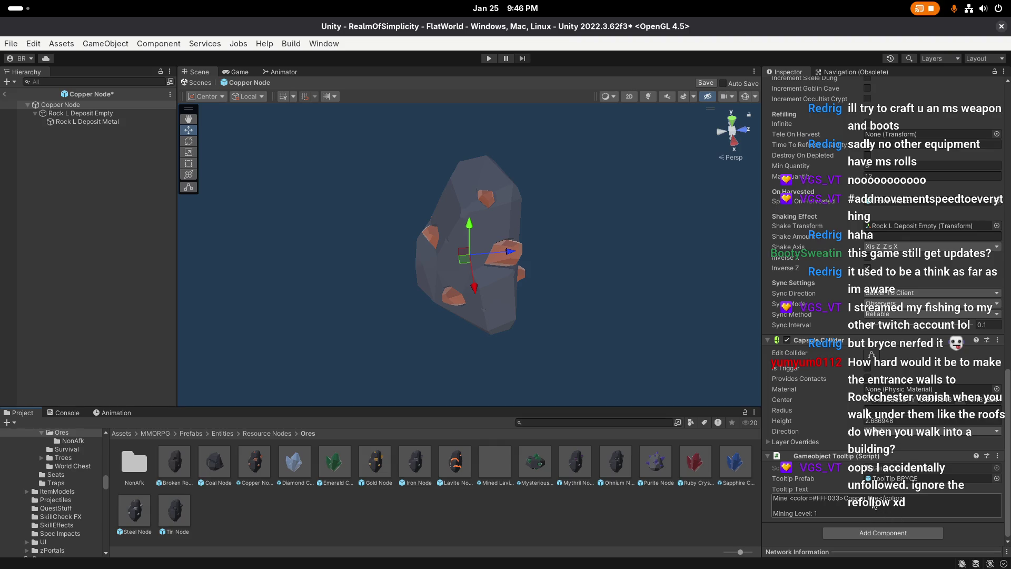
type("Deposit")
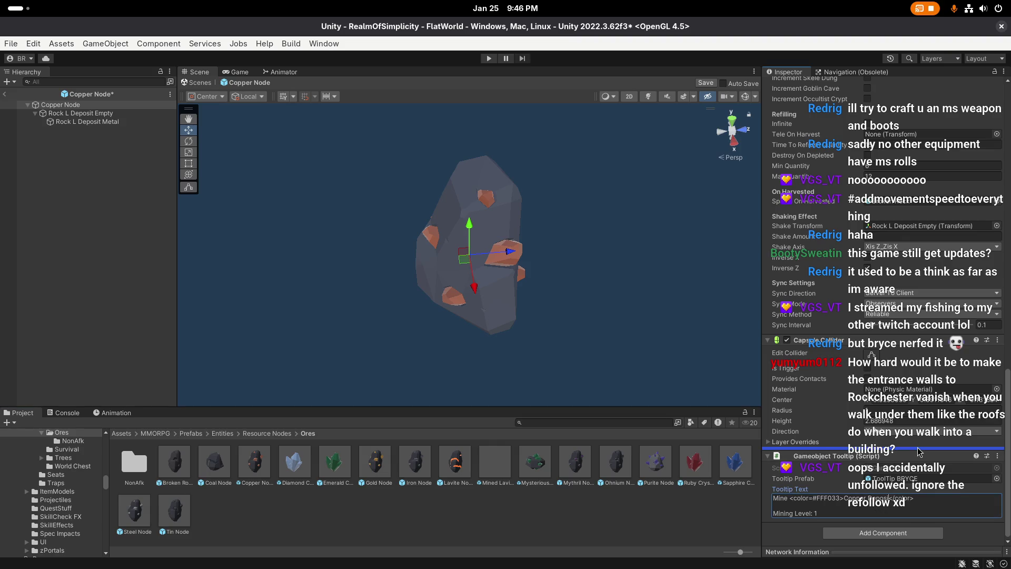
left_click(706, 82)
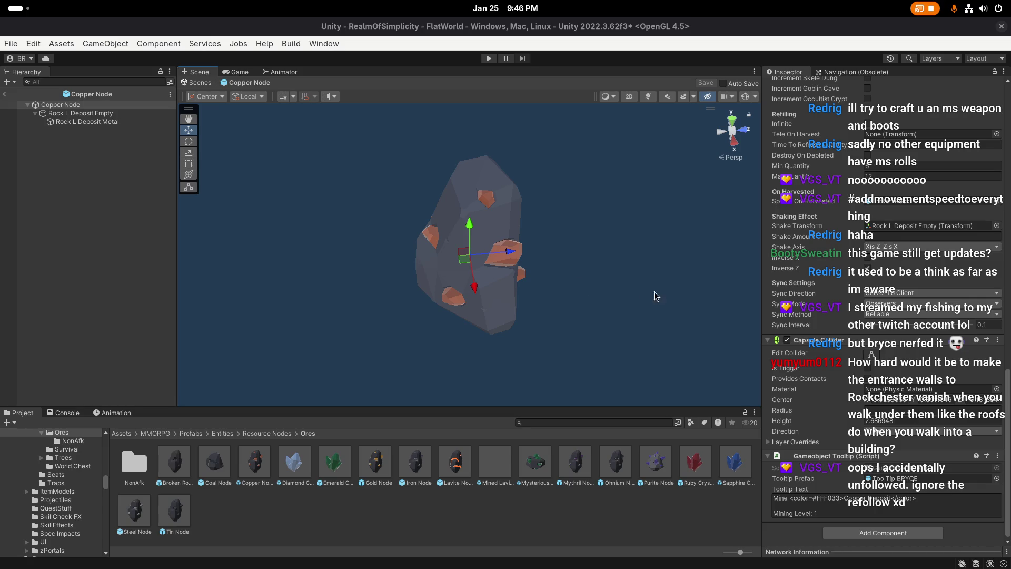
left_click(503, 258)
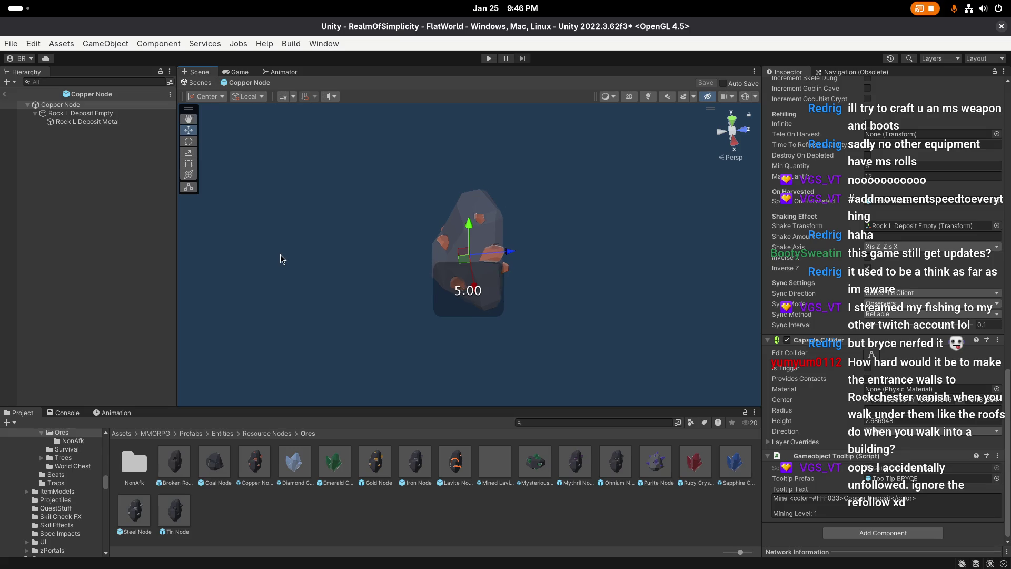
key("Escape")
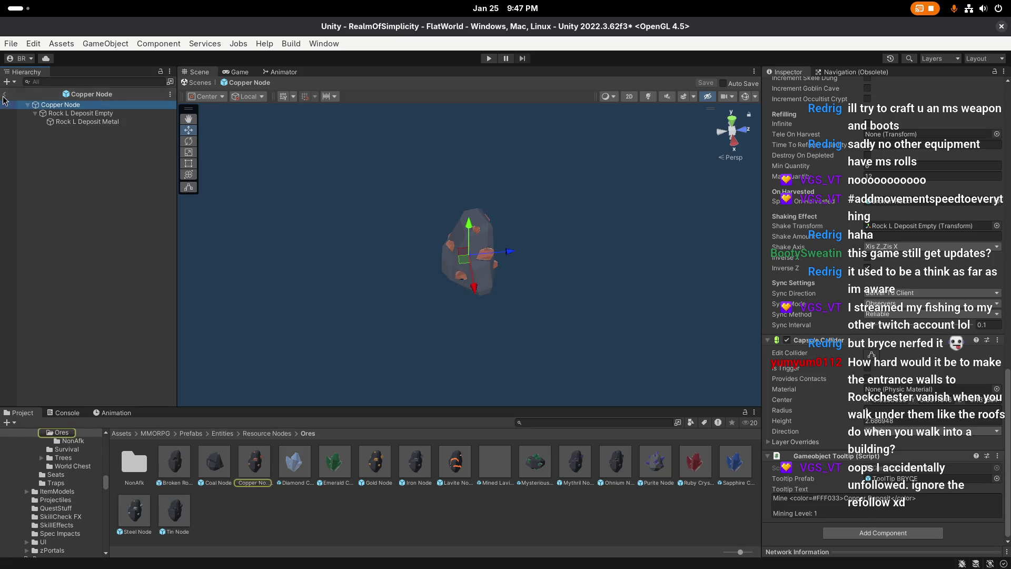
Step: Save the FlatWorld scene with Ctrl+S and fly the camera toward the copper ore rocks
scroll(289, 276, "down", 2)
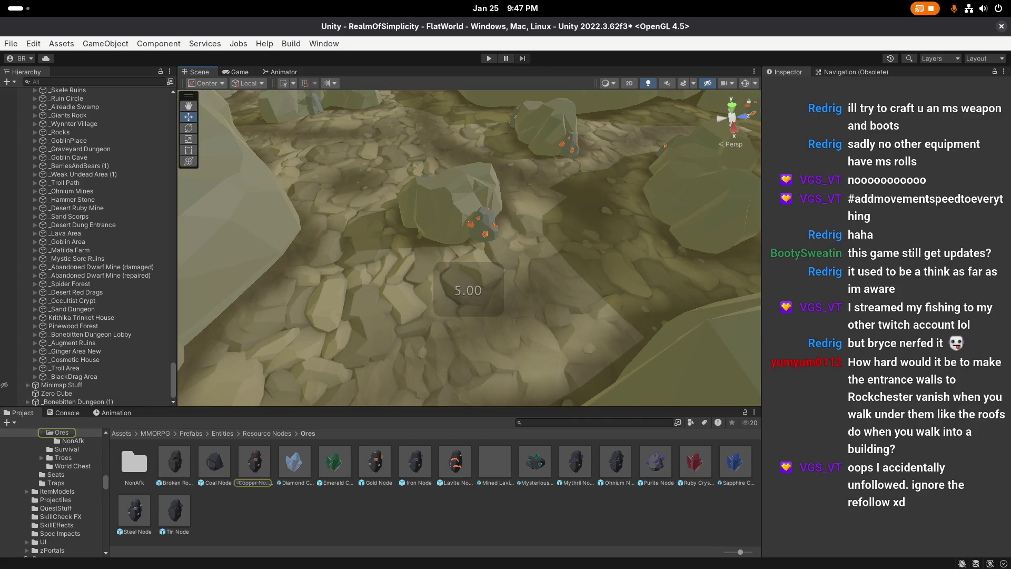
key("ctrl+s")
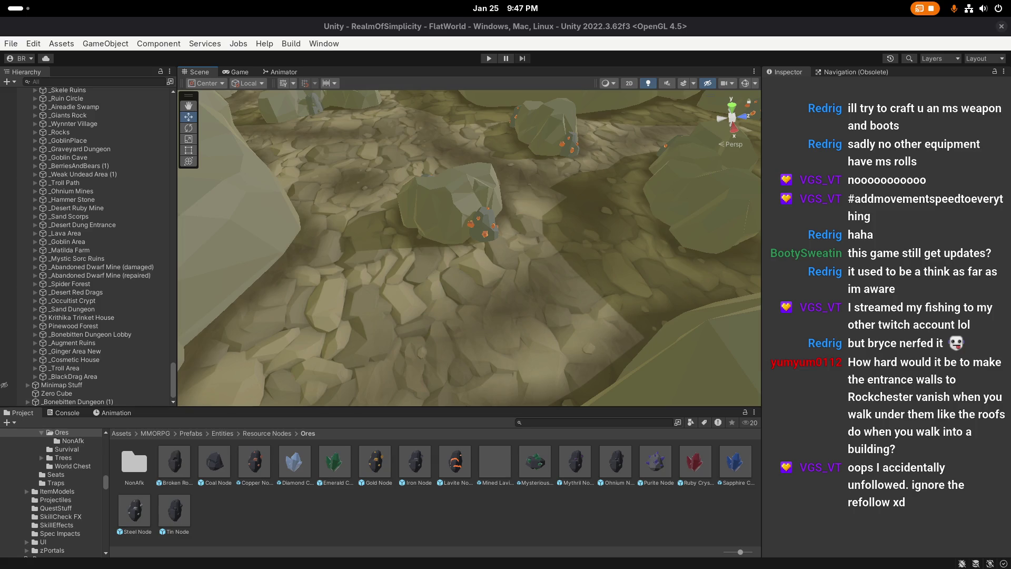
key("super")
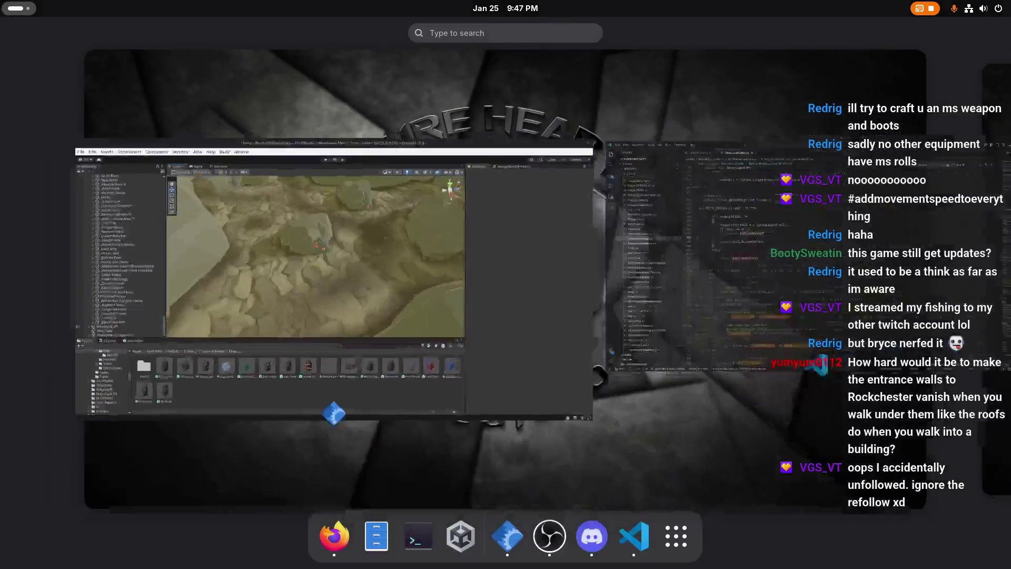
key("super")
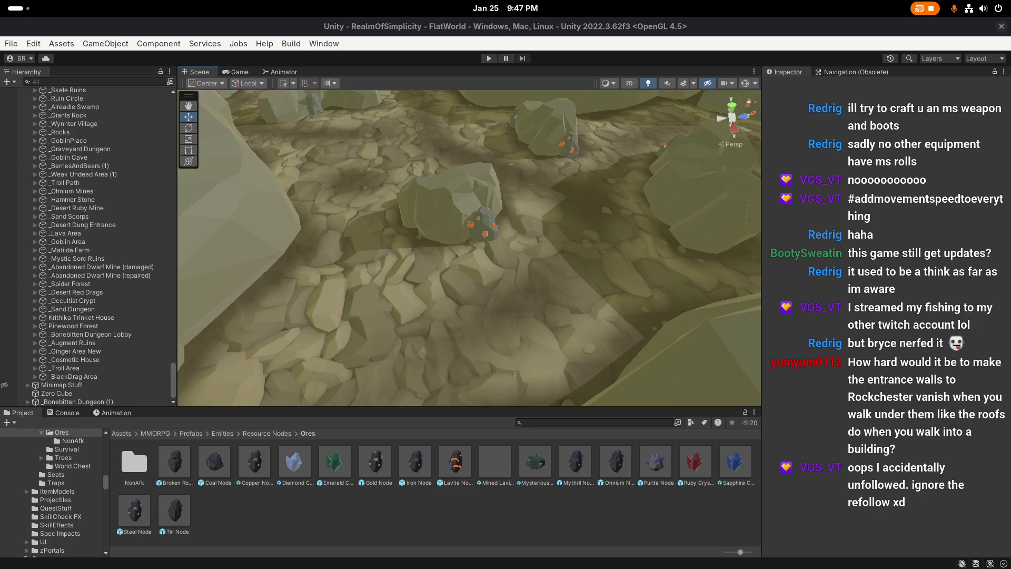
scroll(556, 269, "up", 2)
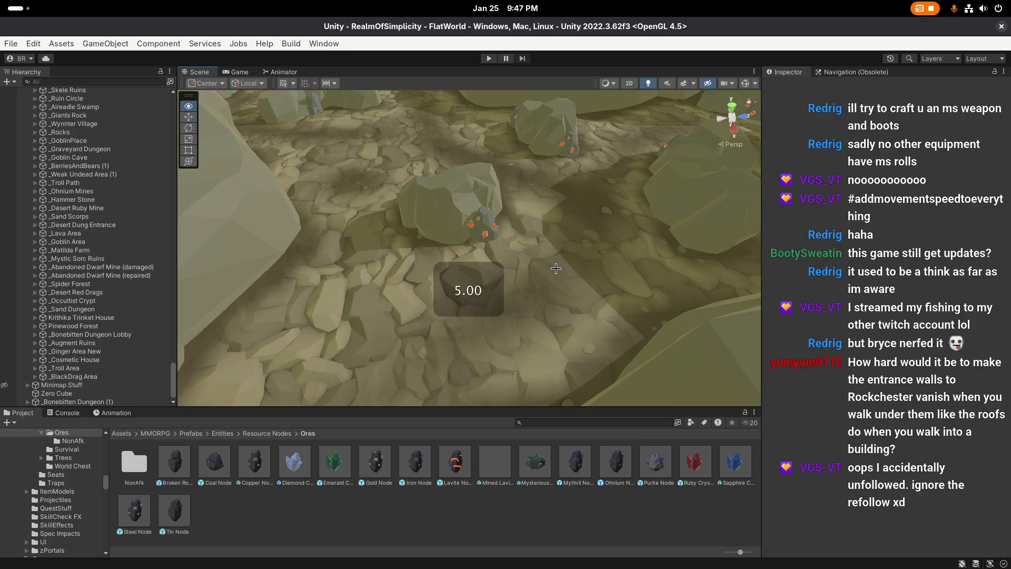
key("d")
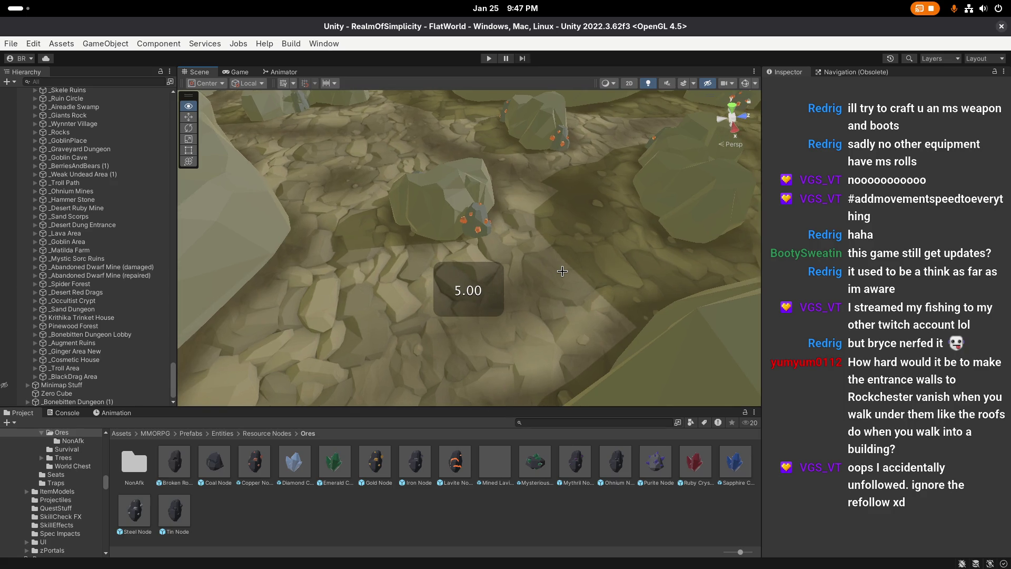
key("Up")
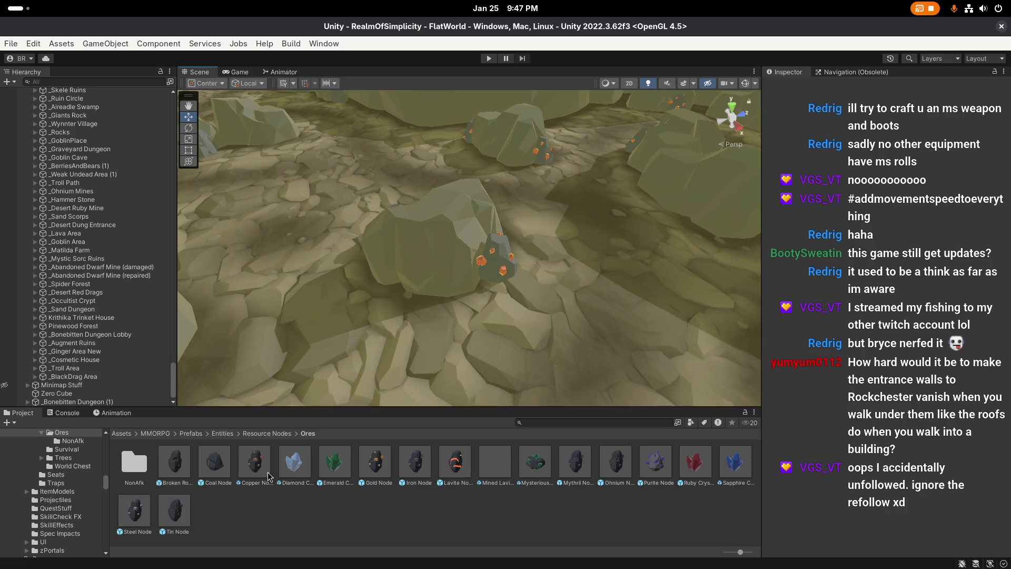
Step: Duplicate the Iron Node prefab into the NonAfk folder as Iron Node 1 and open it
left_click(407, 462)
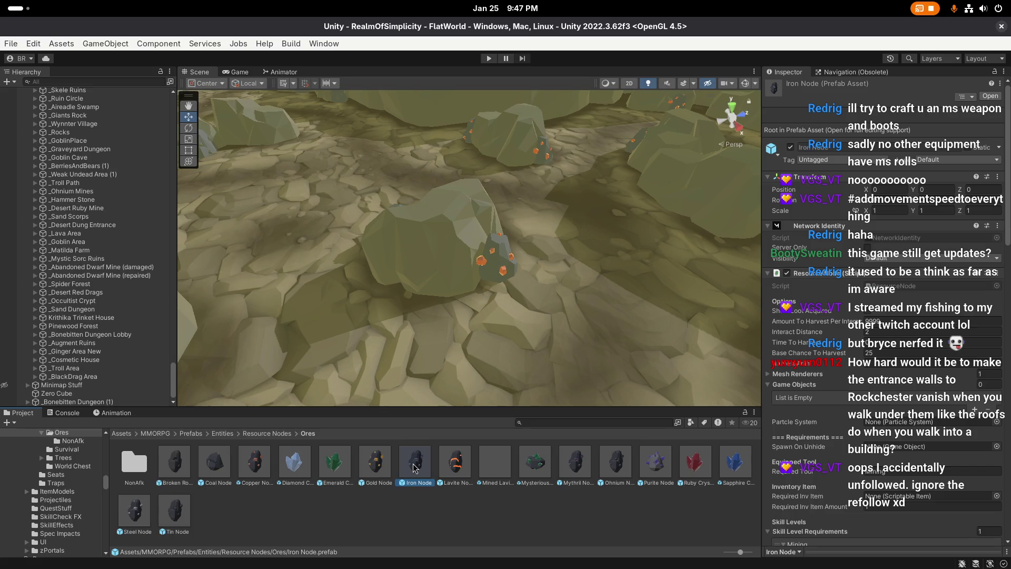
key("ctrl+d")
mouse_move(454, 466)
left_mouse_down()
mouse_move(190, 485)
mouse_move(144, 466)
left_mouse_up()
double_click(143, 466)
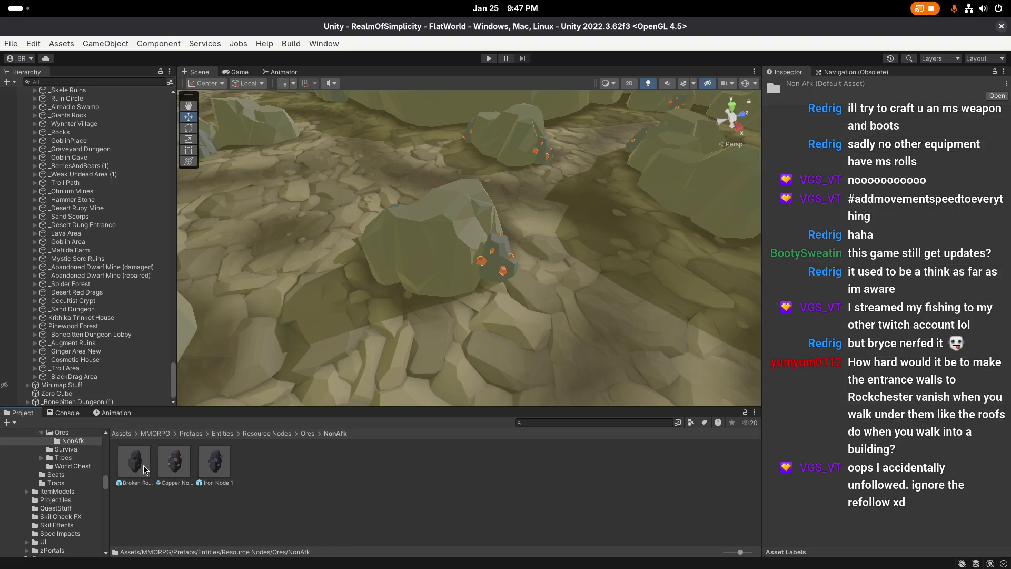
double_click(214, 463)
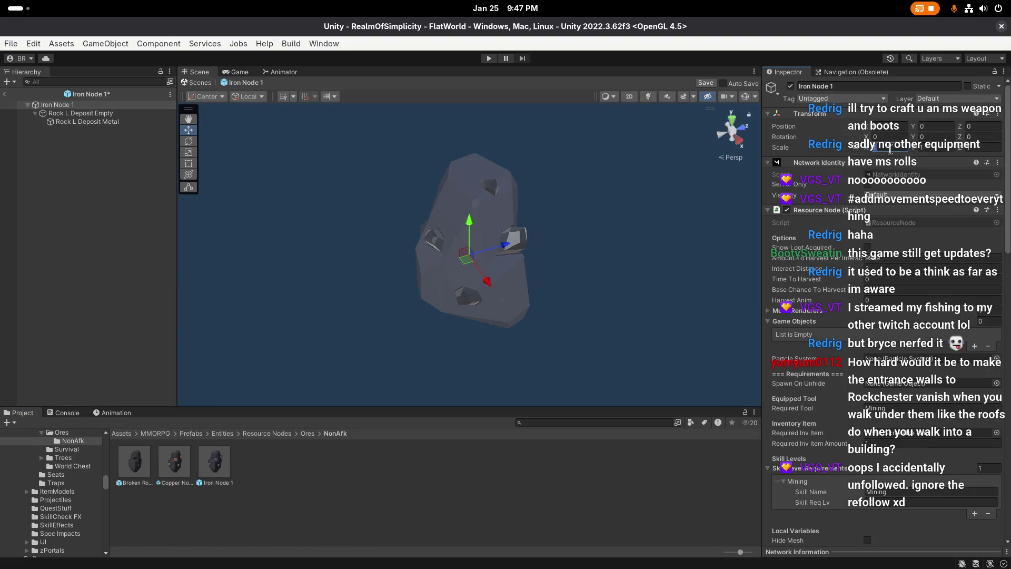
Step: Set Iron Node 1's scale to 0.5 on X, Y and Z, and save it
key("Tab")
type("0.5")
key("Tab")
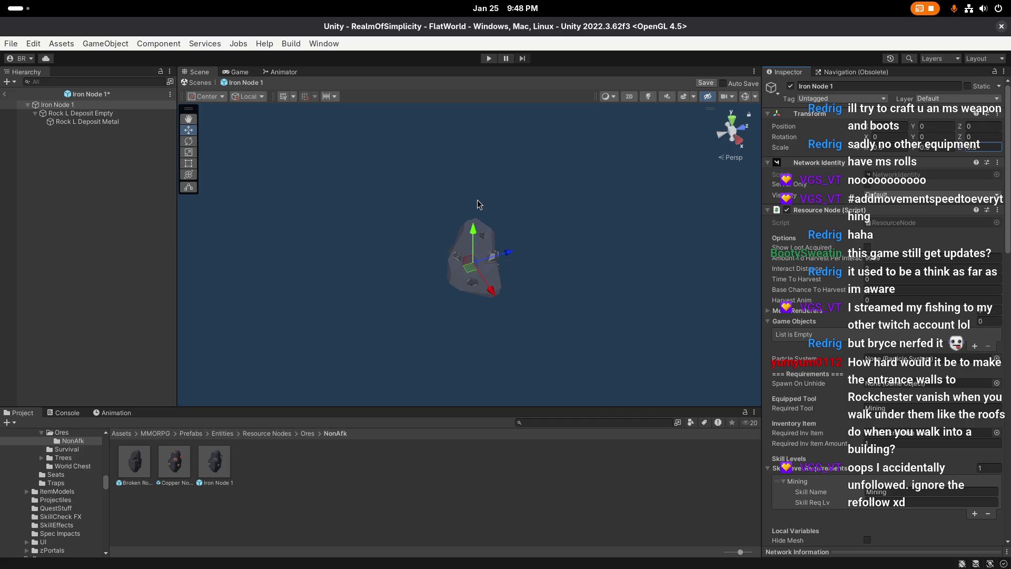
key("ctrl+s")
left_click(175, 461)
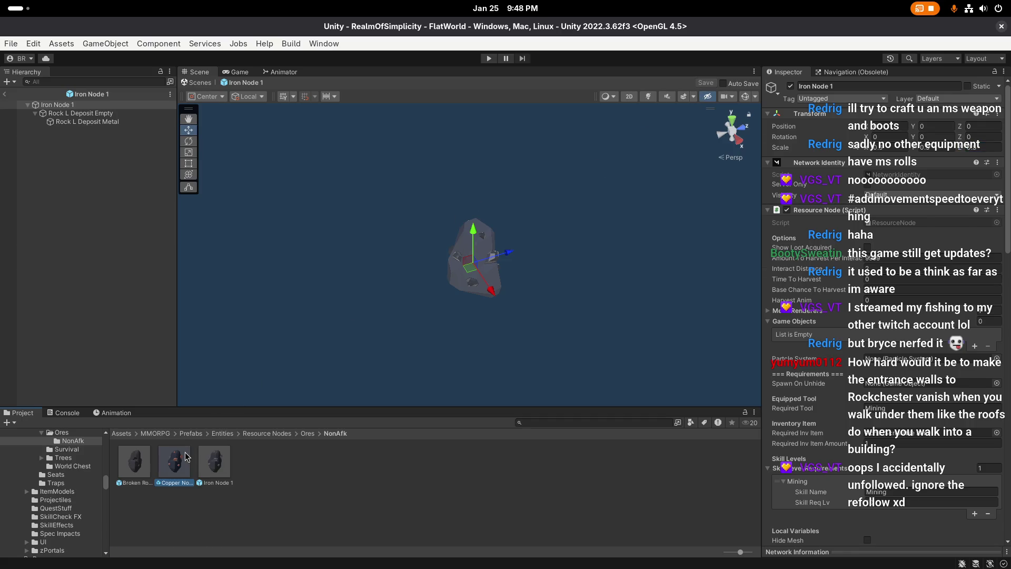
left_click(215, 462)
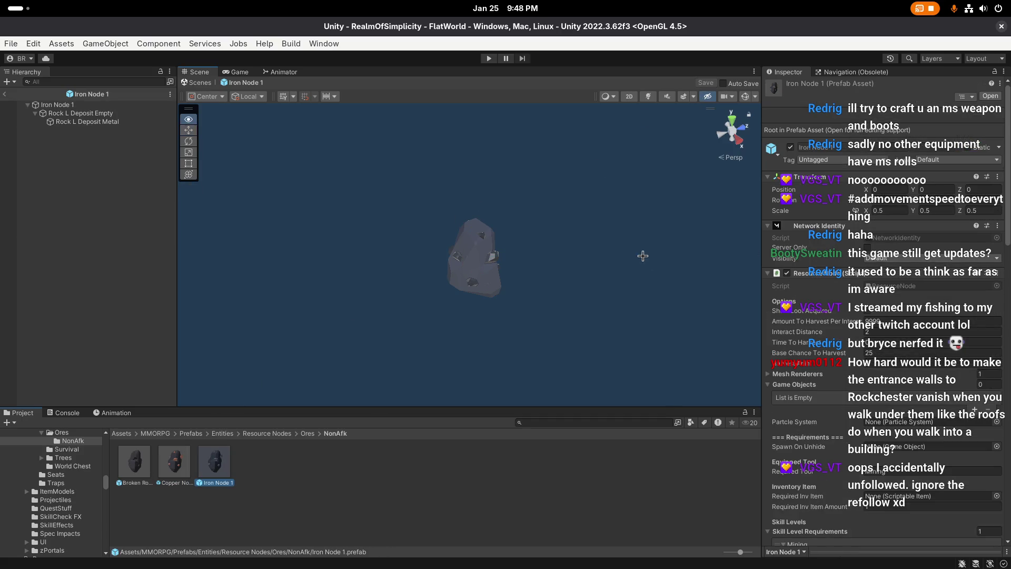
left_click(57, 104)
Step: Give Iron Node 1 Interact Distance 1.25 and Base Chance To Harvest 100, then save
scroll(899, 147, "down", 4)
left_click(880, 212)
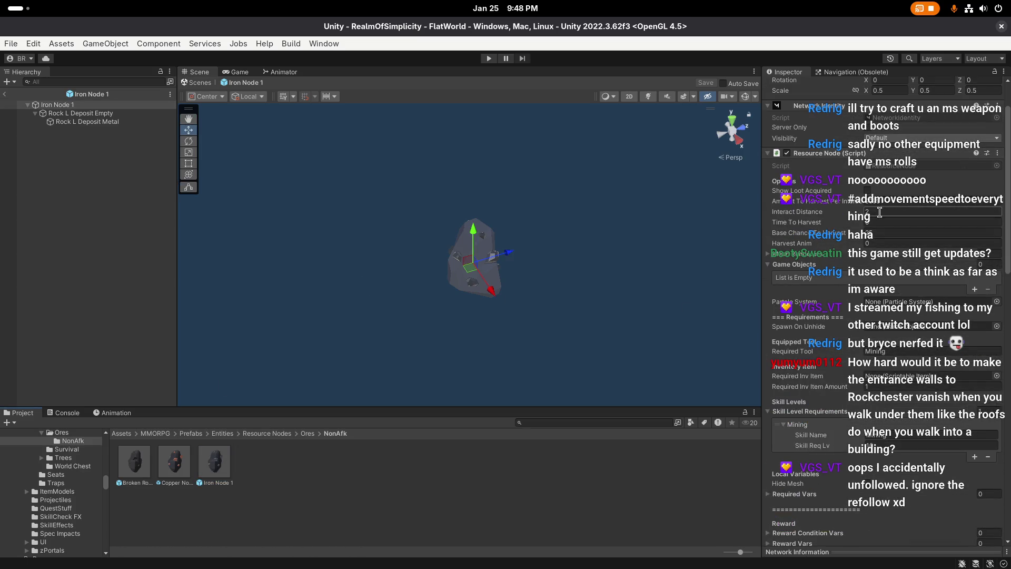
type("1.25")
key("Tab")
key("Tab")
type("100")
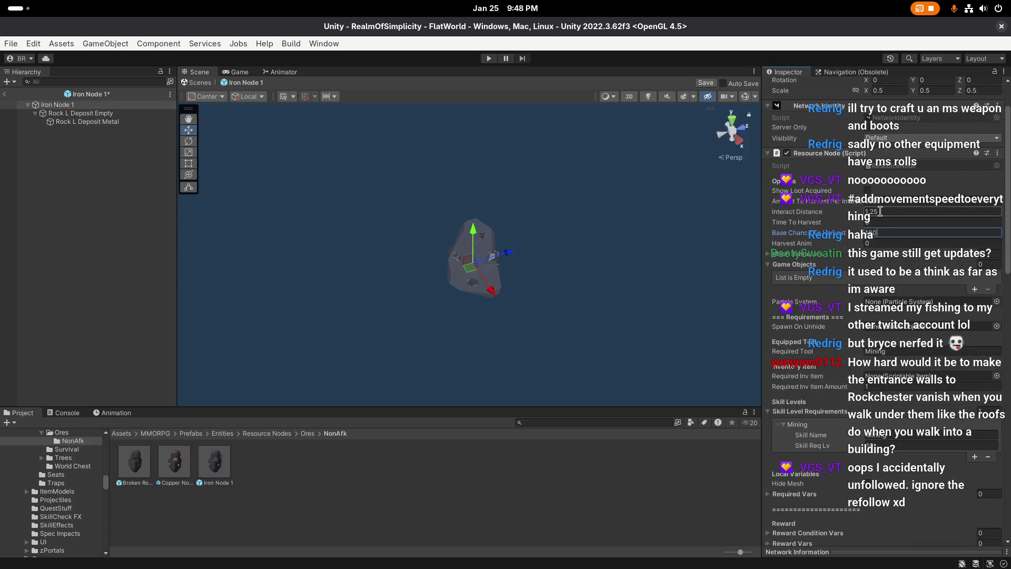
key("Return")
left_click(706, 82)
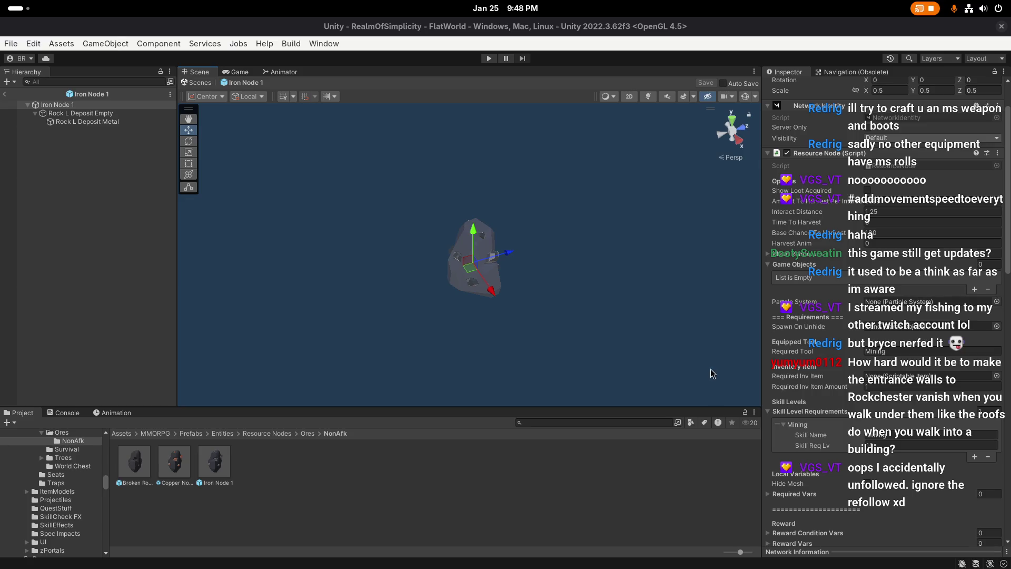
Step: Commit Iron Node 1's minimum quantity value and save the prefab again
left_click_drag(594, 267, 547, 262)
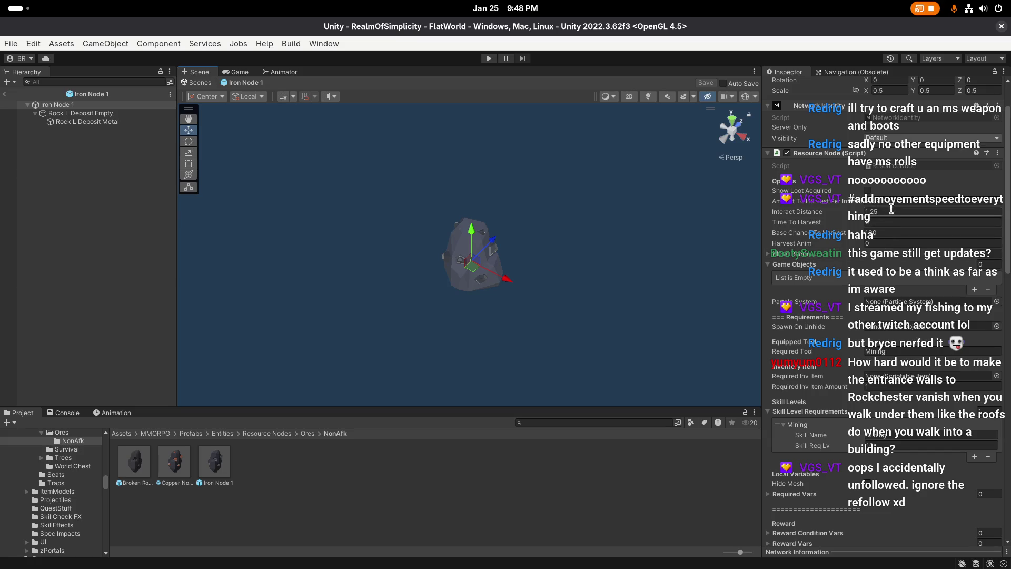
scroll(892, 234, "down", 10)
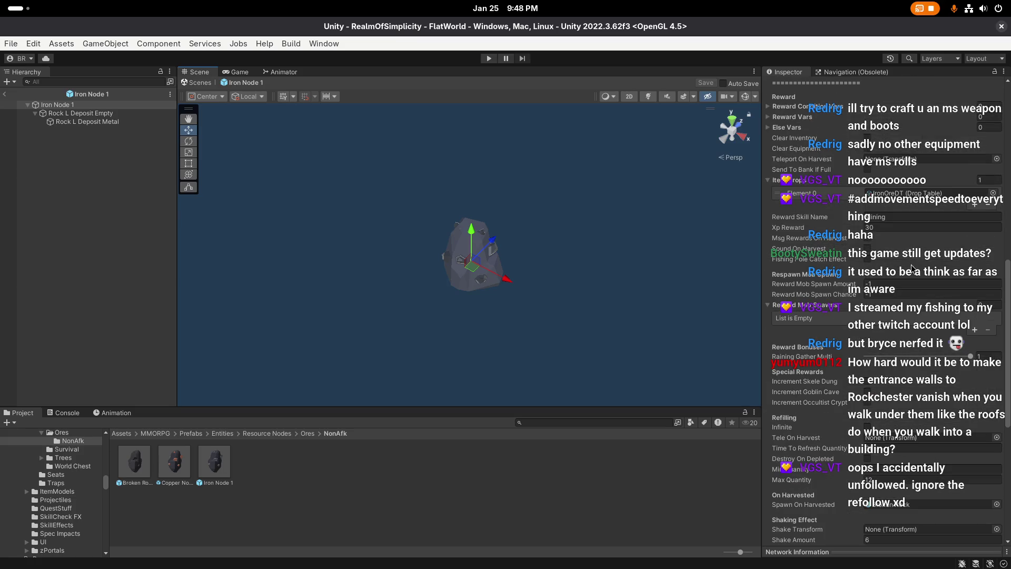
scroll(878, 256, "down", 5)
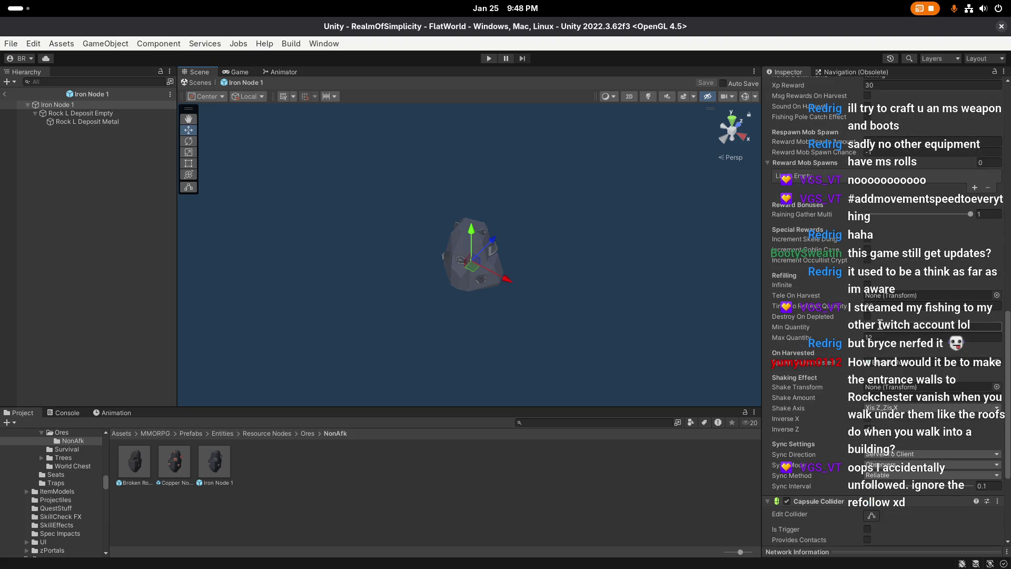
key("Return")
key("ctrl+s")
Step: Compare against Copper Node NonAfk's settings, then reopen Iron Node 1 for editing
left_click(179, 464)
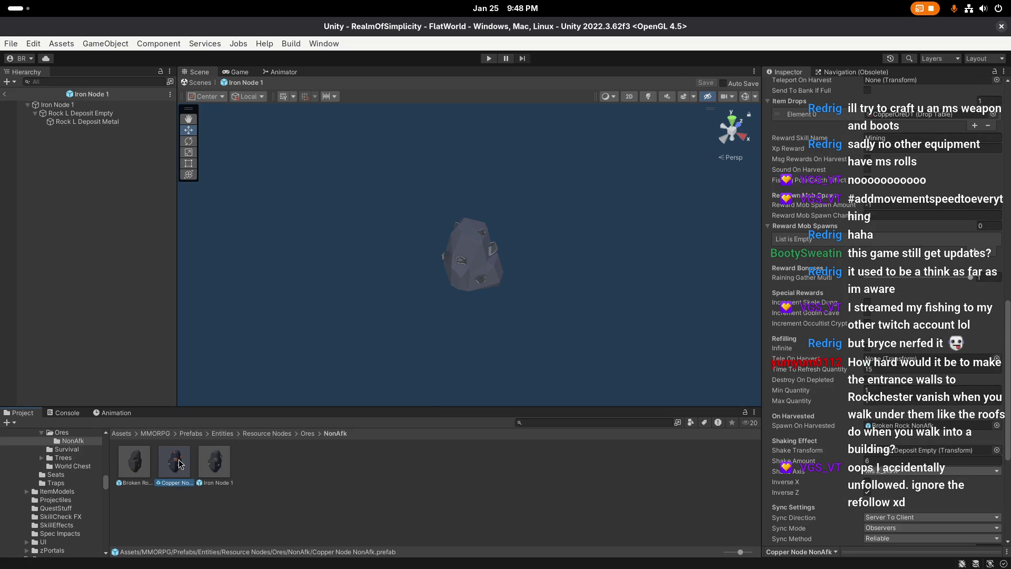
scroll(859, 422, "down", 2)
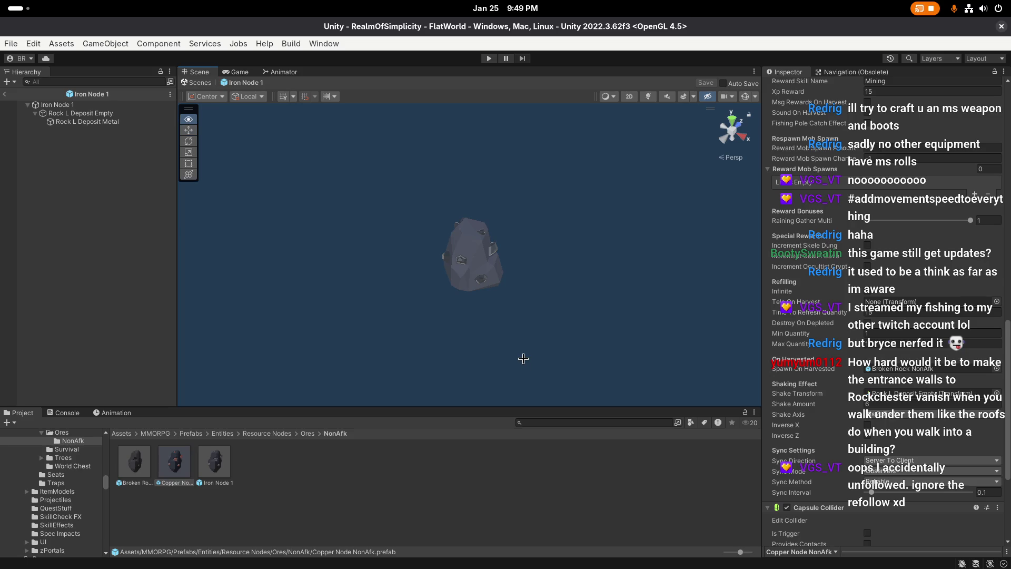
double_click(214, 461)
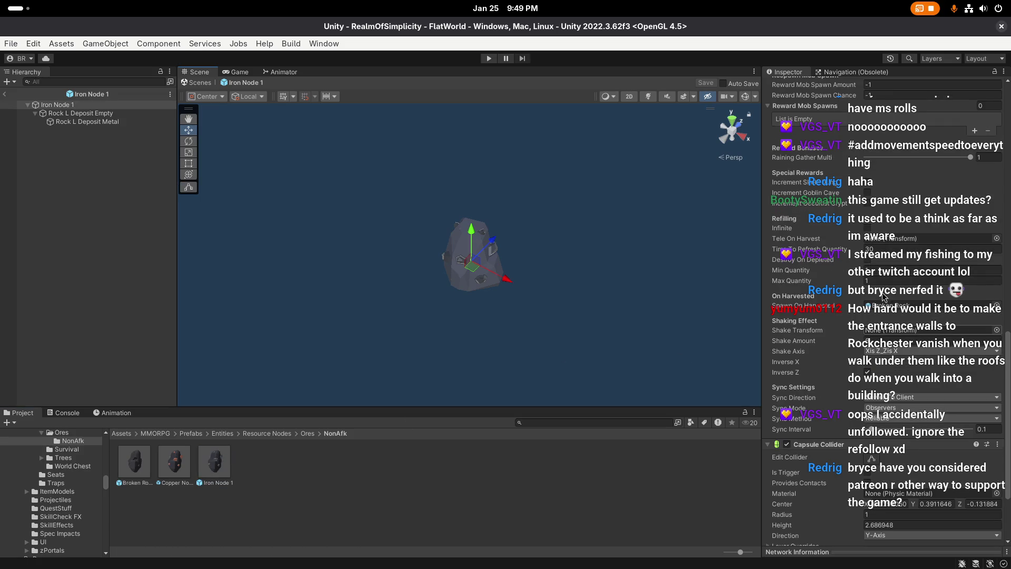
key("alt")
key("w")
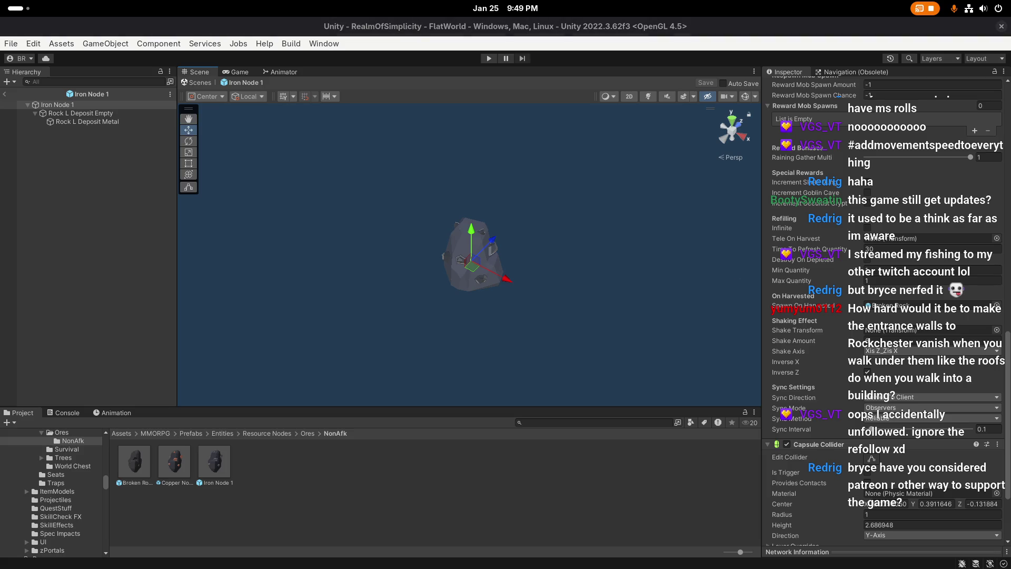
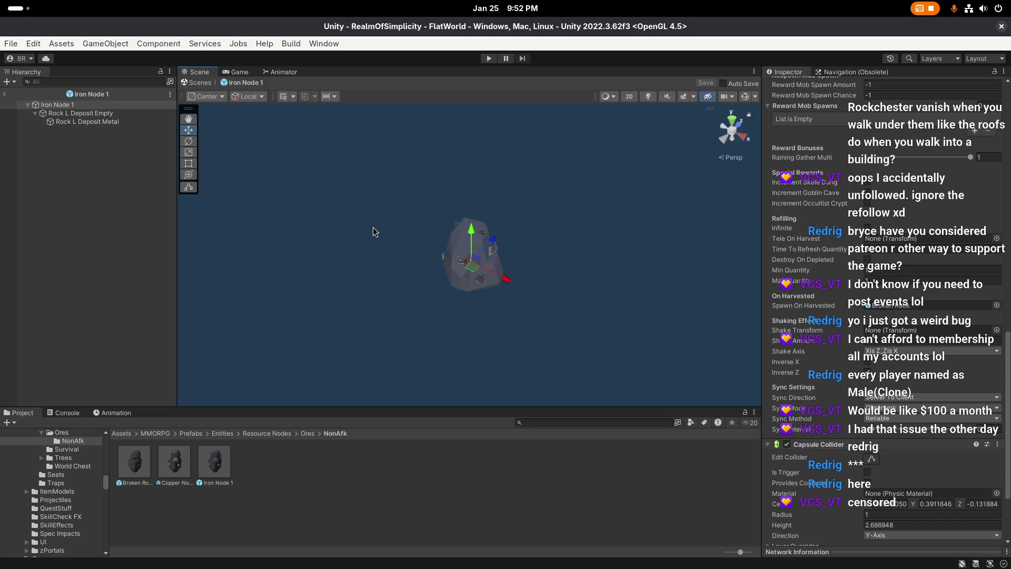
Step: Review the Iron Node 1 Inspector, then exit Prefab Mode back to the FlatWorld scene
key("super")
key("super")
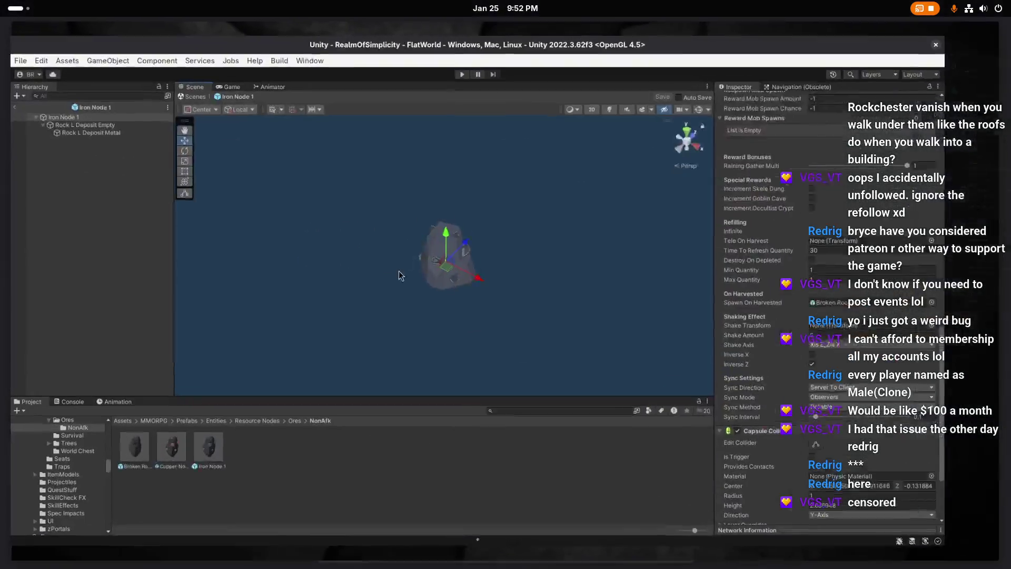
key("alt")
scroll(508, 314, "up", 2)
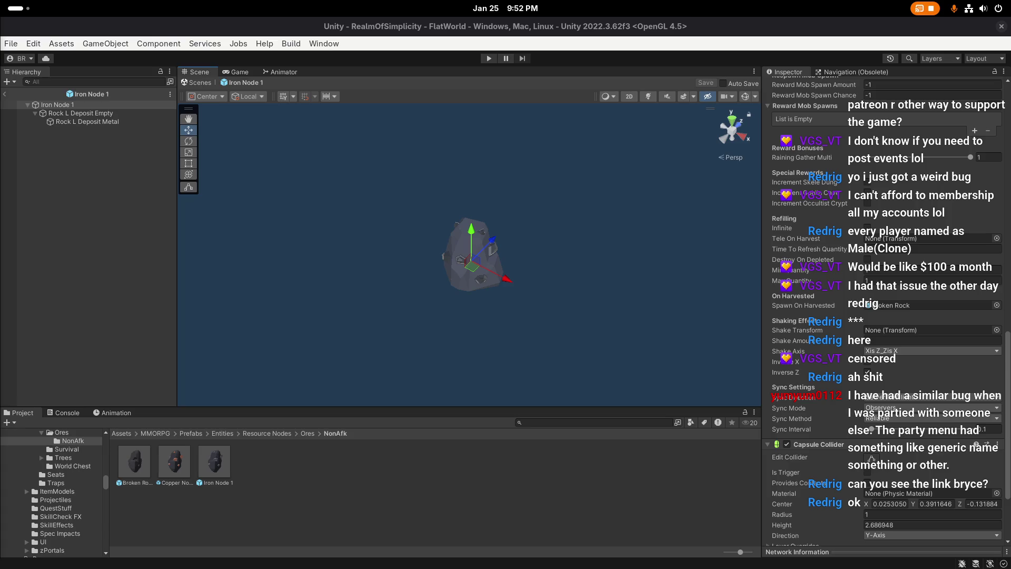
key("super")
key("super")
key("alt")
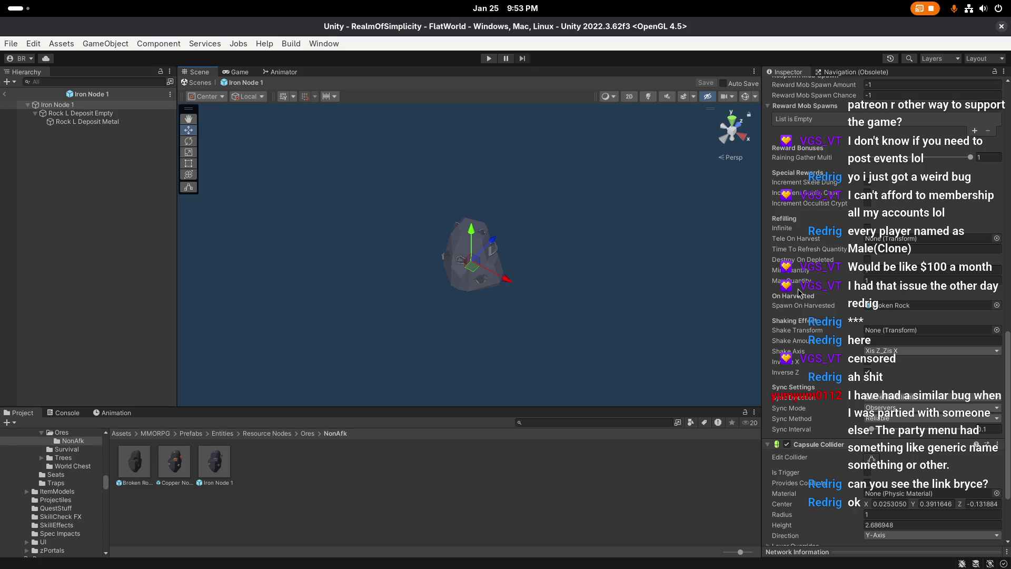
scroll(798, 289, "down", 5)
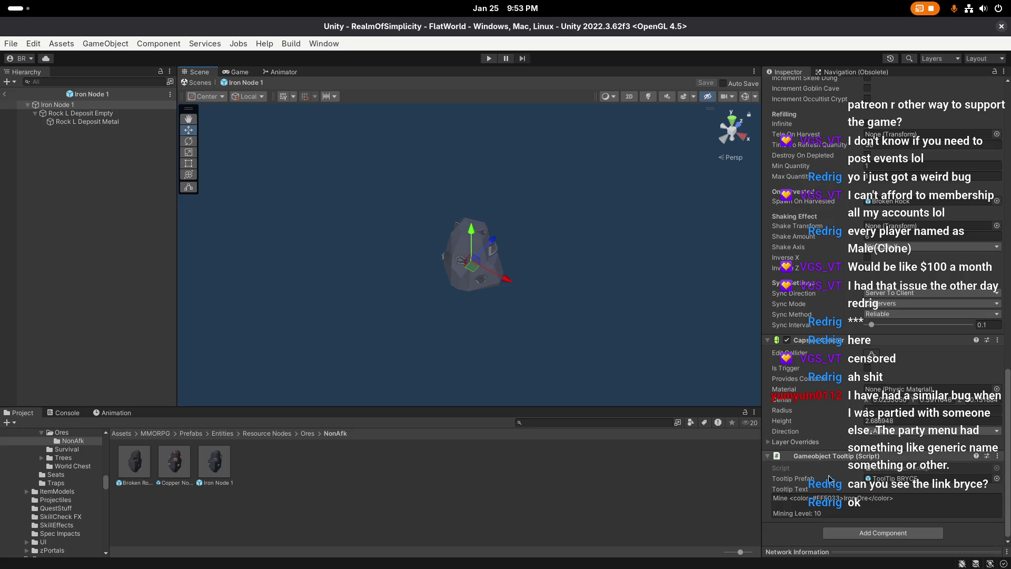
scroll(829, 479, "up", 15)
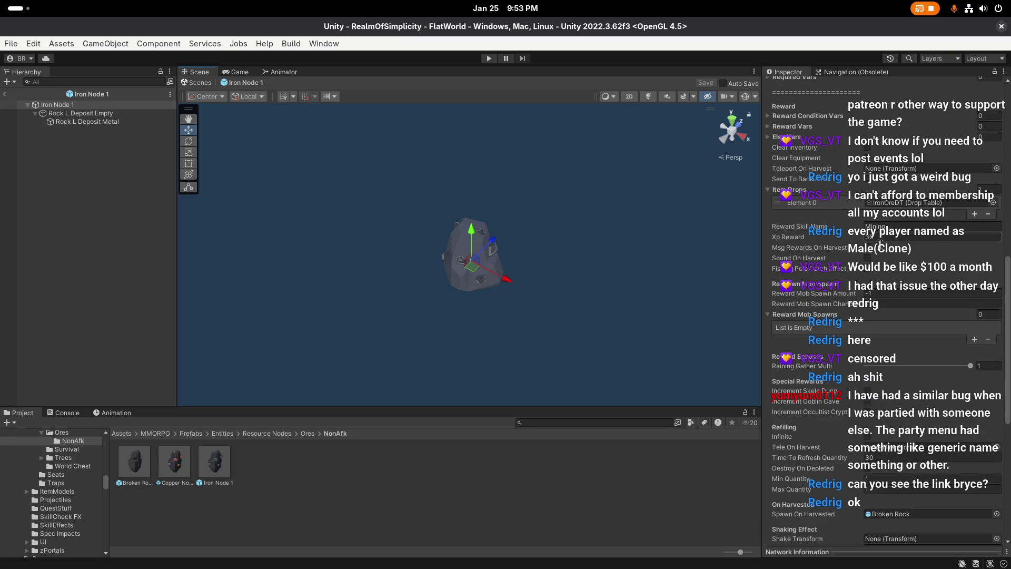
scroll(890, 269, "up", 12)
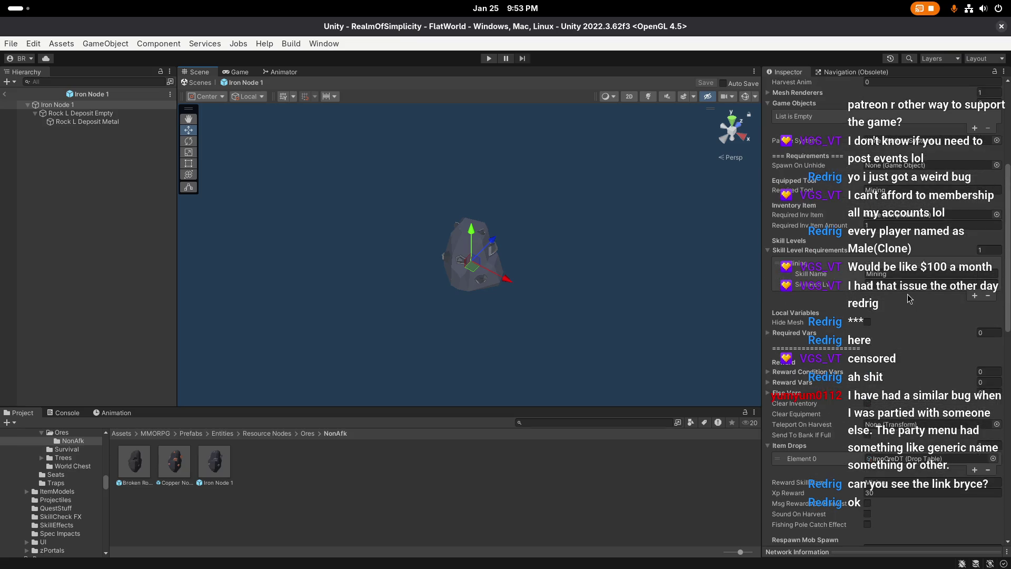
scroll(906, 296, "up", 9)
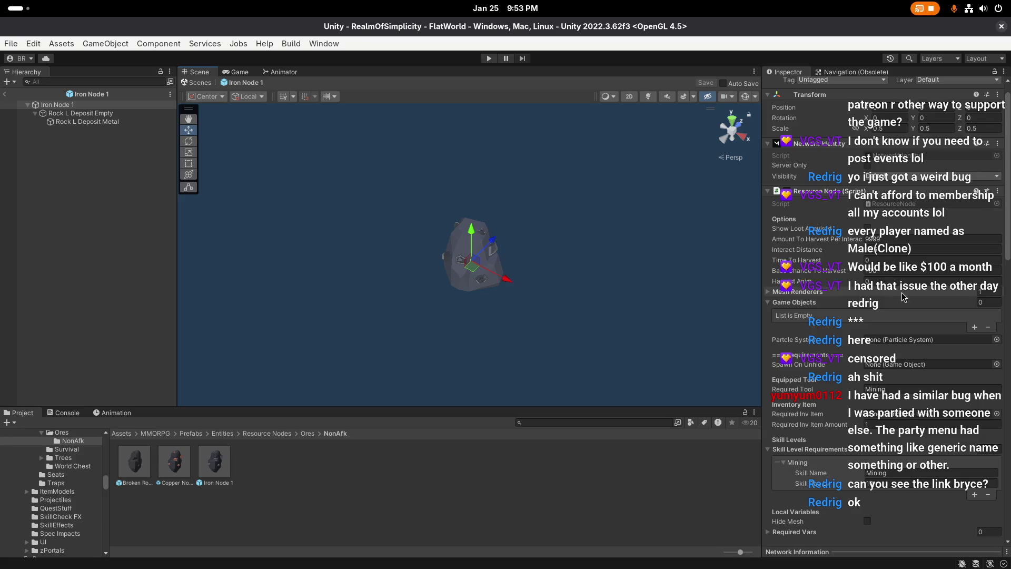
scroll(903, 296, "down", 20)
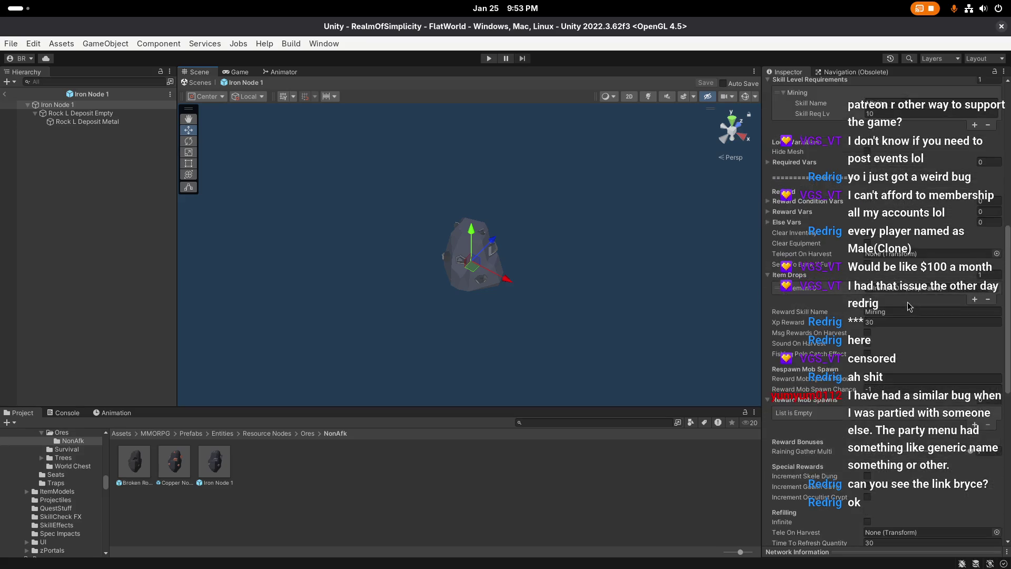
scroll(907, 304, "down", 5)
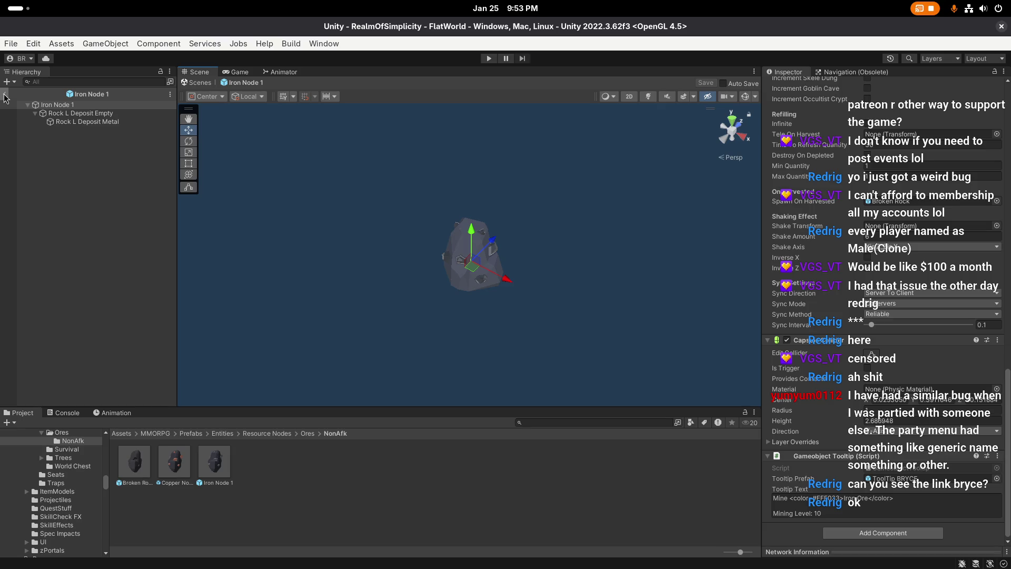
left_click(5, 95)
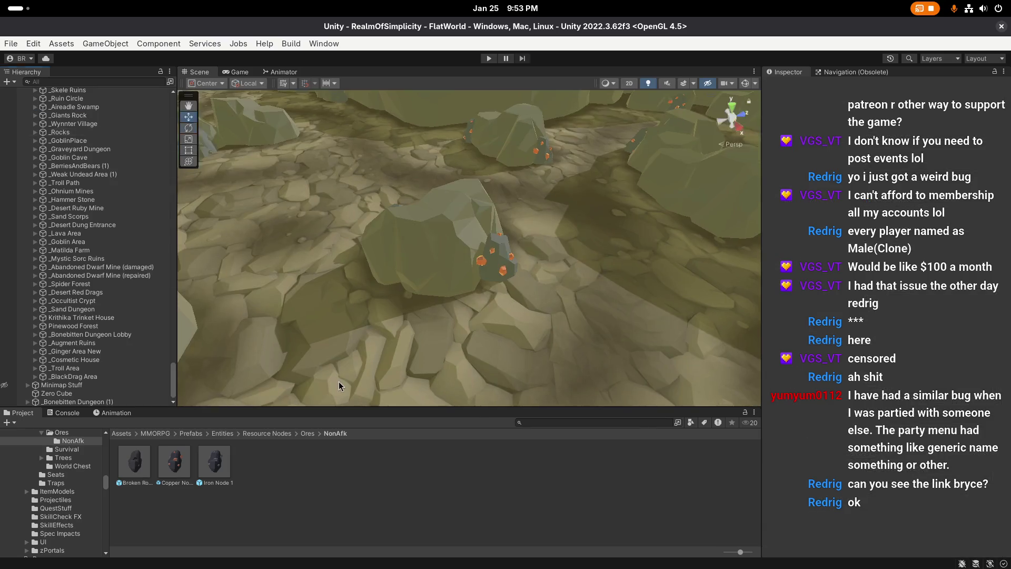
Step: Open the Iron Node prefab from the Ores folder in Prefab Mode
left_click(310, 433)
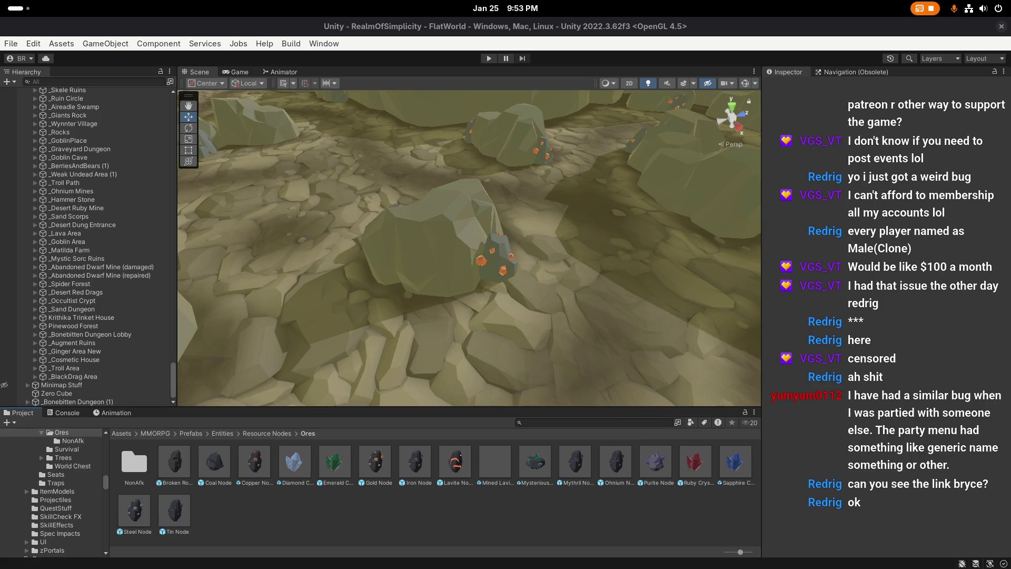
key("super")
key("super")
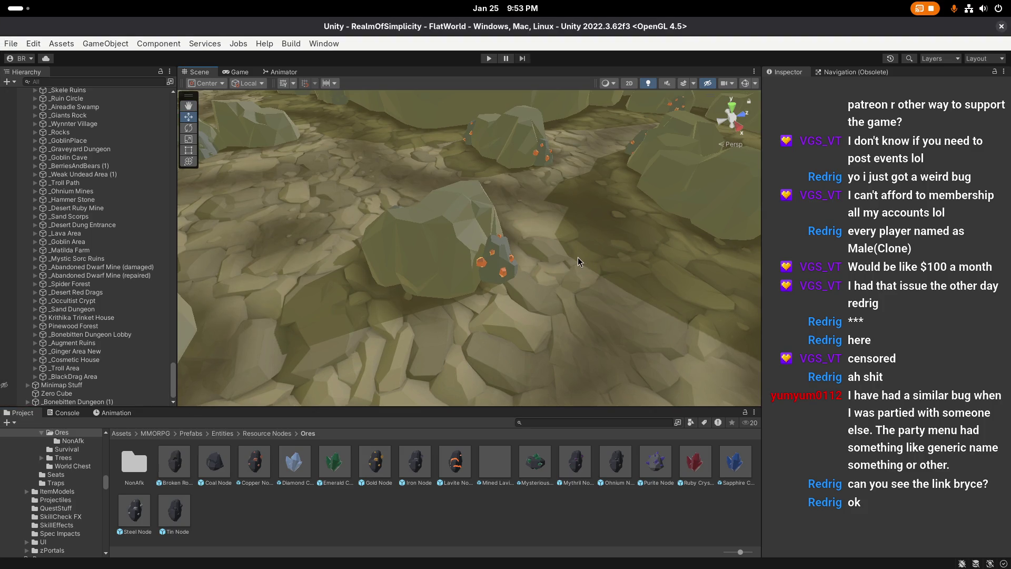
scroll(578, 260, "up", 1)
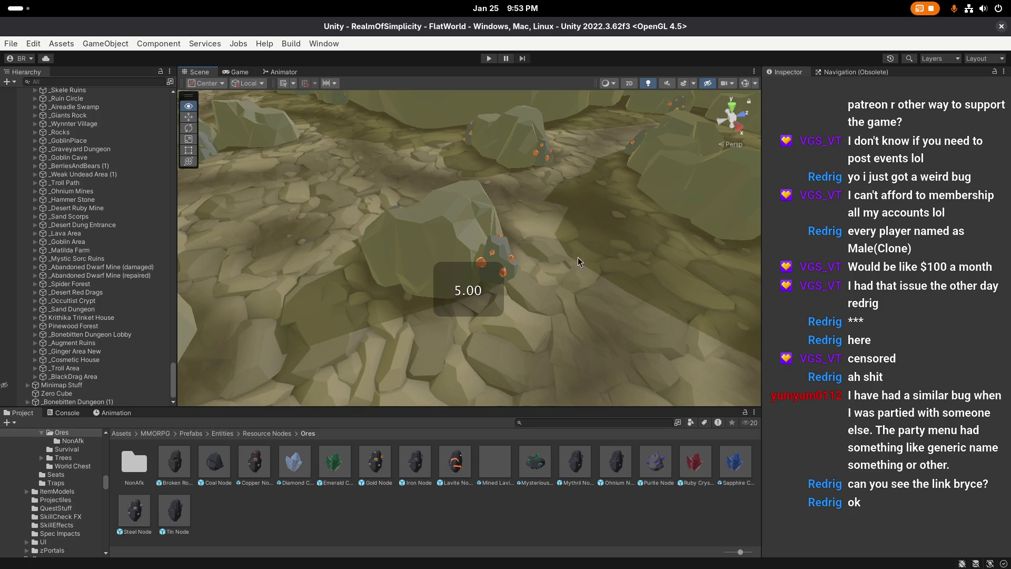
left_click(421, 467)
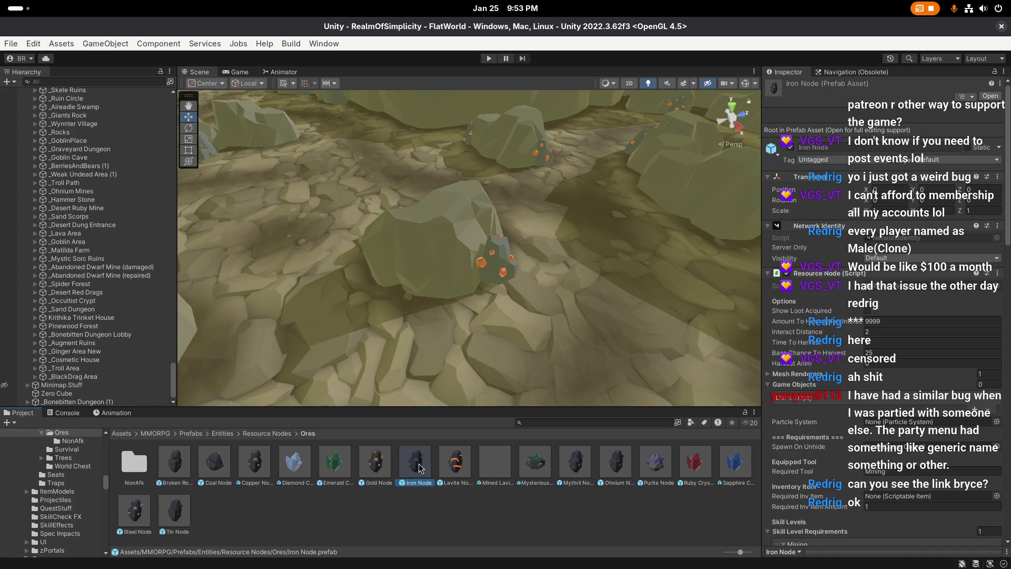
scroll(888, 443, "down", 10)
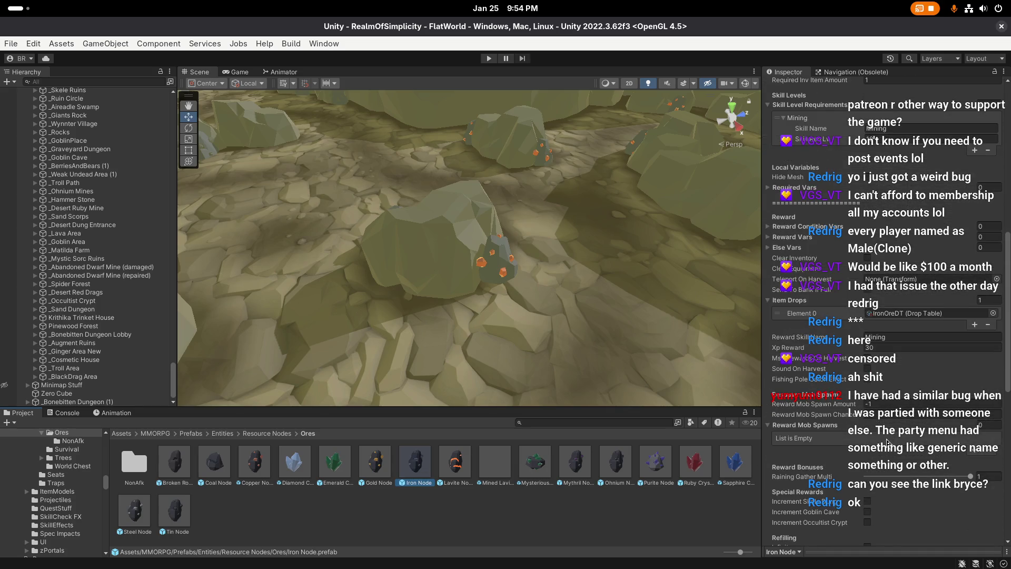
scroll(888, 443, "down", 5)
scroll(888, 444, "down", 2)
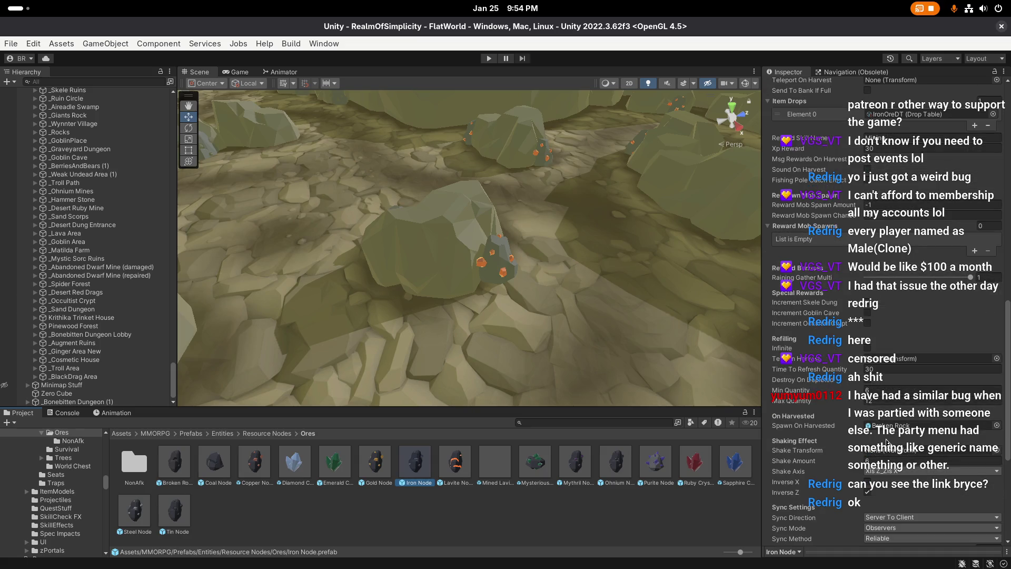
double_click(409, 467)
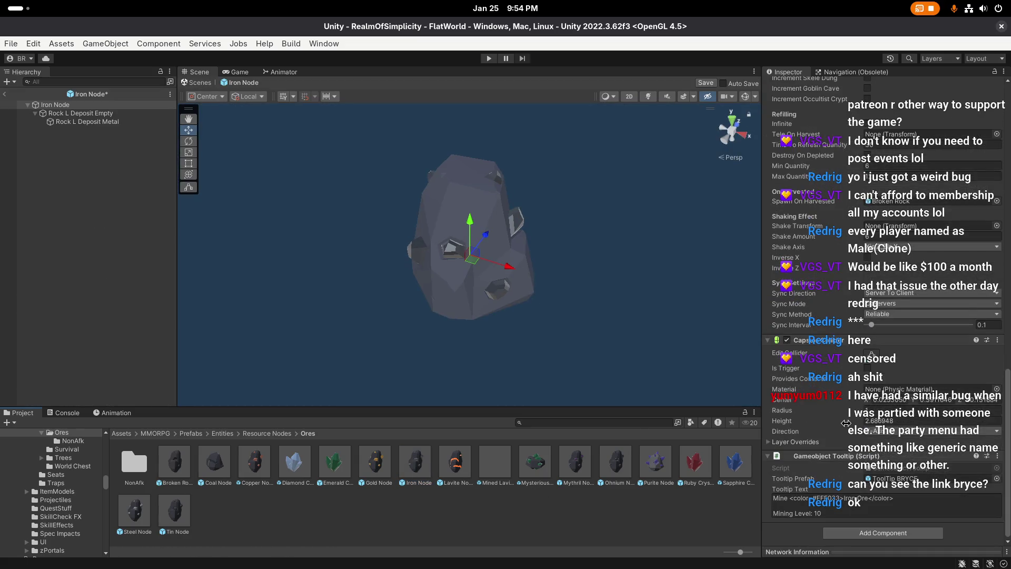
Step: Change the tooltip from Iron Ore to Iron Deposit, save, and select Gold Node
double_click(862, 498)
type("Deposit")
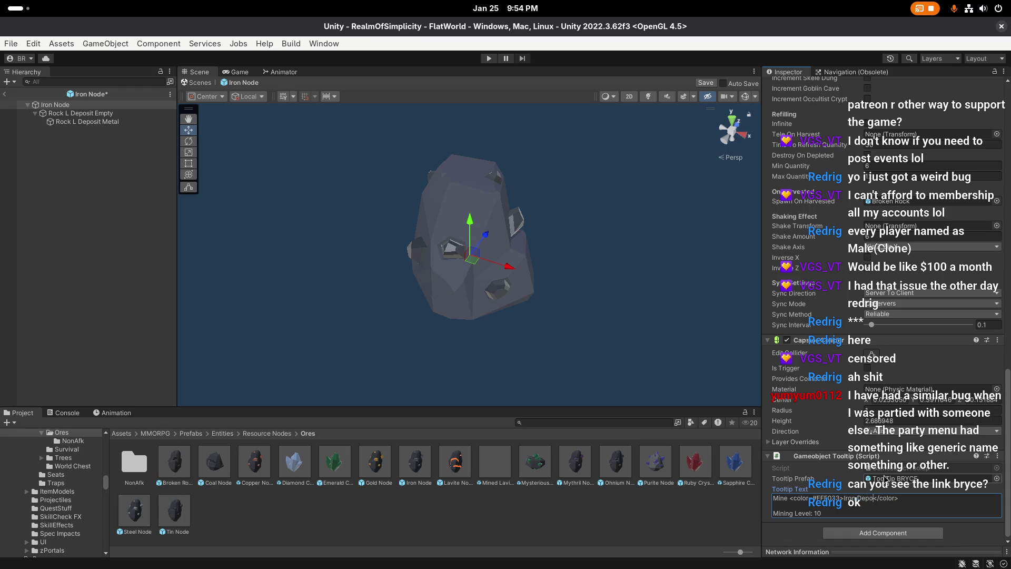
left_click(706, 83)
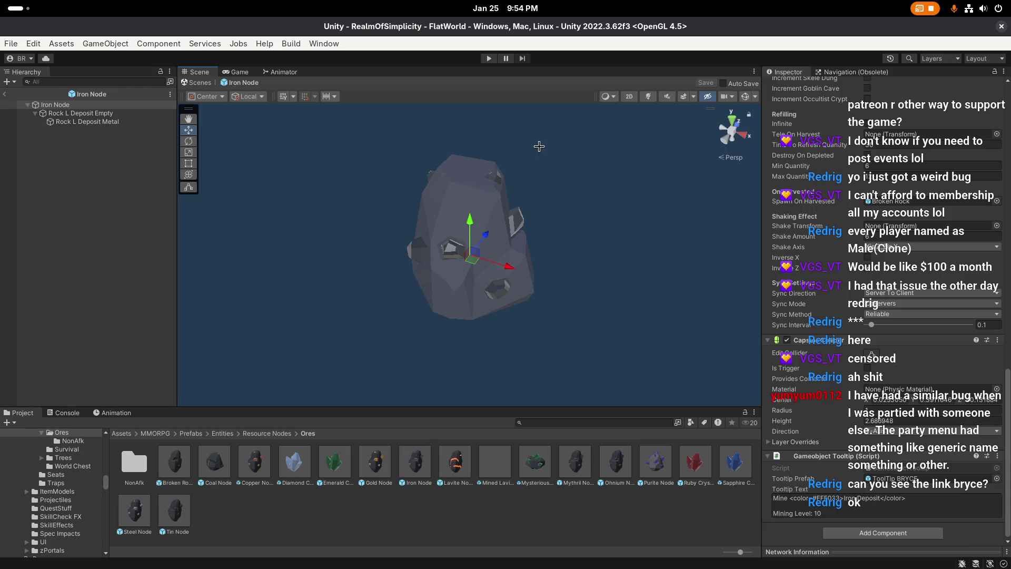
left_click(4, 94)
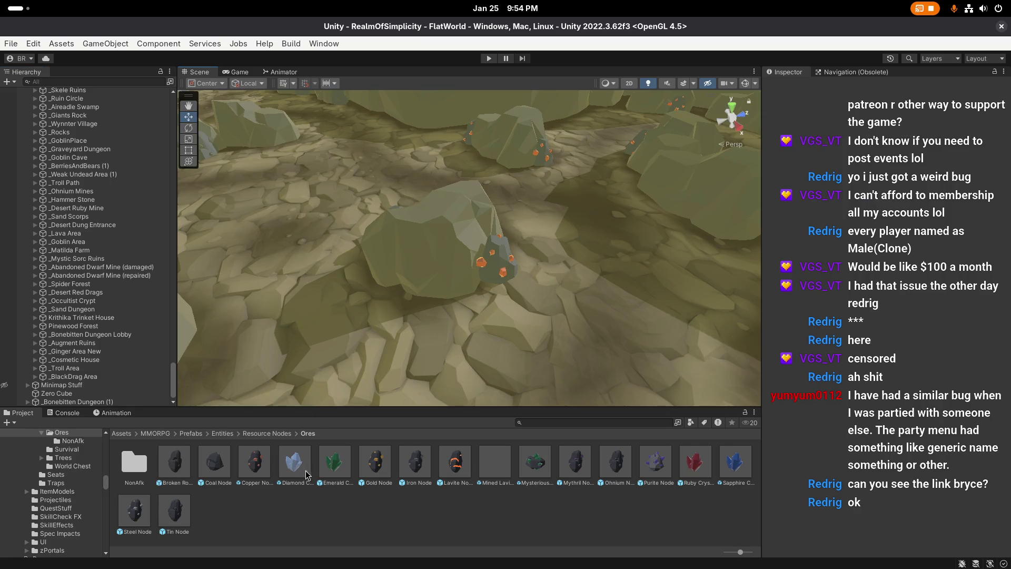
left_click(380, 460)
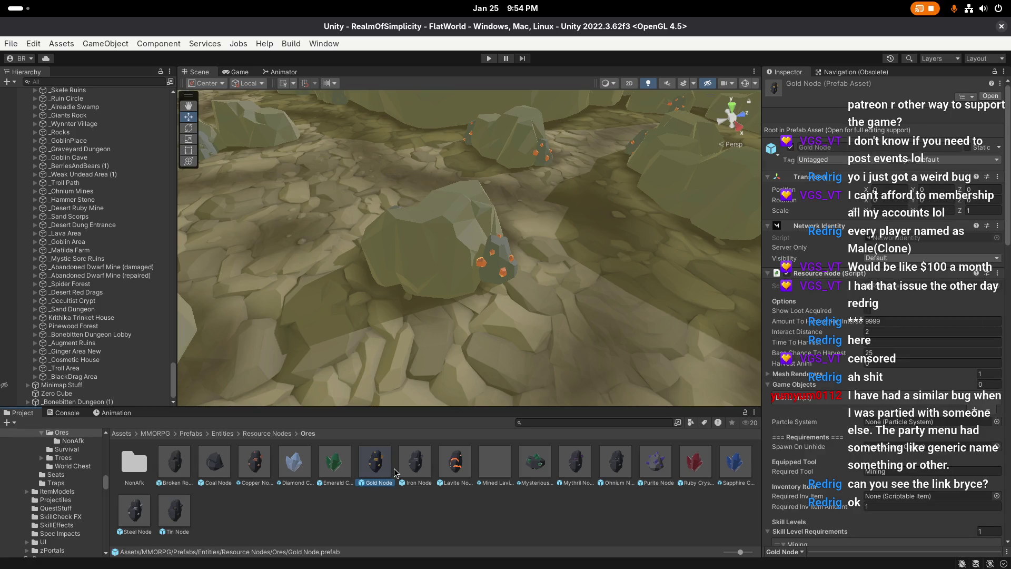
Step: Duplicate the Gold Node prefab into the NonAfk folder as Gold Node 1
key("ctrl+d")
mouse_move(405, 469)
left_mouse_down()
mouse_move(147, 461)
mouse_move(132, 473)
mouse_move(139, 469)
left_mouse_up()
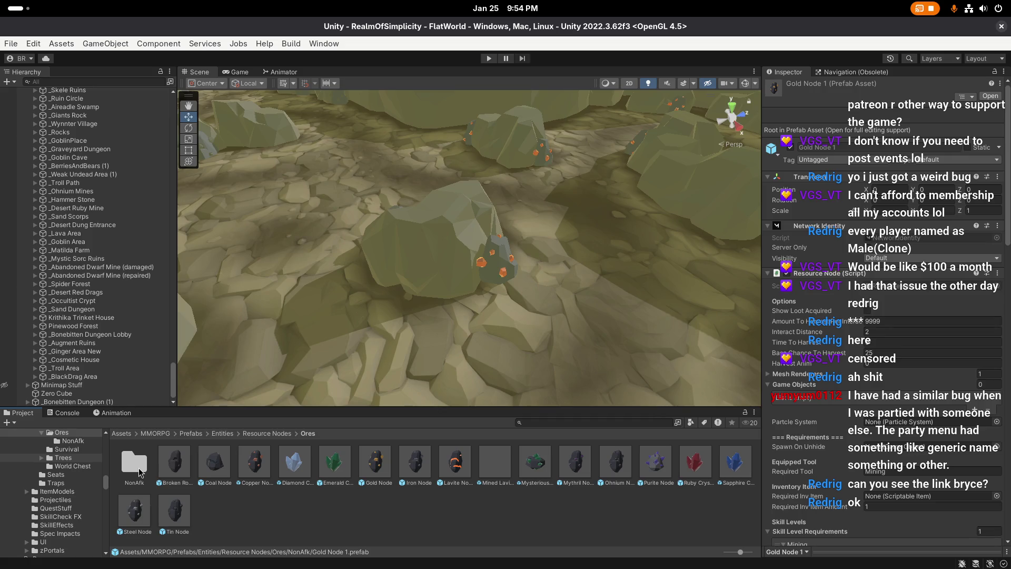
double_click(140, 473)
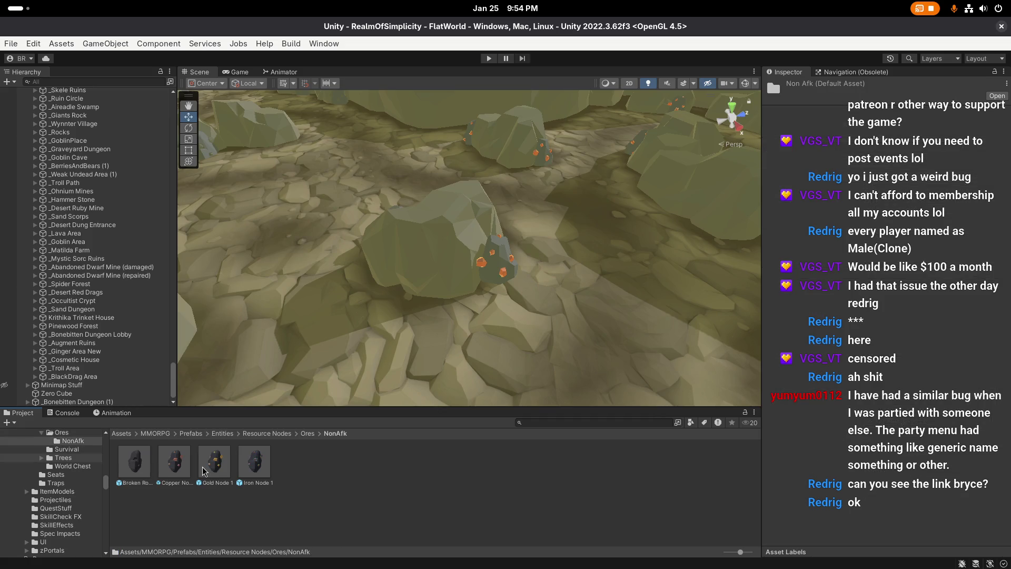
double_click(228, 463)
double_click(254, 463)
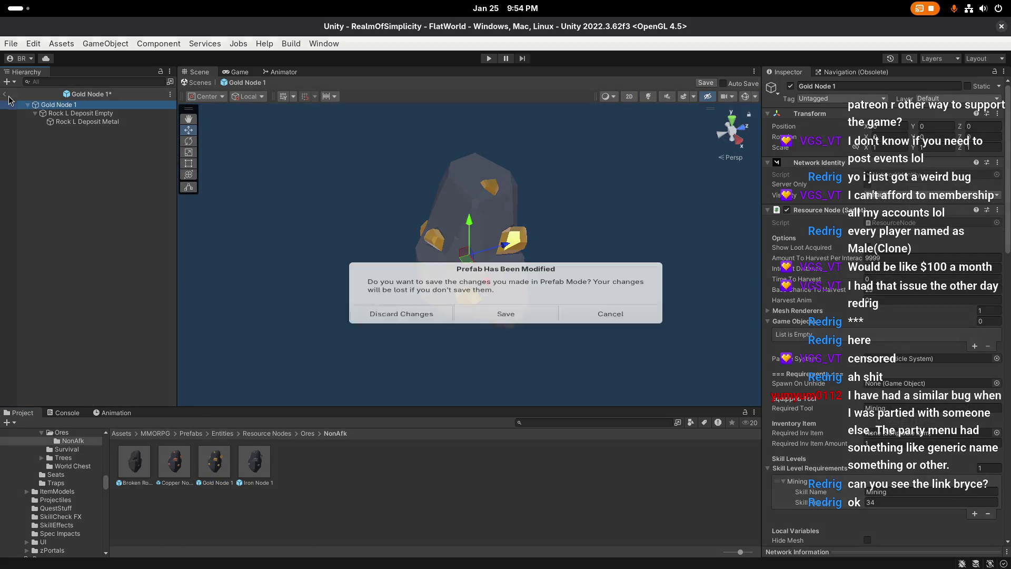
left_click(404, 317)
left_click(219, 464)
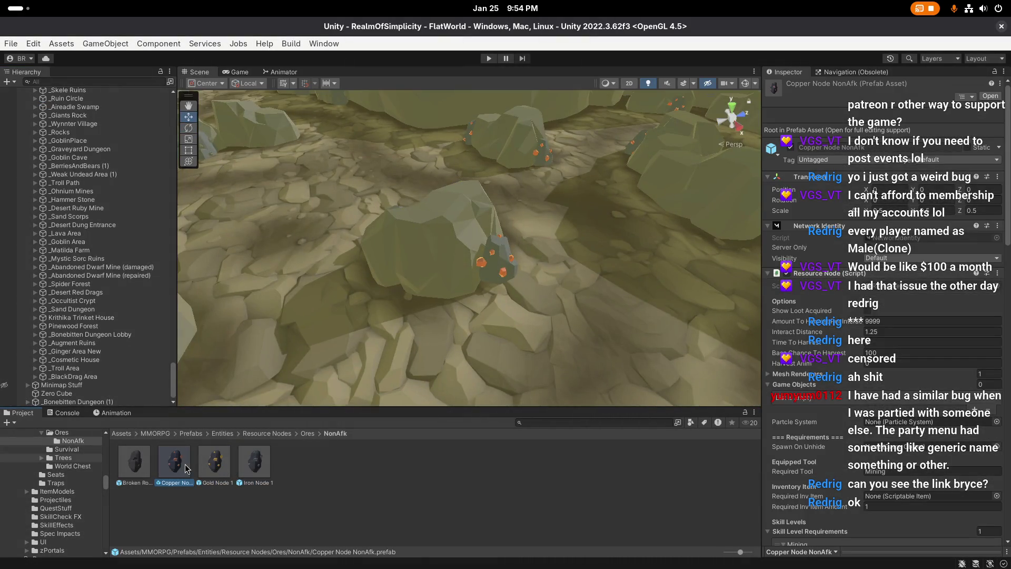
Step: Rename Iron Node 1 and Gold Node 1 to Iron Node NonAfk and Gold Node NonAfk
left_click(267, 474)
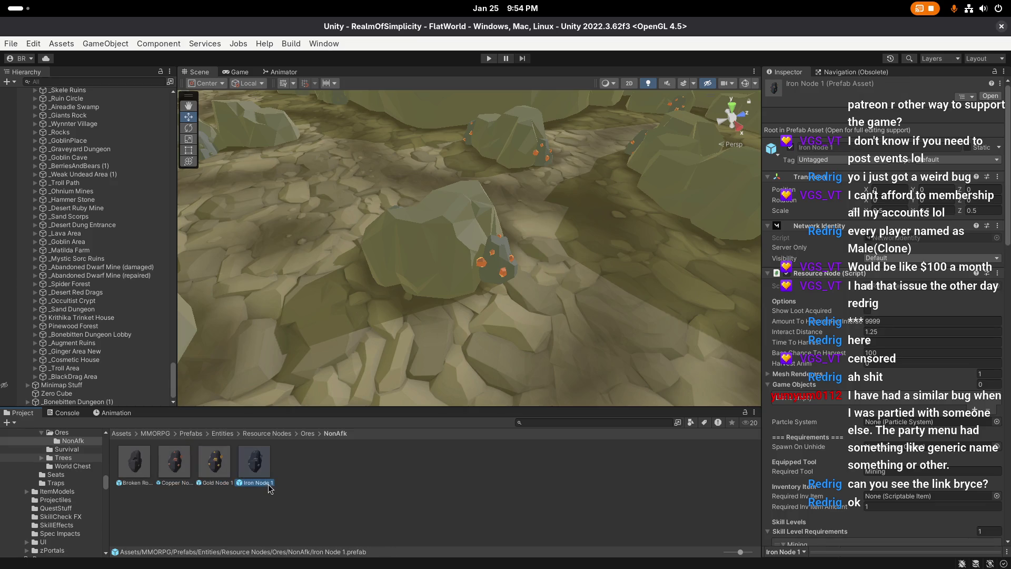
key("F2")
key("BackSpace")
type("NonAfk")
key("Return")
left_click(225, 485)
key("F2")
key("BackSpace")
type("NonAfk")
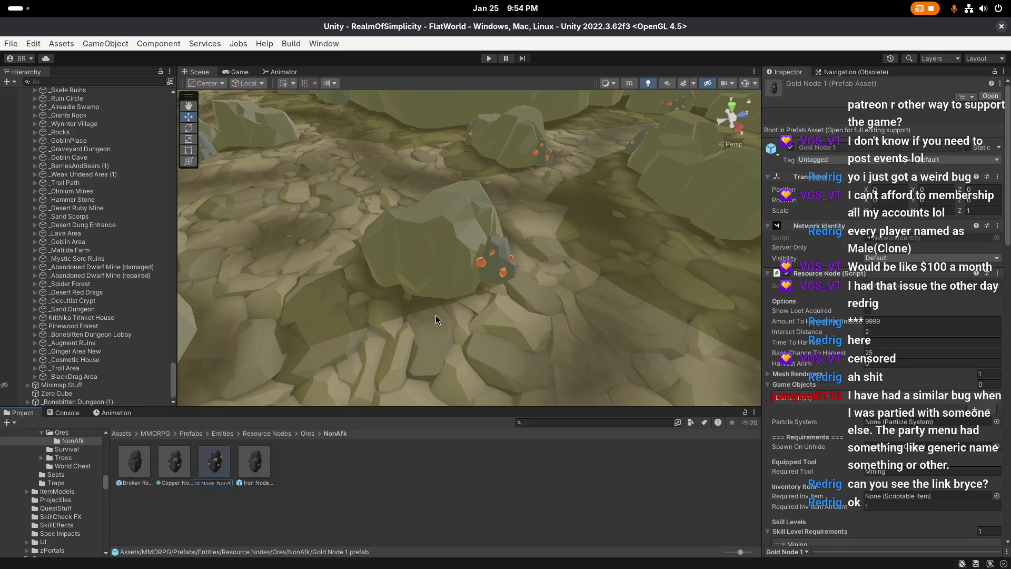
key("Return")
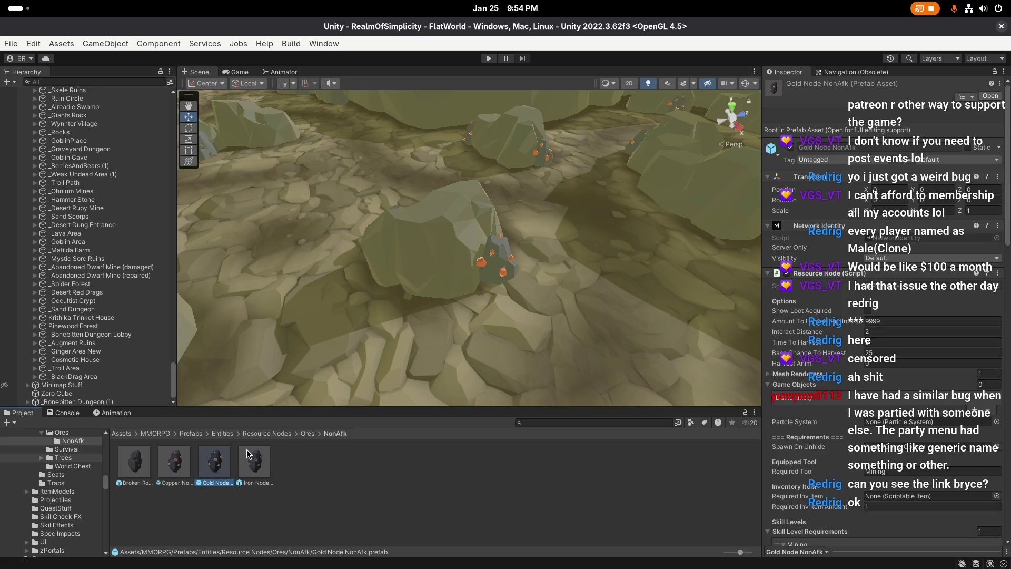
double_click(216, 464)
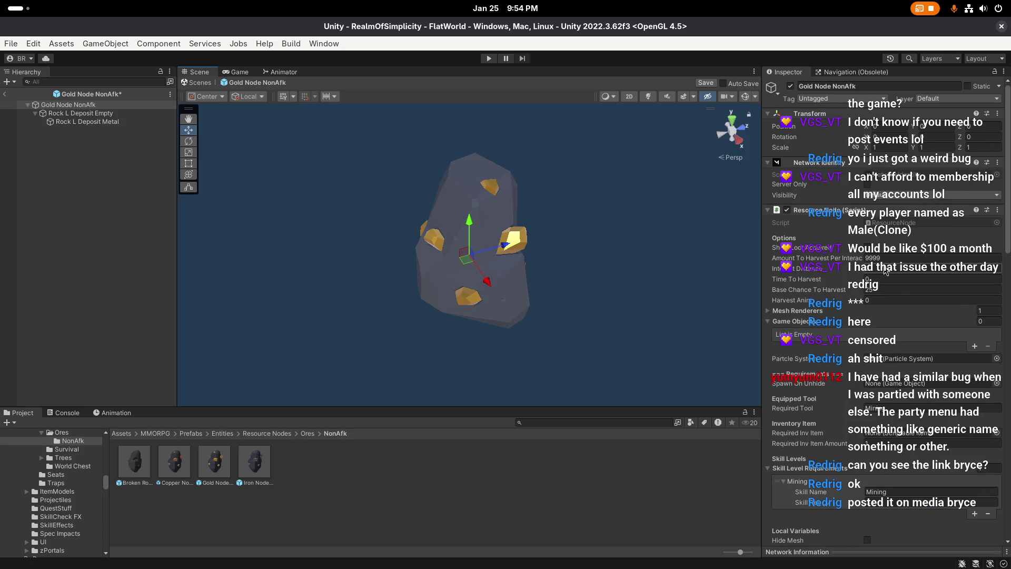
left_click(890, 289)
type("100")
scroll(893, 299, "down", 12)
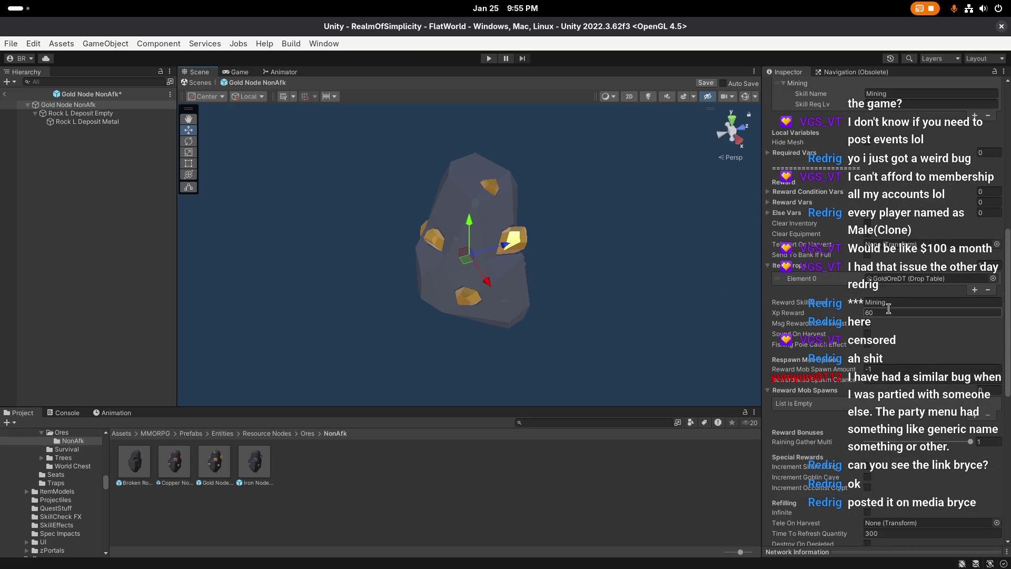
scroll(894, 300, "down", 8)
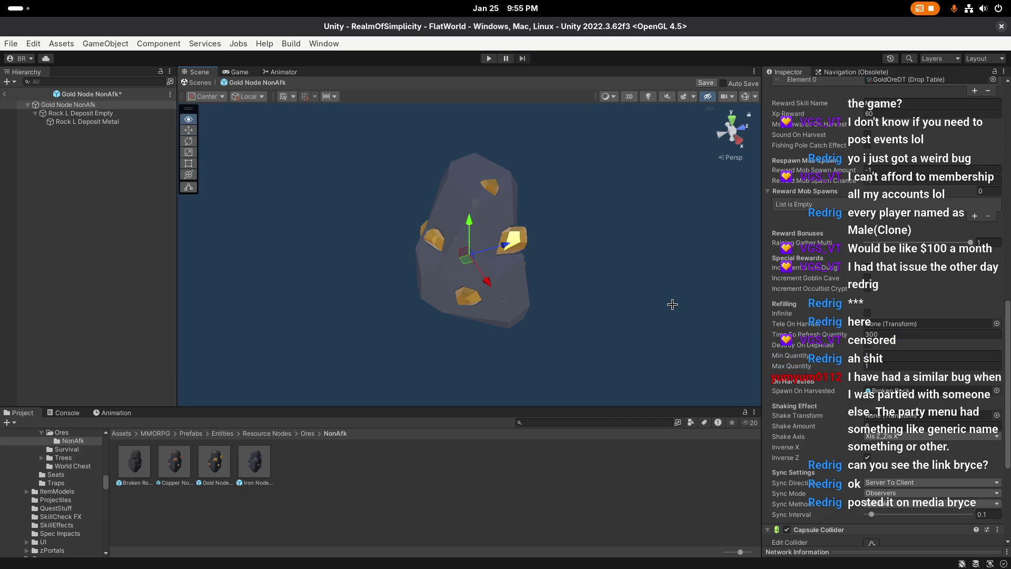
scroll(897, 305, "down", 1)
scroll(897, 306, "down", 1)
left_click(892, 278)
type("60")
key("Return")
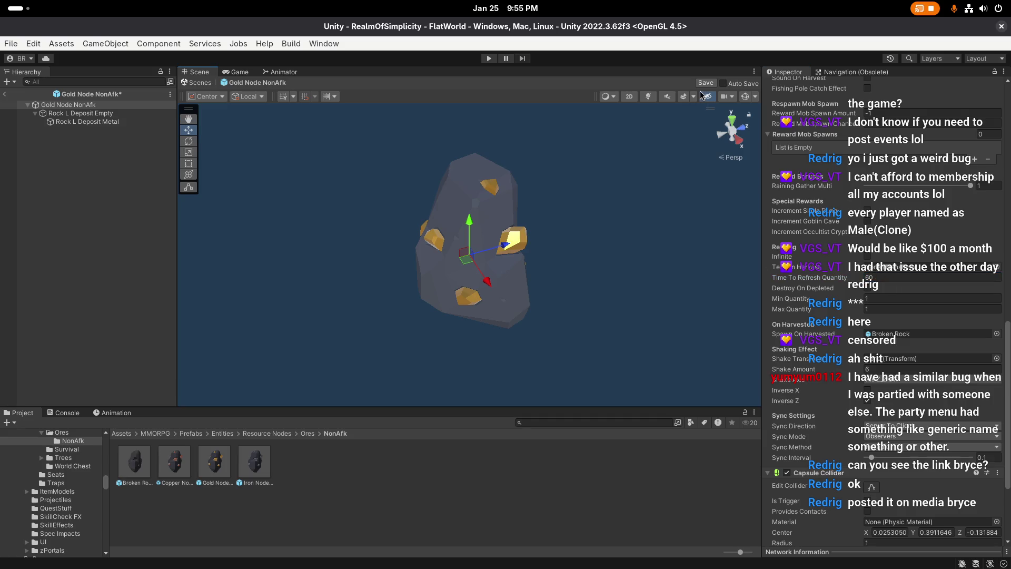
key("ctrl+s")
key("alt")
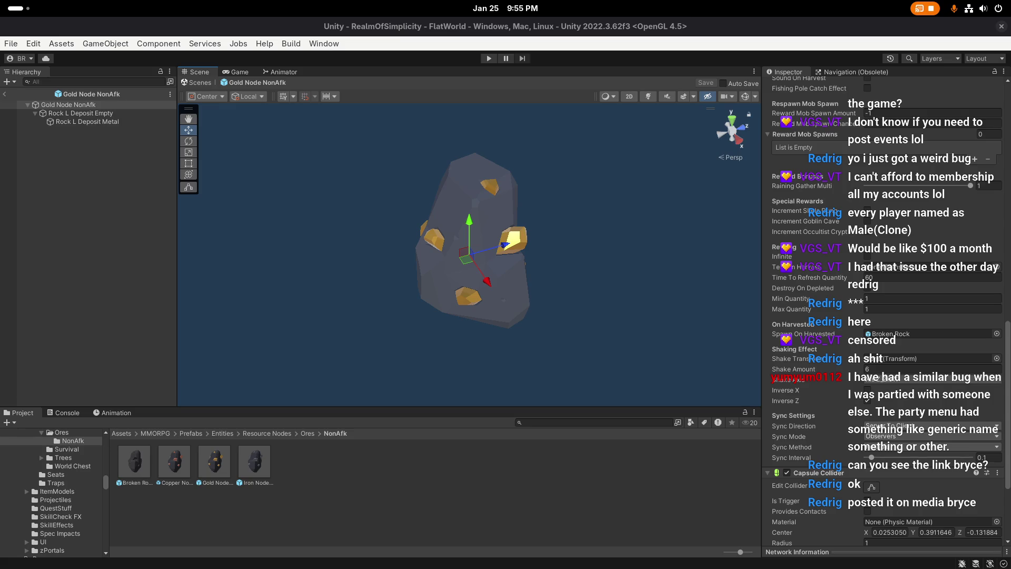
key("alt+Tab")
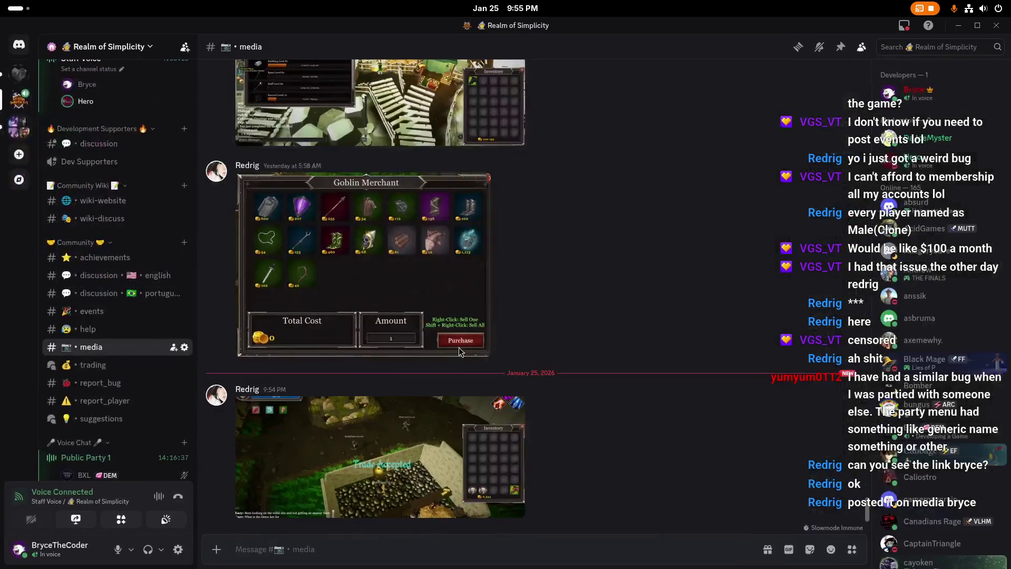
Step: View the Trade Accepted screenshot full-size, zooming in on the characters and back out
left_click(388, 422)
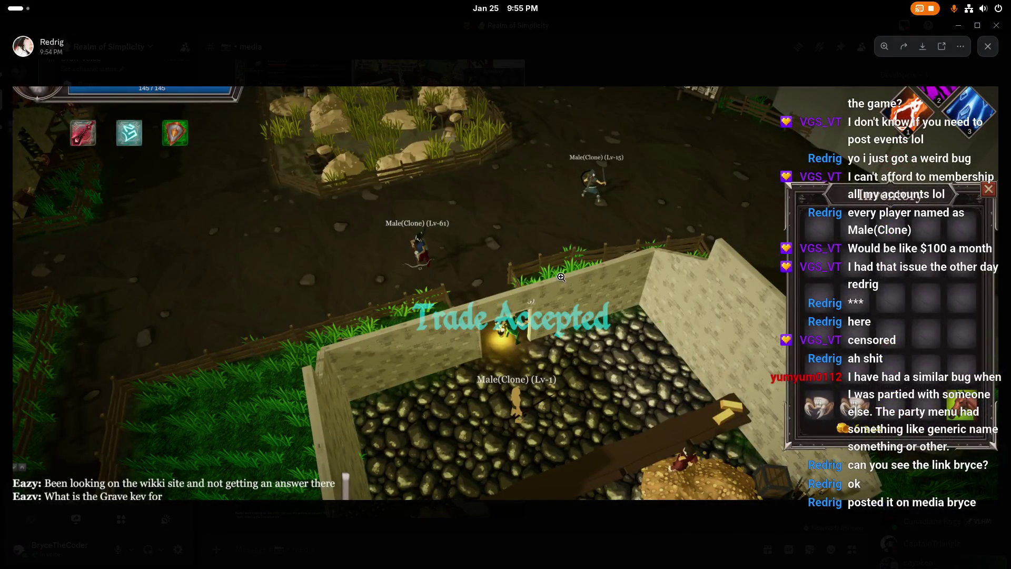
left_click(457, 225)
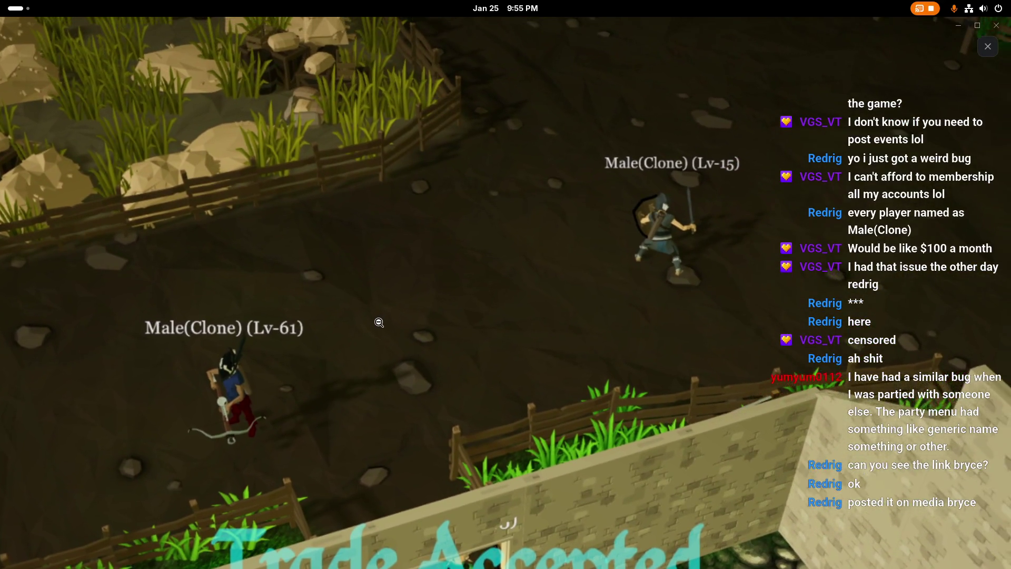
left_click(458, 282)
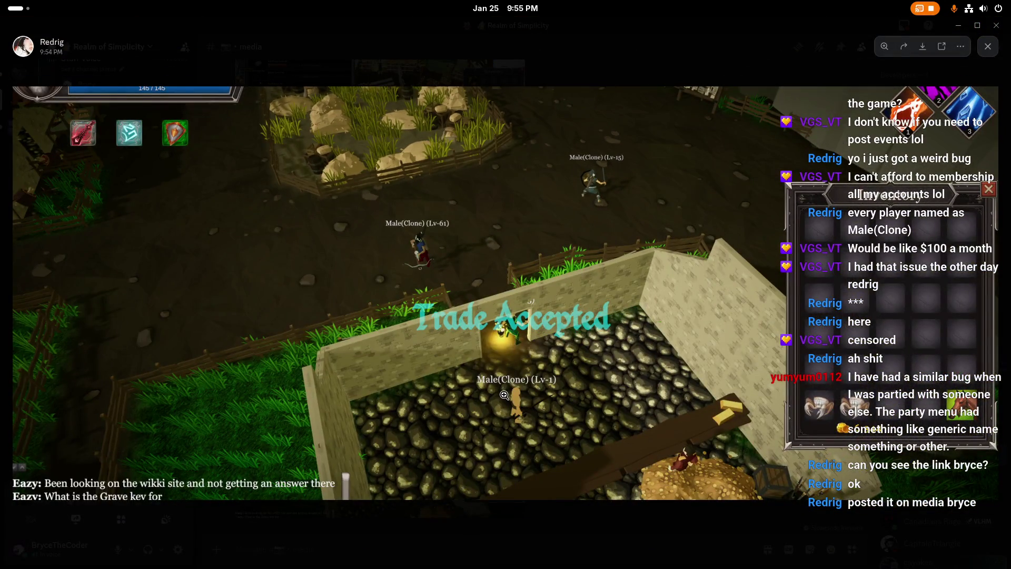
left_click(473, 332)
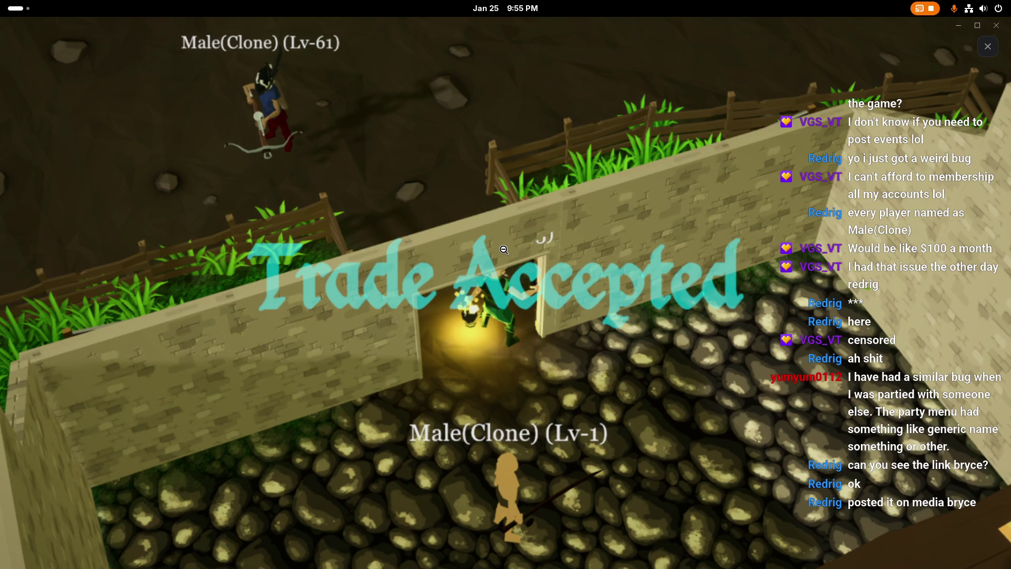
left_click(504, 250)
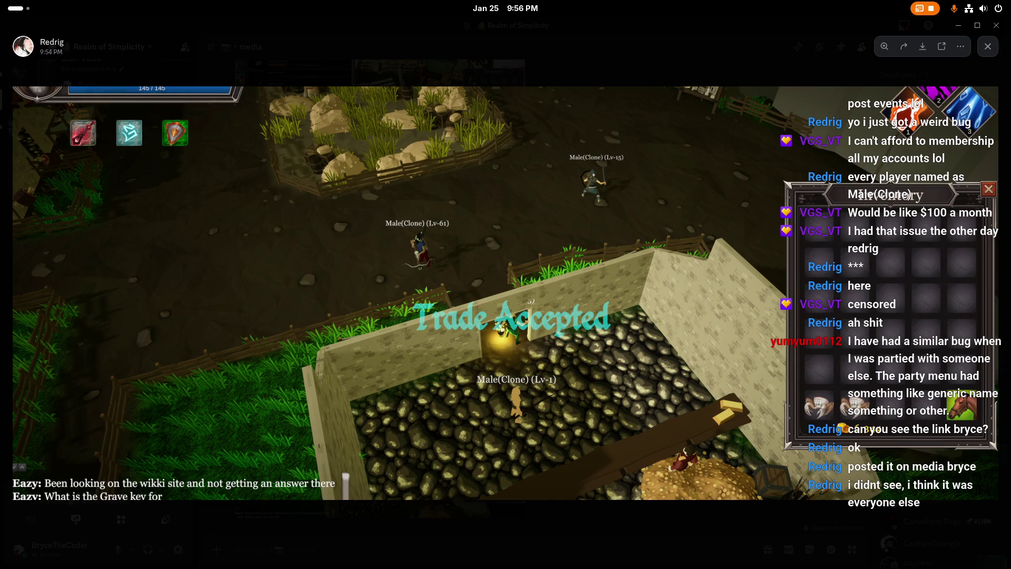
right_click(772, 244)
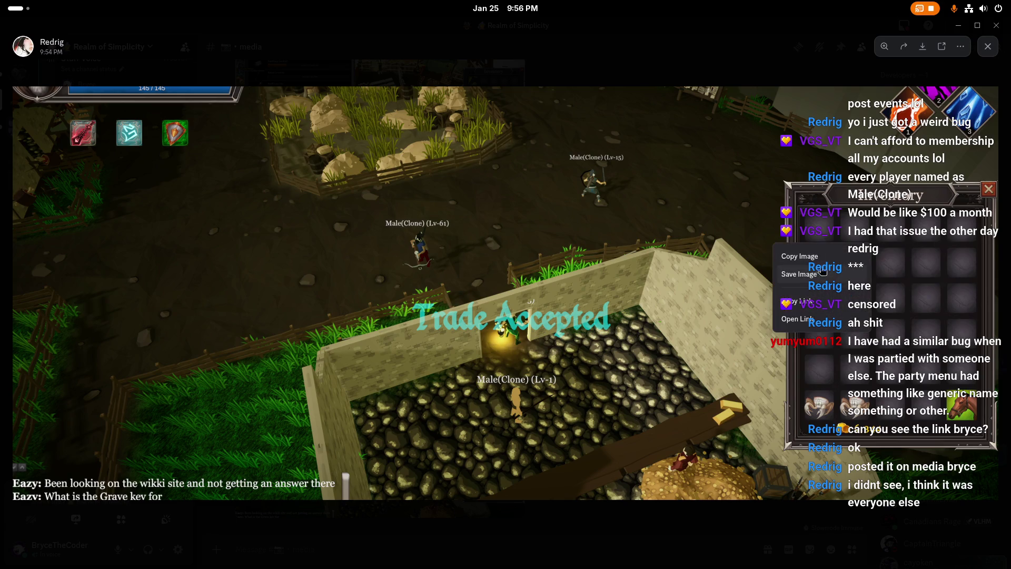
Step: Copy the screenshot's link, close the image viewer, and switch back to Unity
left_click(824, 307)
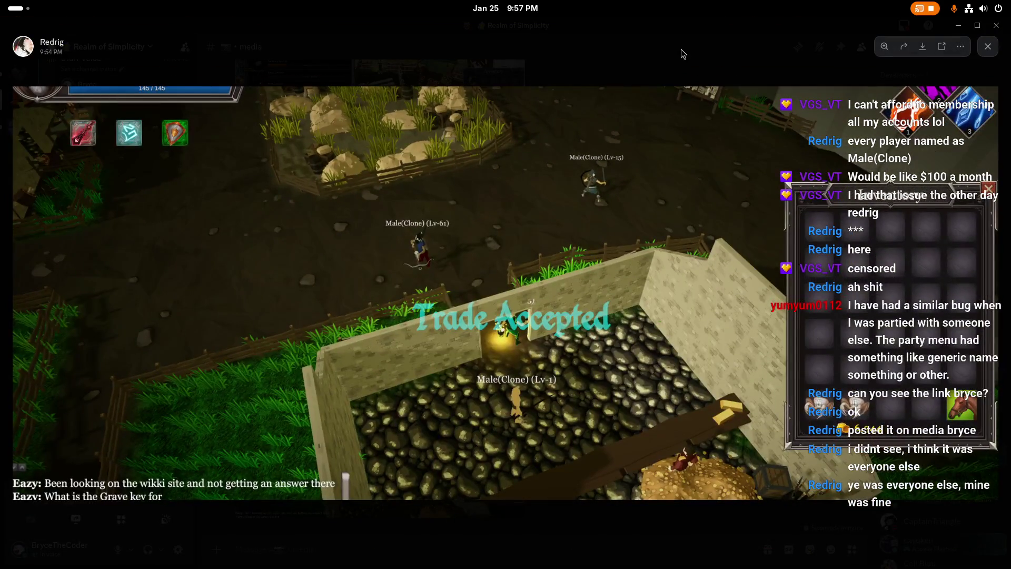
left_click(673, 67)
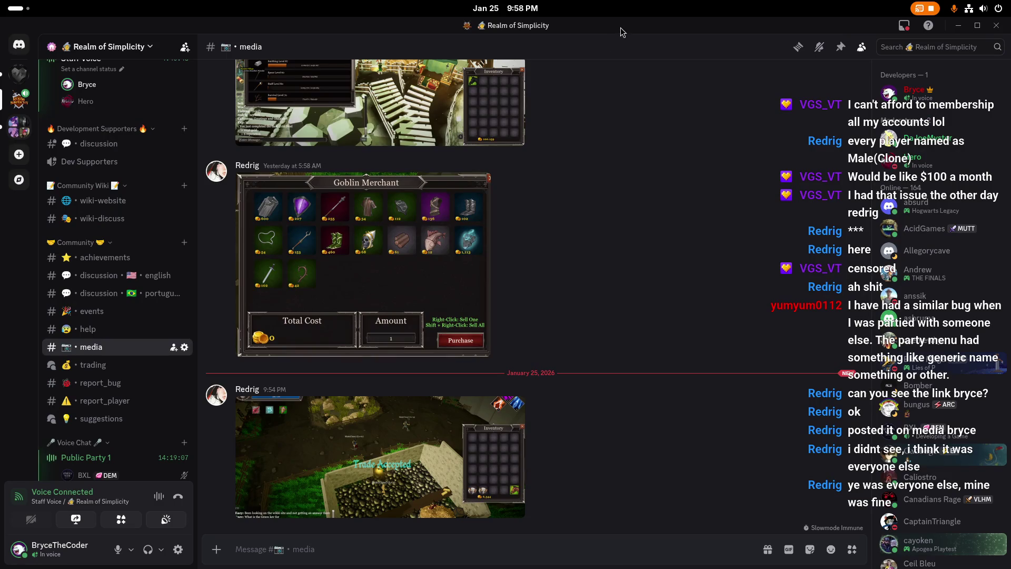
key("alt+Tab")
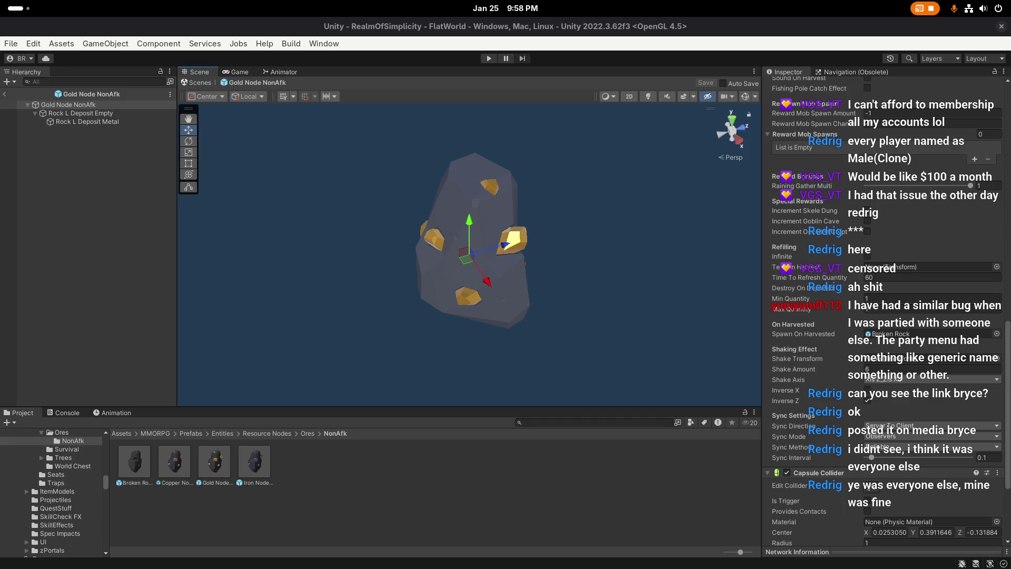
key("super")
key("super")
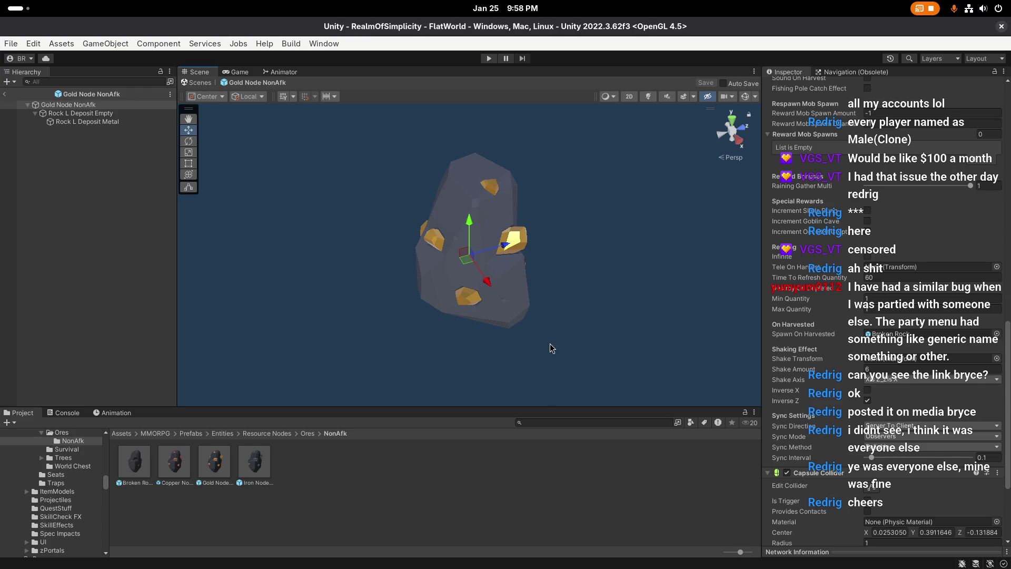
key("alt")
scroll(875, 307, "down", 3)
scroll(876, 307, "down", 3)
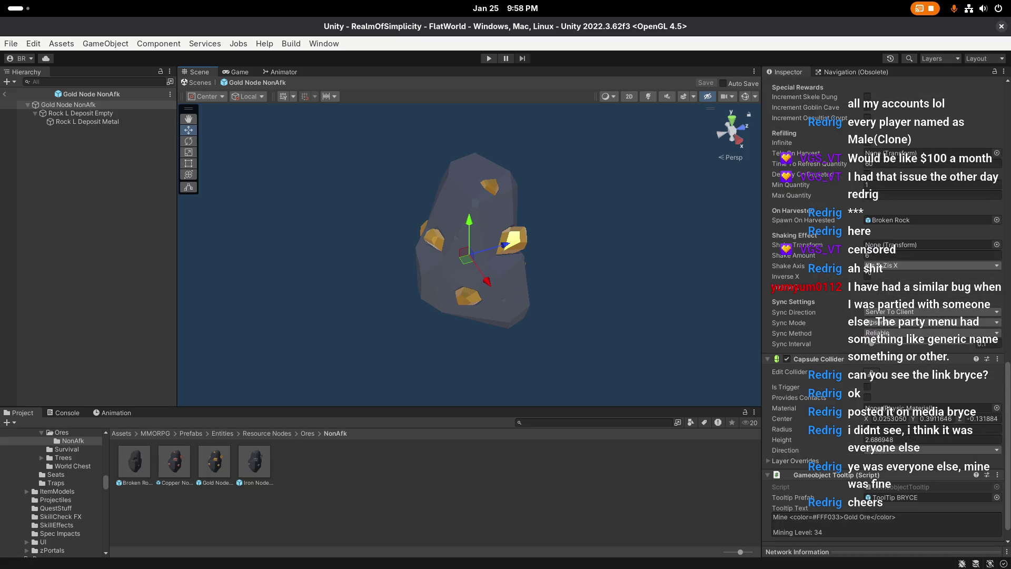
scroll(839, 255, "up", 18)
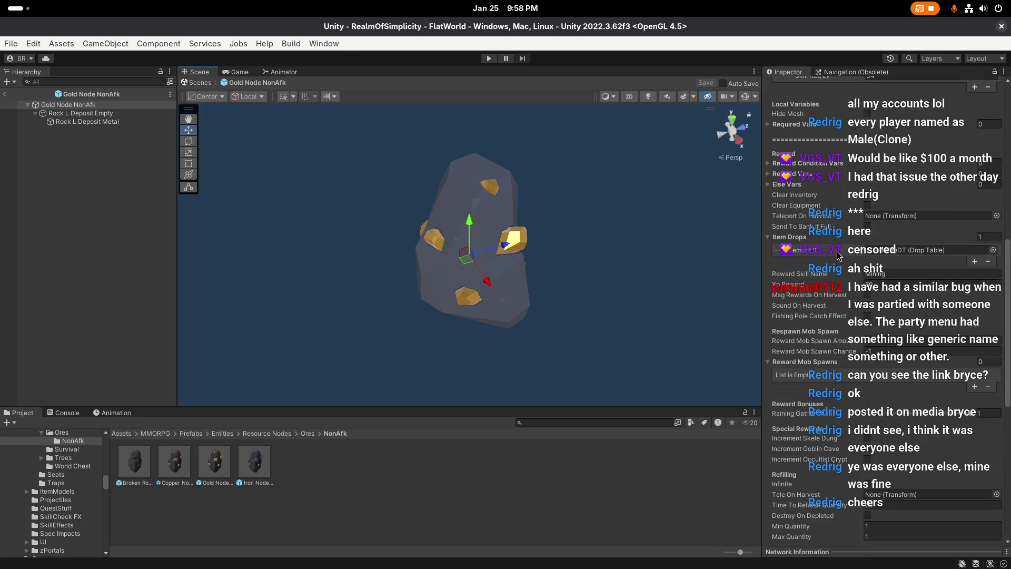
scroll(839, 255, "up", 16)
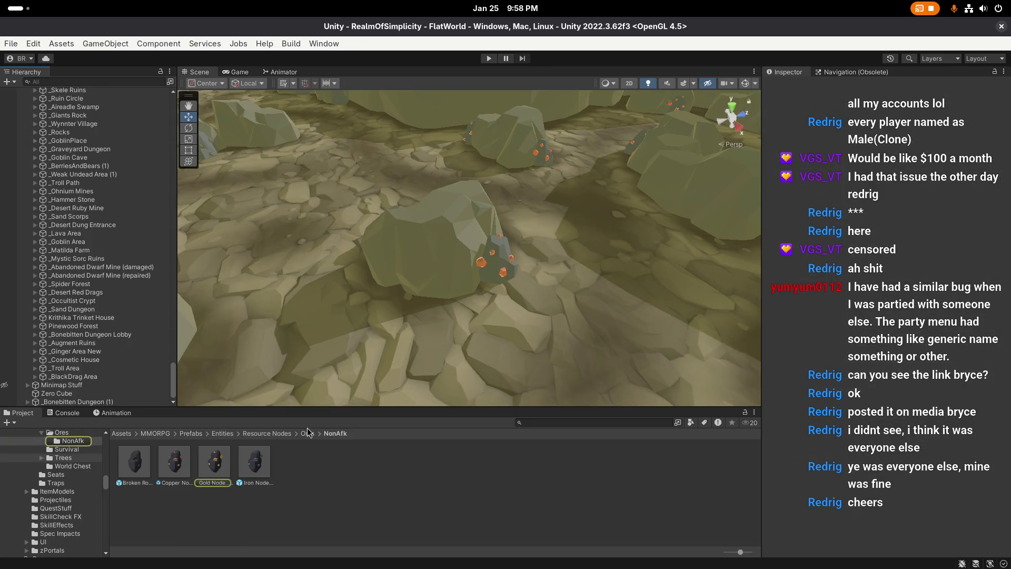
Step: Change the Gold Node tooltip text from Gold Ore to Gold Deposit
left_click(308, 433)
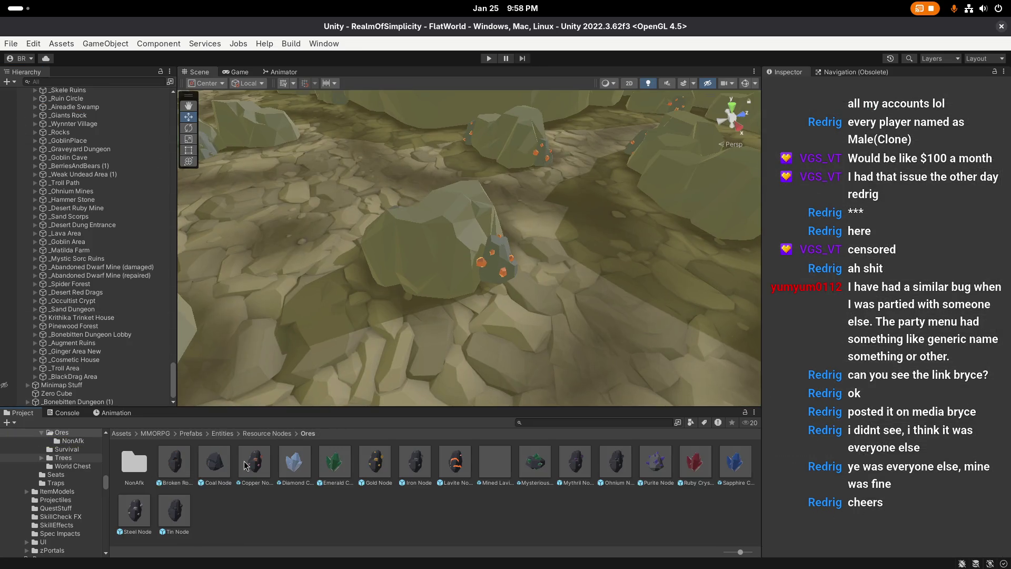
left_click(381, 464)
scroll(876, 232, "down", 15)
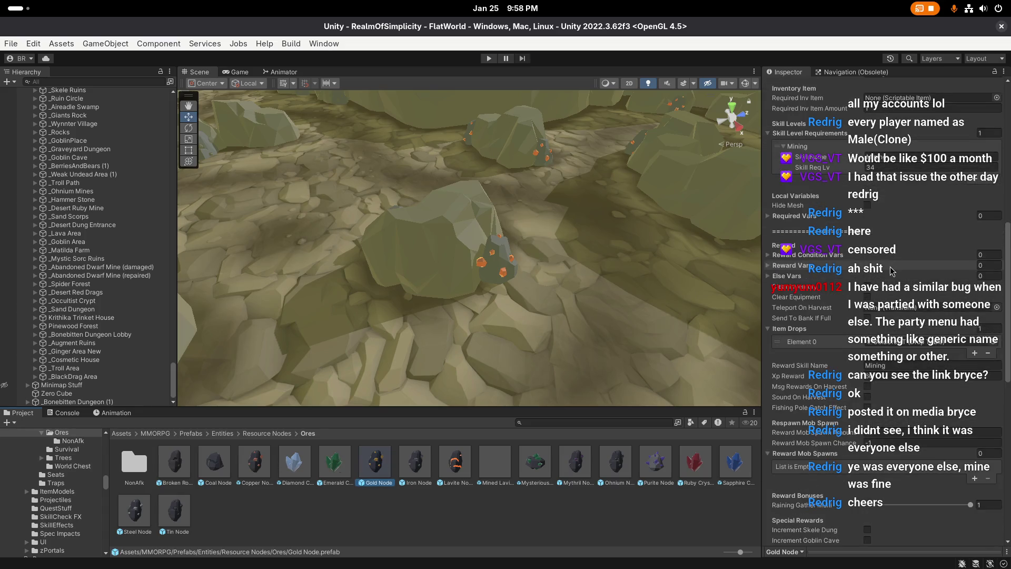
left_click(879, 500)
double_click(864, 498)
type("Deposit")
key("Escape")
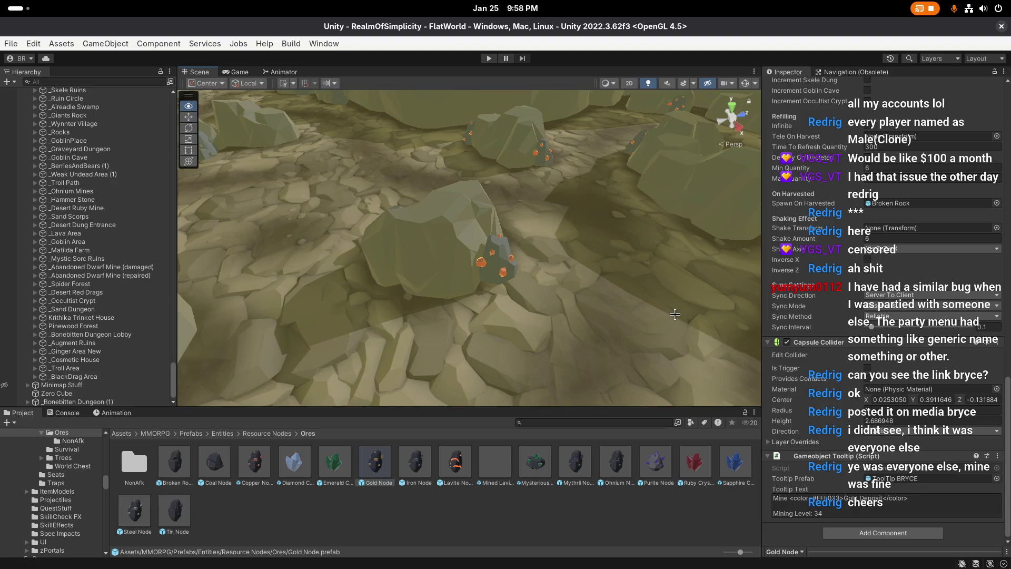
Step: Duplicate the Lavite Node prefab and move the copy into the NonAfk folder
left_click(415, 461)
left_click(455, 462)
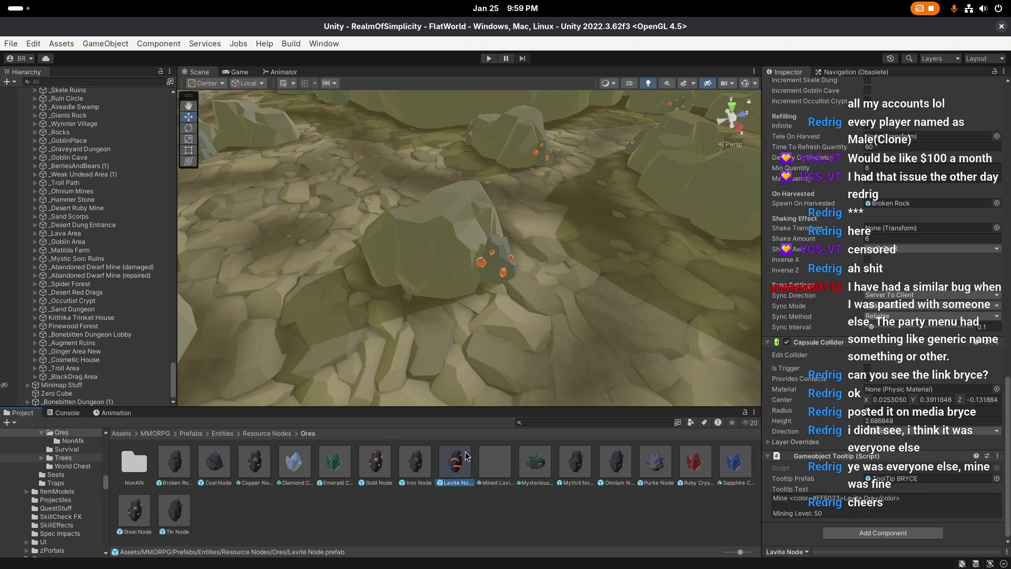
key("ctrl+d")
left_click_drag(496, 469, 146, 470)
Step: Save the copied Lavite prefab on exit and rename it Lavite Node NonAfk
double_click(140, 465)
double_click(293, 470)
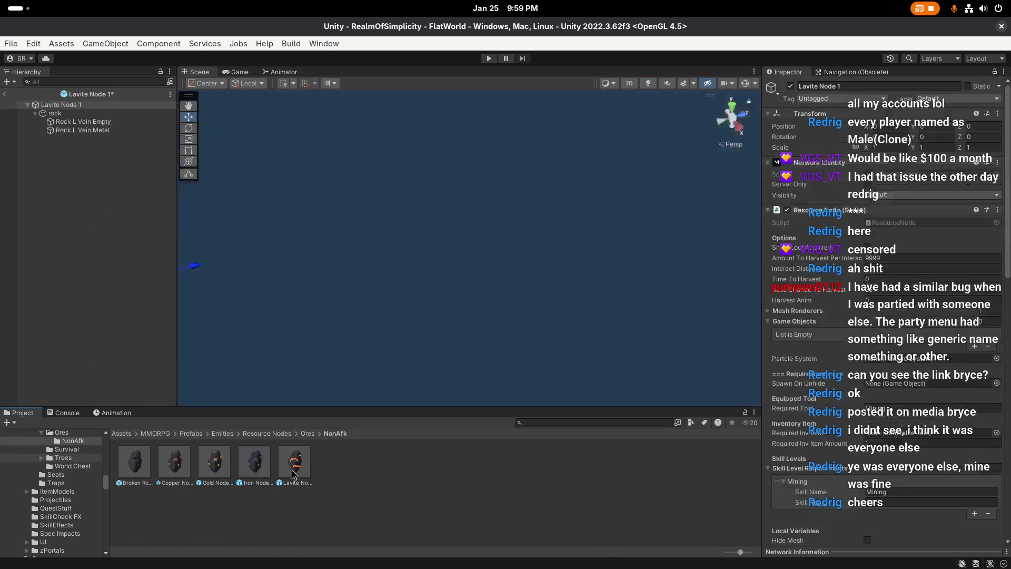
left_click(9, 103)
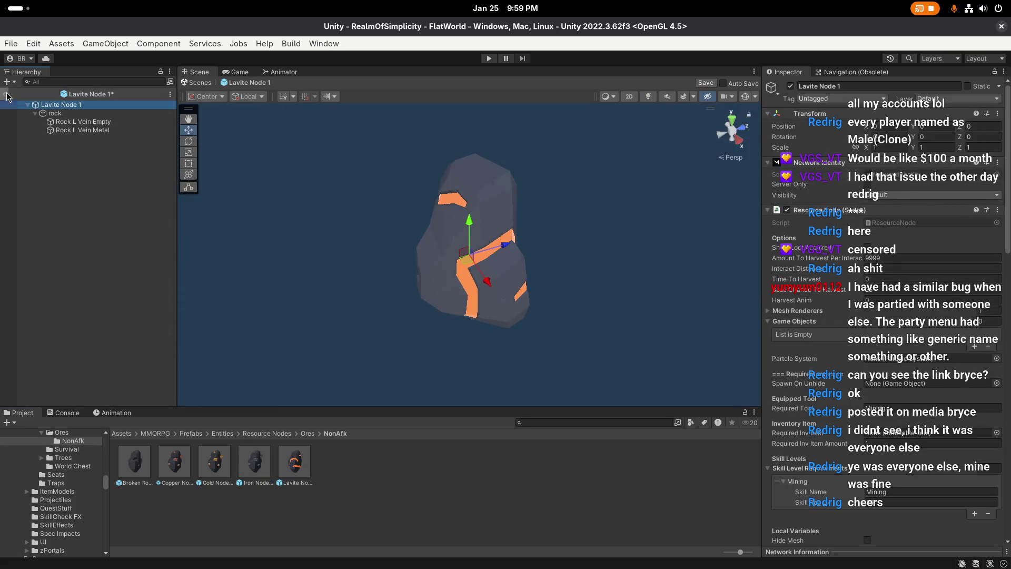
left_click(8, 96)
left_click(505, 319)
left_click(305, 485)
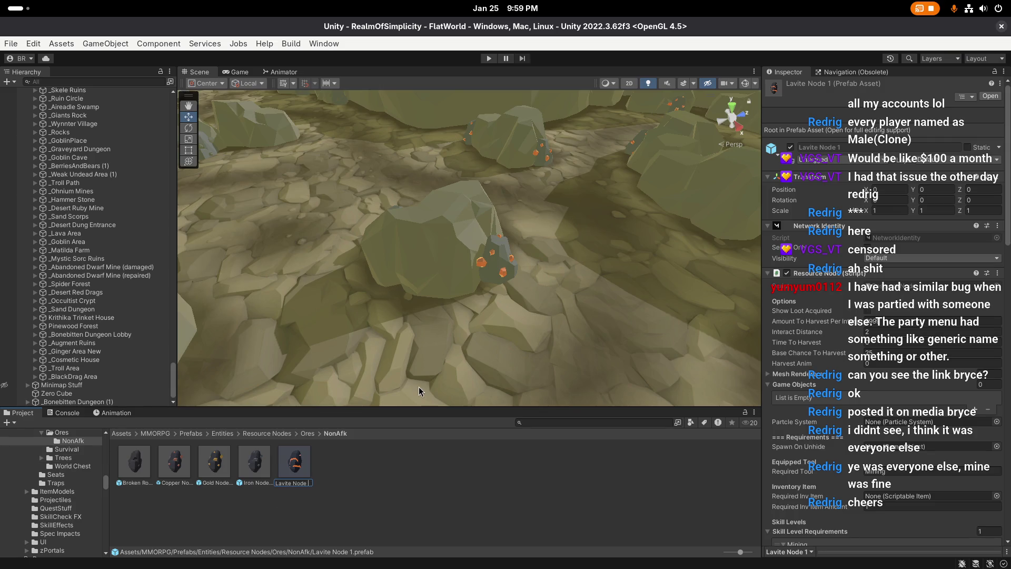
type("NonAfk")
key("Return")
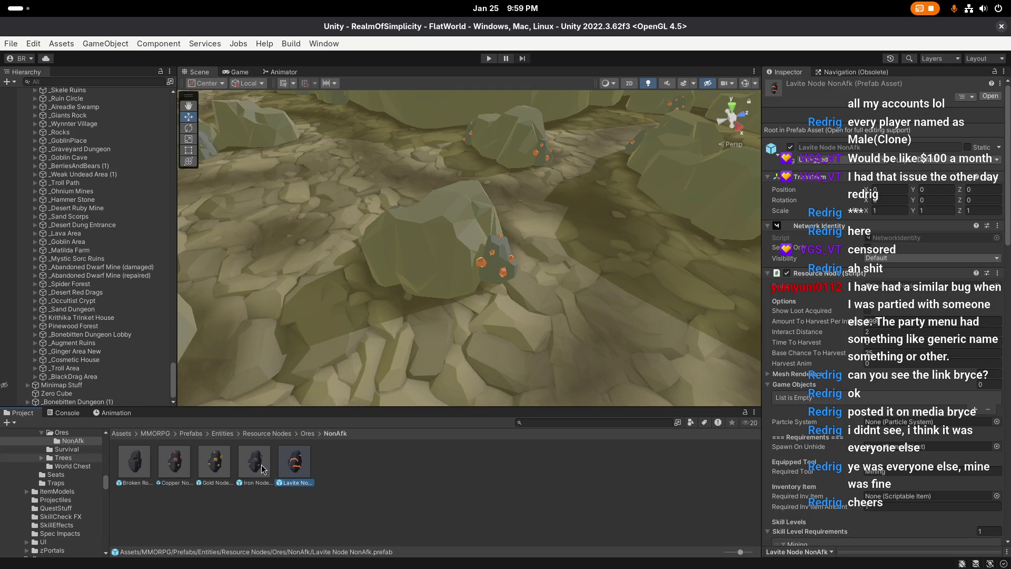
Step: Open Lavite Node NonAfk, save it, and exit Prefab Mode to the scene
double_click(296, 463)
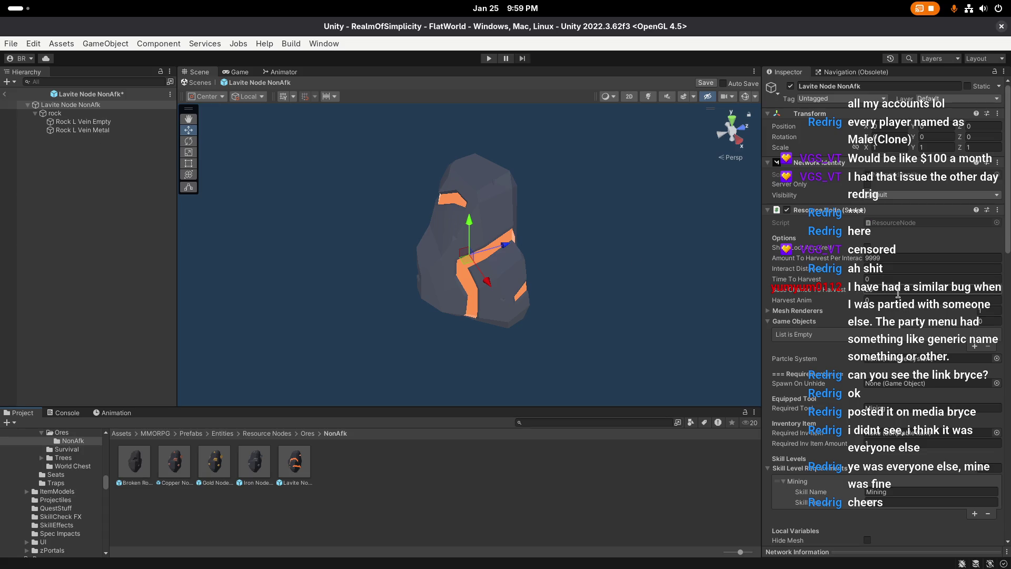
left_click(869, 269)
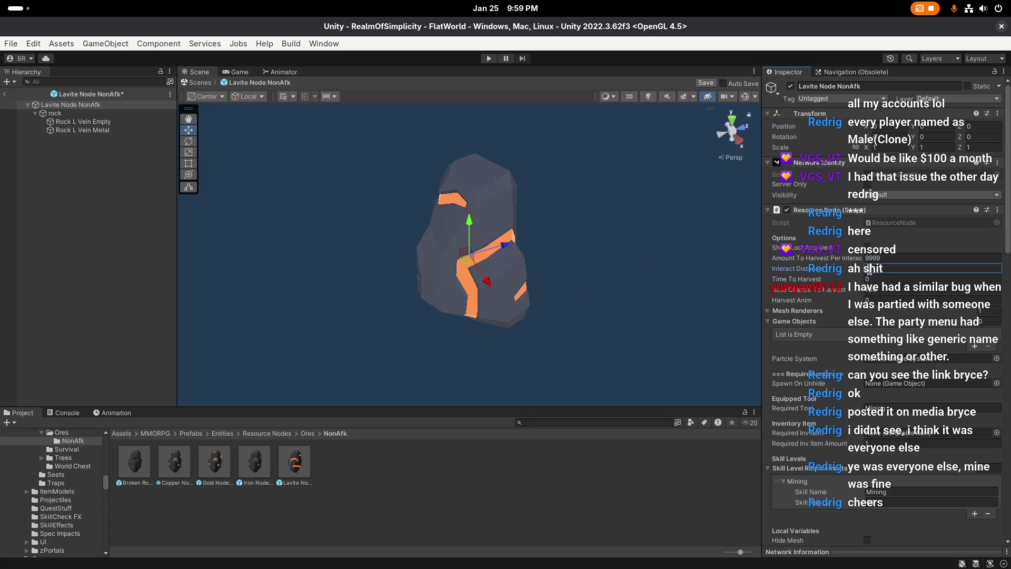
scroll(887, 325, "down", 10)
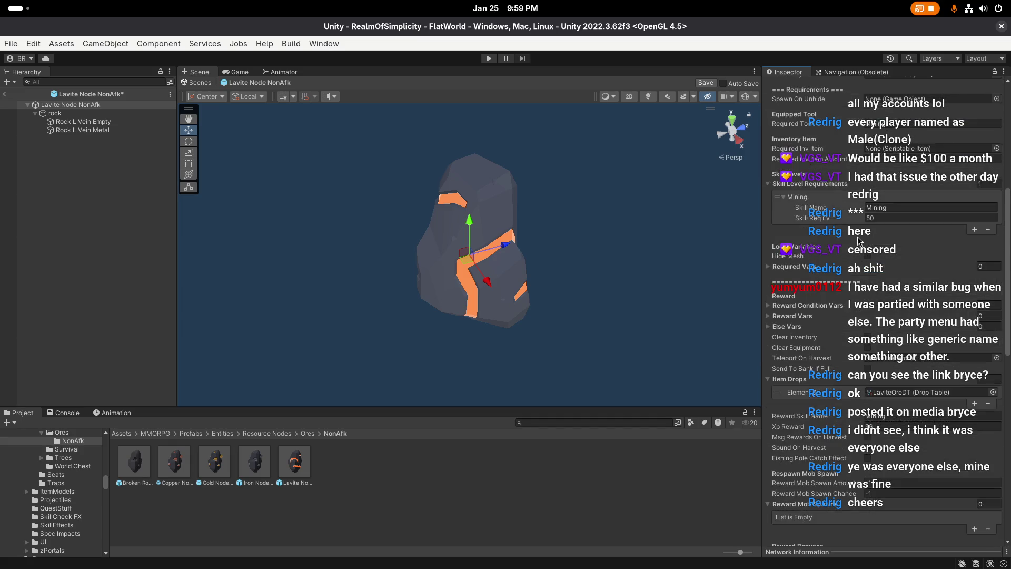
scroll(886, 325, "down", 5)
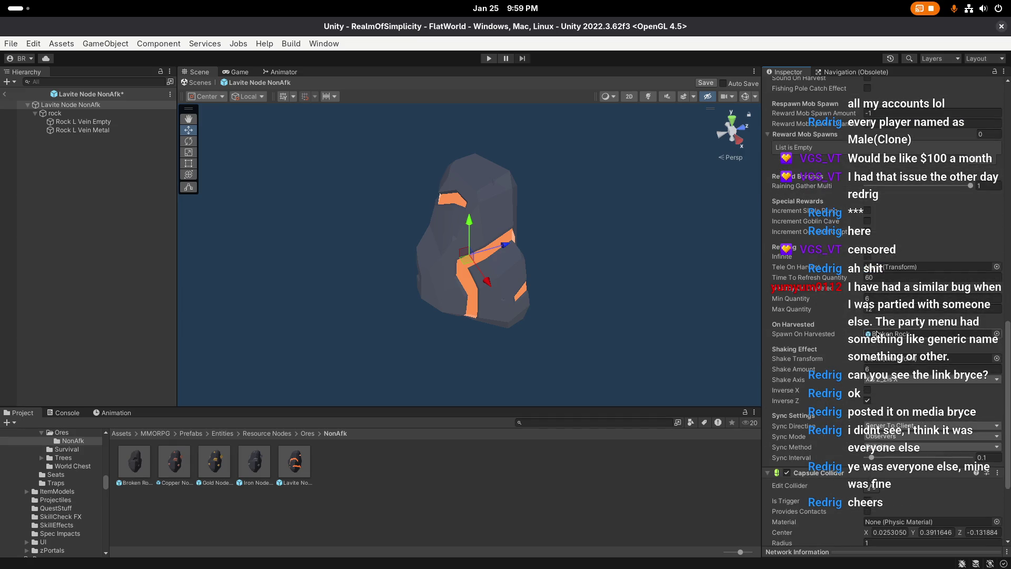
scroll(877, 361, "down", 3)
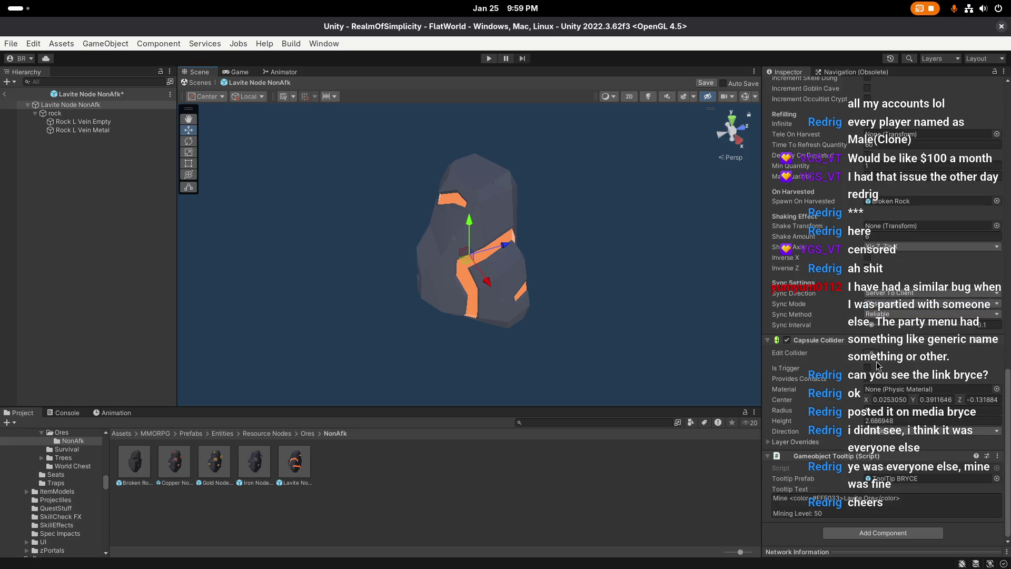
left_click(705, 83)
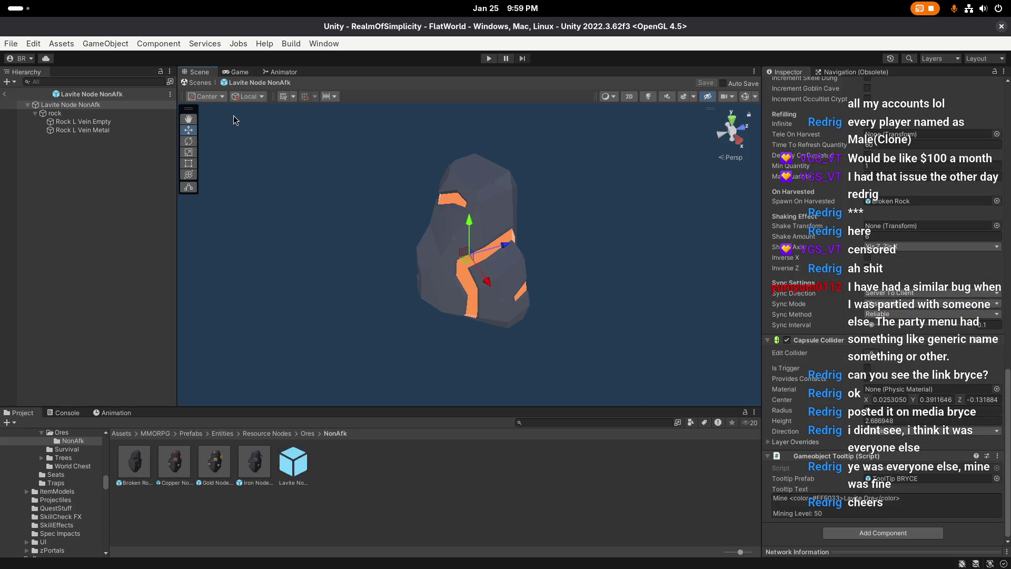
left_click(5, 94)
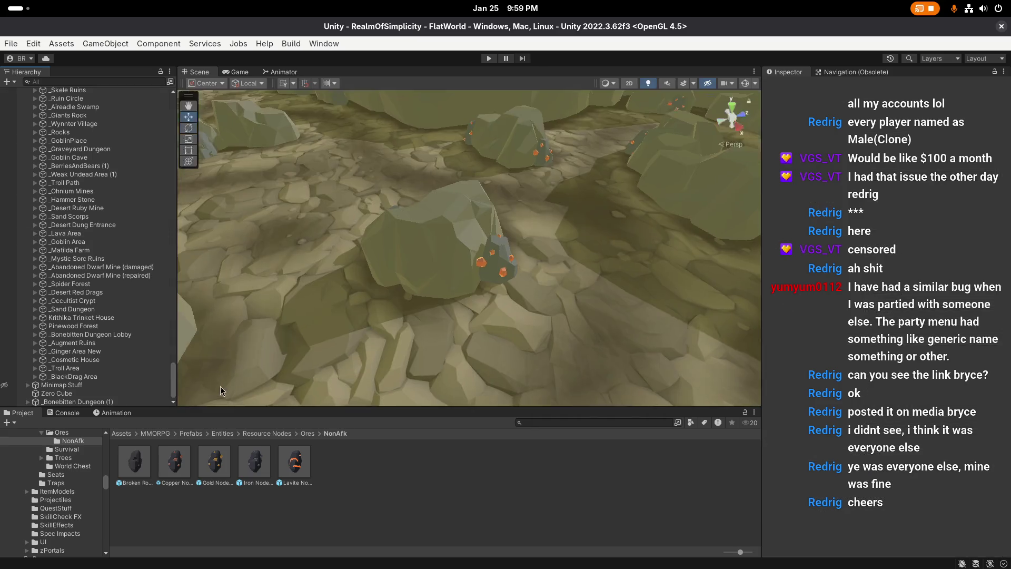
Step: Edit the original Lavite Node tooltip to Lavite Deposit, save, then select Mythril Node
left_click(307, 434)
double_click(455, 461)
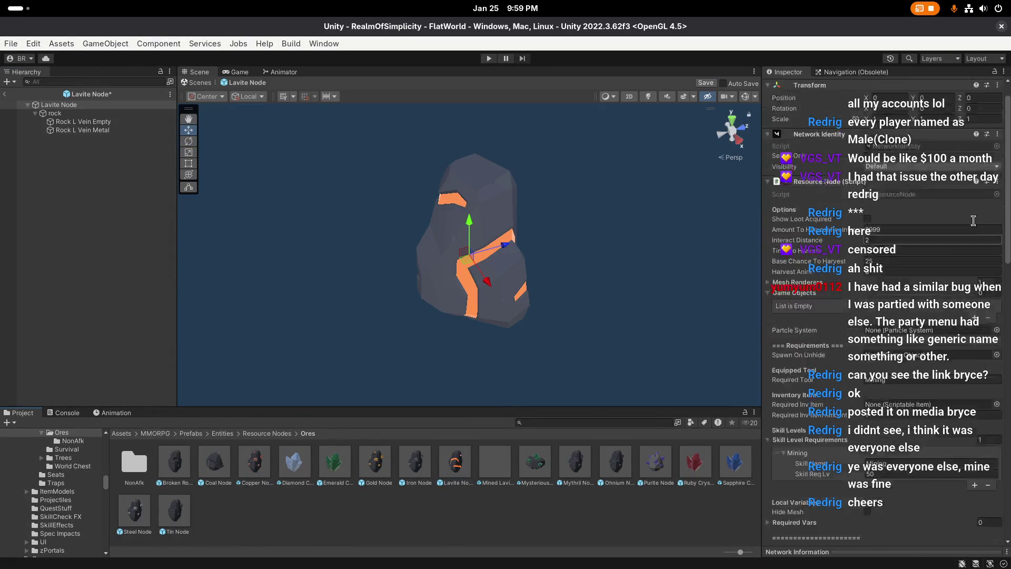
scroll(995, 199, "down", 10)
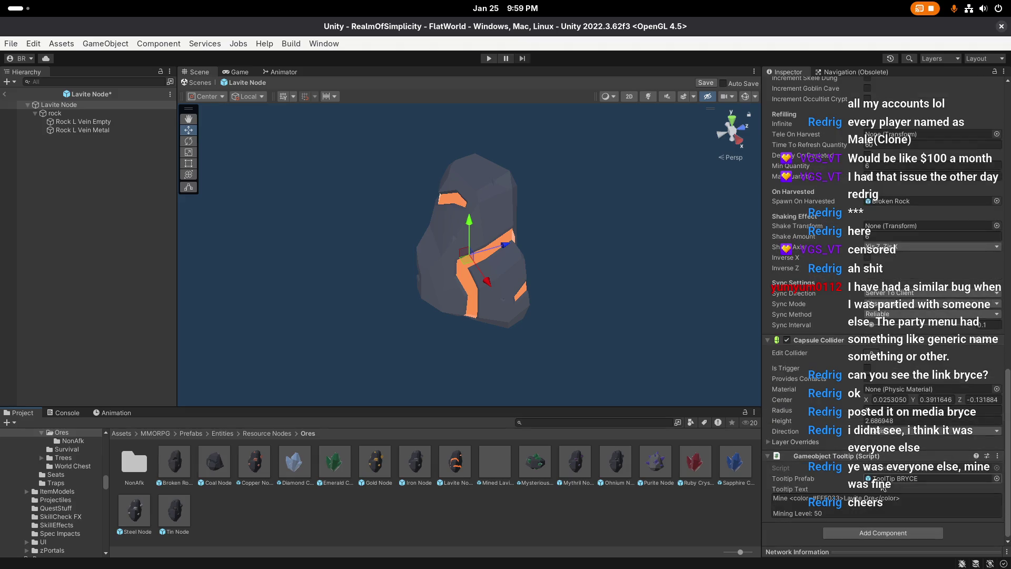
double_click(872, 499)
type("Deposit")
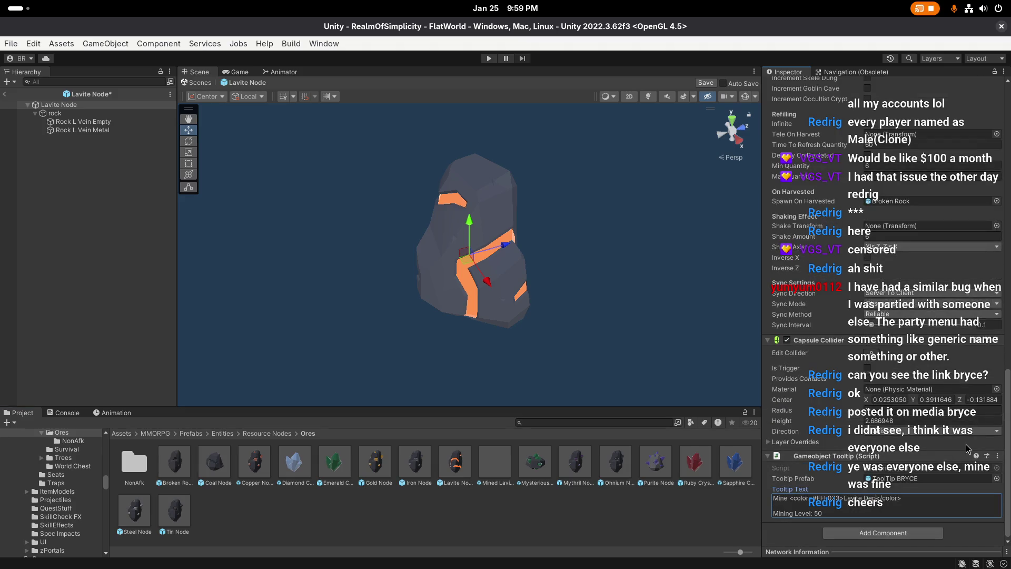
left_click(965, 445)
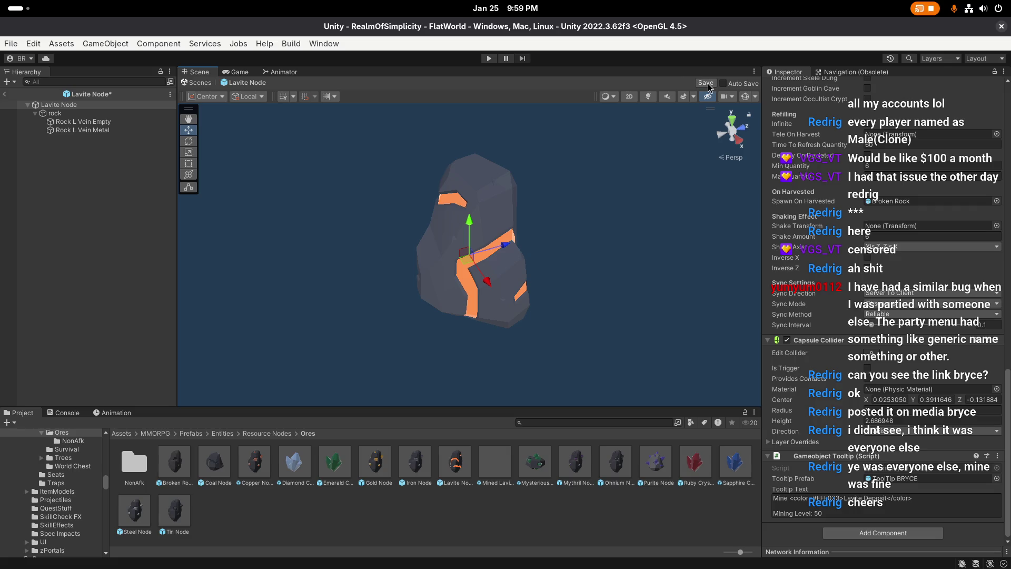
left_click(707, 84)
left_click(5, 94)
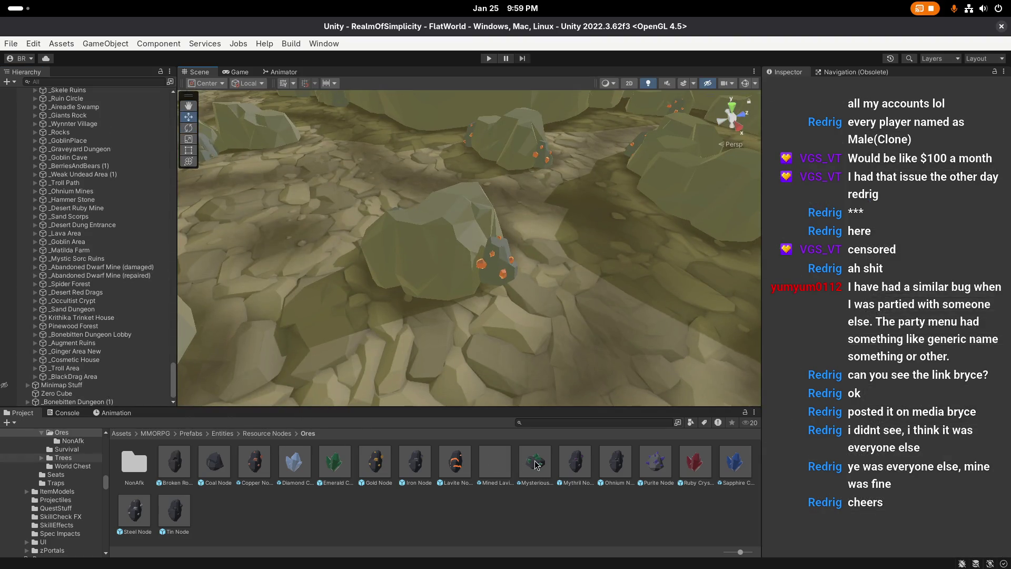
left_click(578, 458)
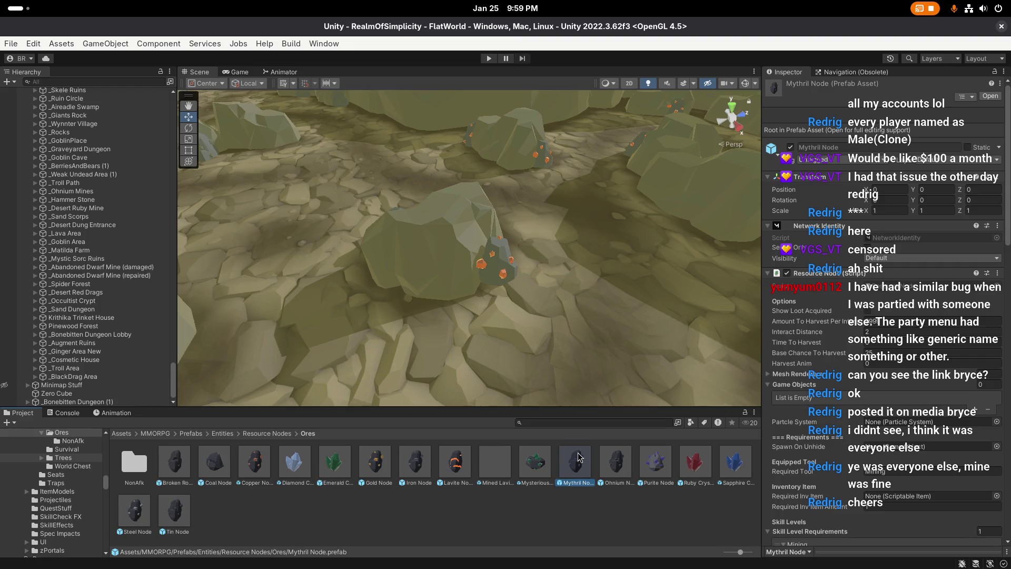
Step: Duplicate Mythril Node into the NonAfk folder and name it Mythril Node NonAfk
key("ctrl+d")
left_click_drag(612, 469, 148, 473)
double_click(138, 463)
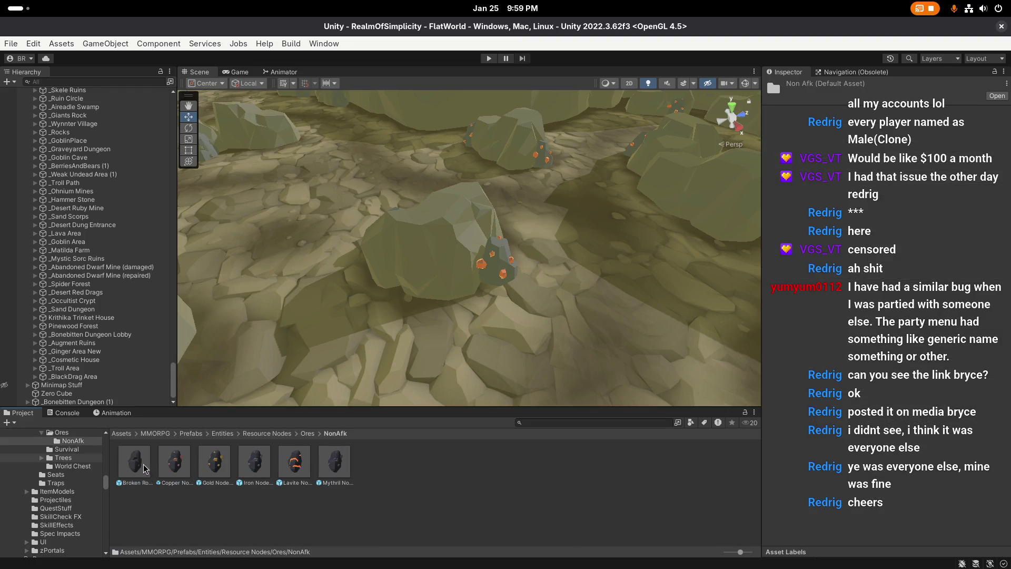
left_click(346, 483)
type("Mythril Node")
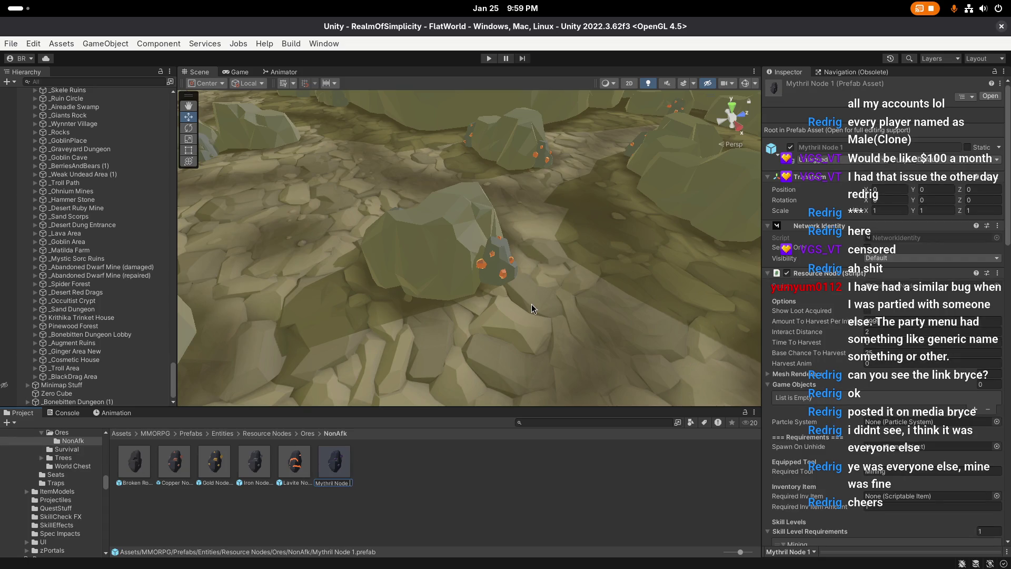
type(" NonAfk")
key("Return")
left_click(294, 463)
Step: Open Mythril Node NonAfk, save the prefab, and return to the FlatWorld scene
double_click(324, 472)
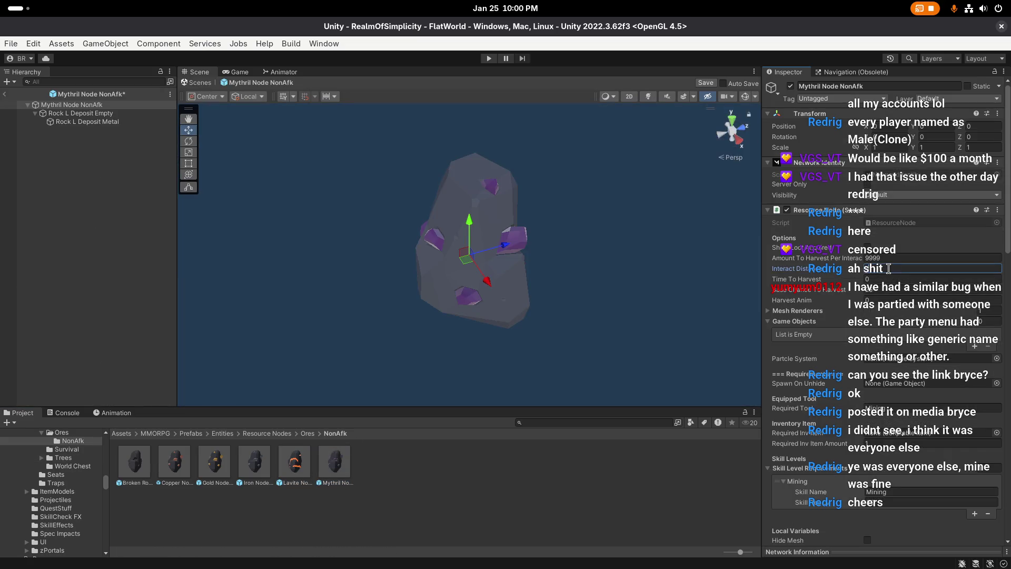
scroll(888, 271, "down", 10)
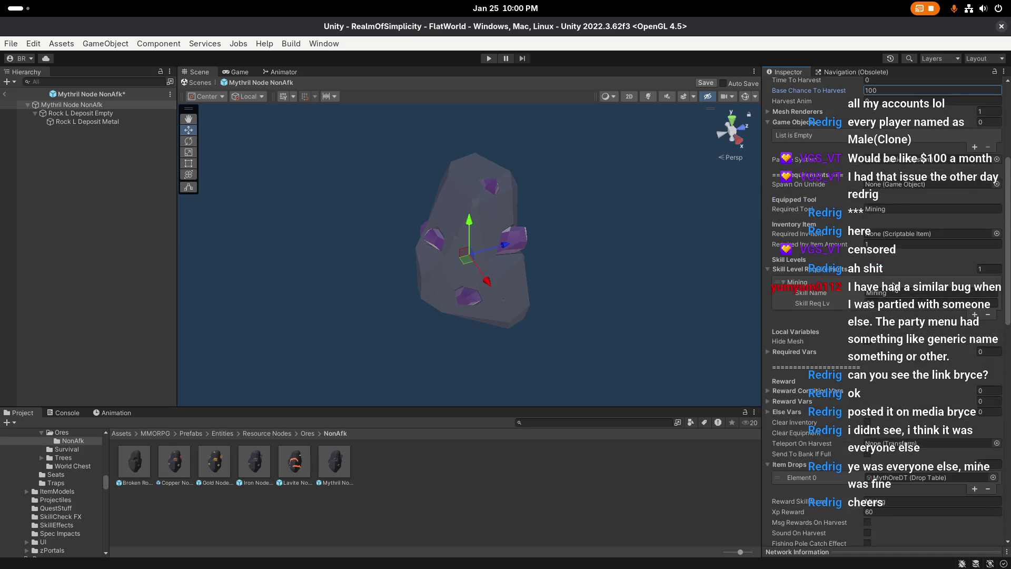
scroll(879, 296, "down", 3)
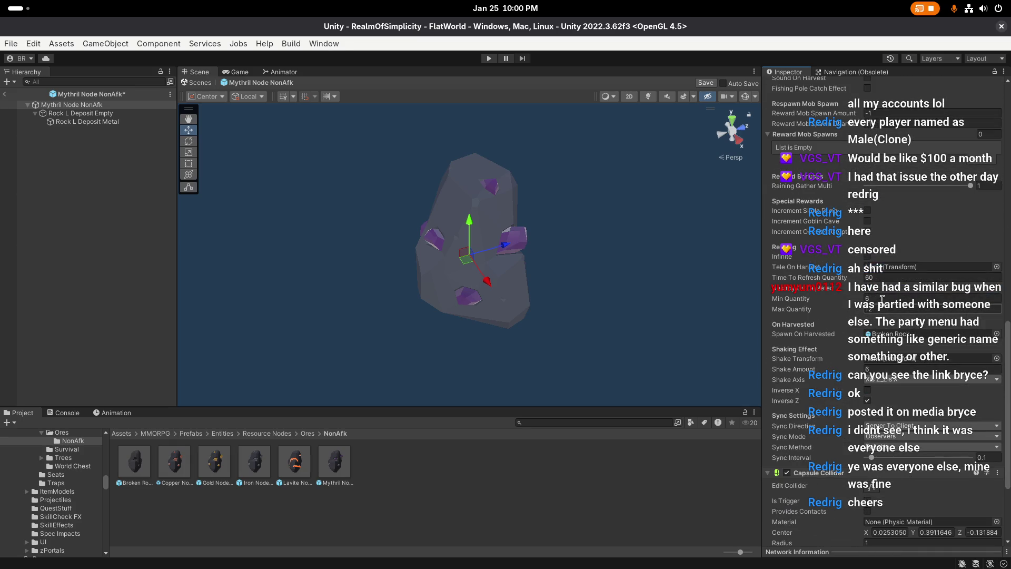
scroll(878, 310, "down", 3)
scroll(879, 309, "down", 2)
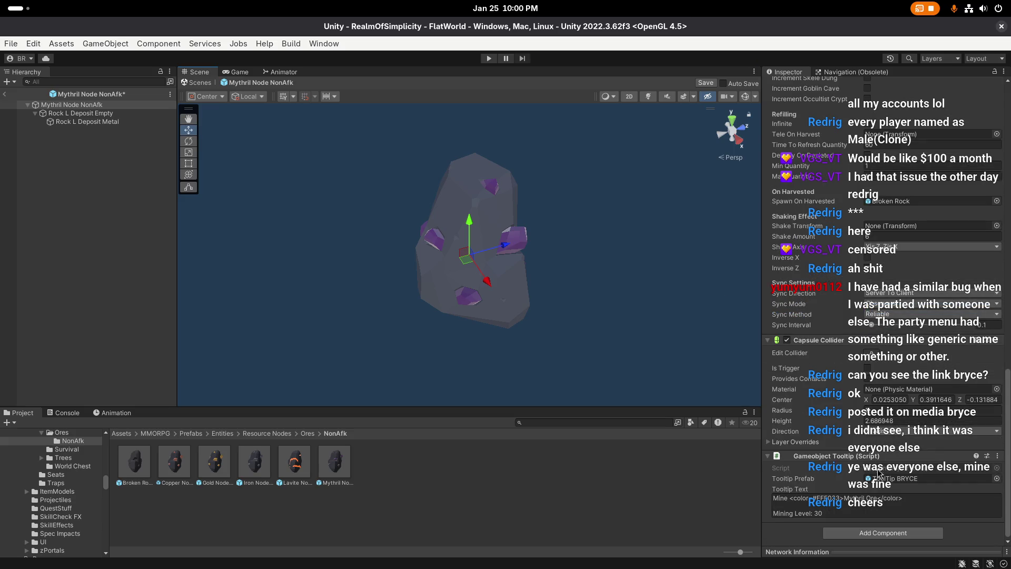
scroll(866, 293, "up", 10)
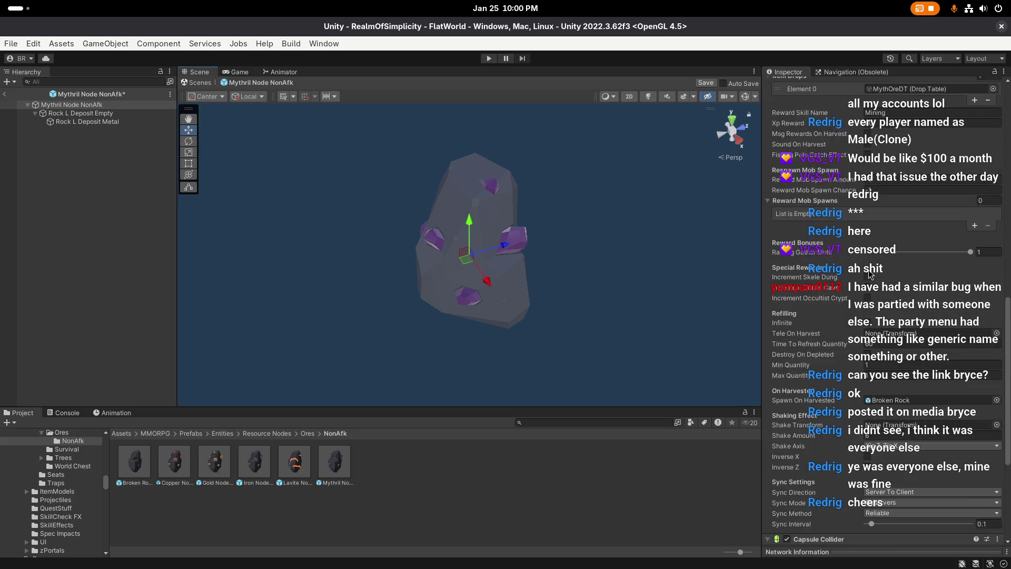
scroll(893, 284, "up", 3)
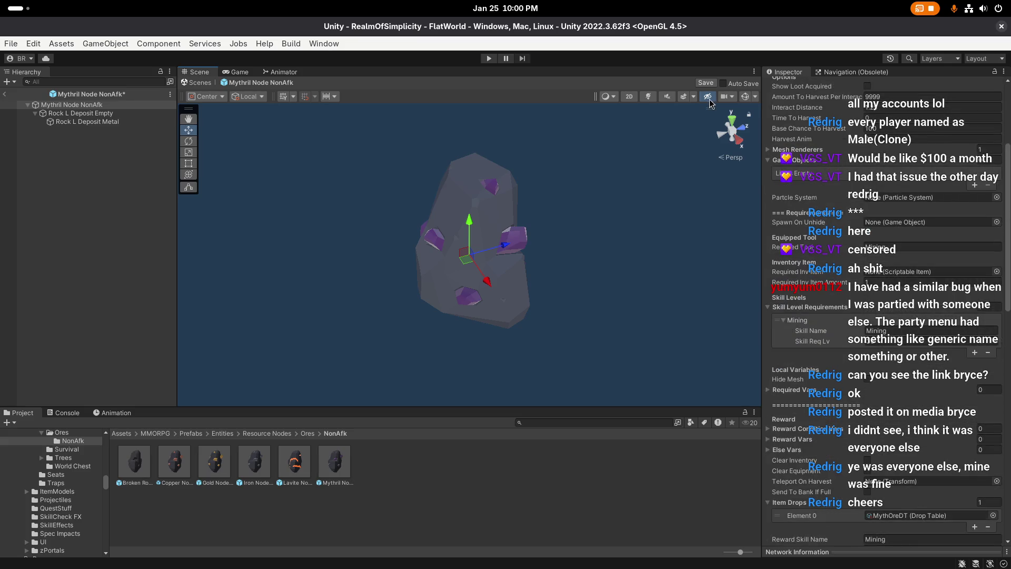
left_click(706, 83)
scroll(842, 243, "up", 4)
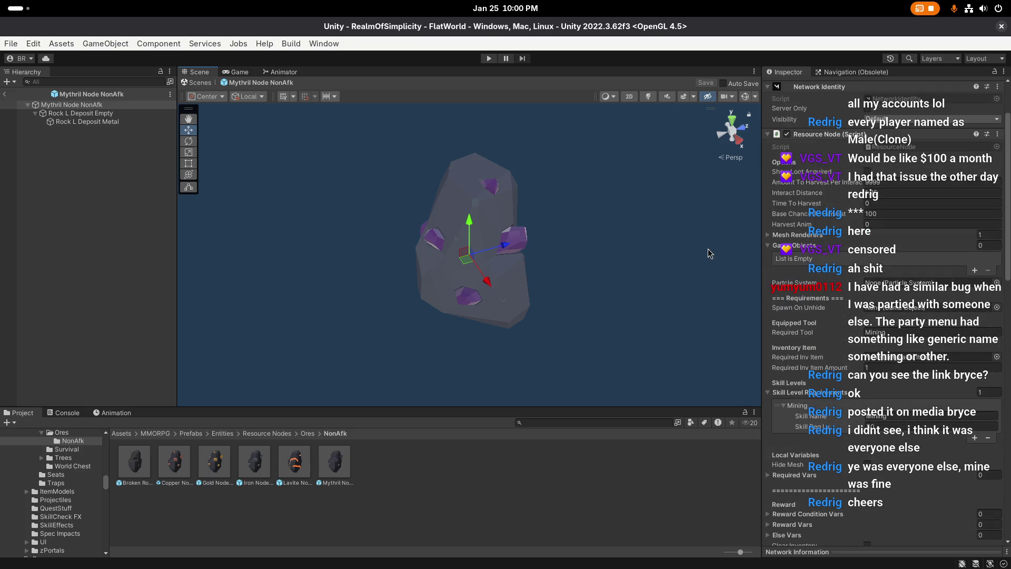
left_click(278, 358)
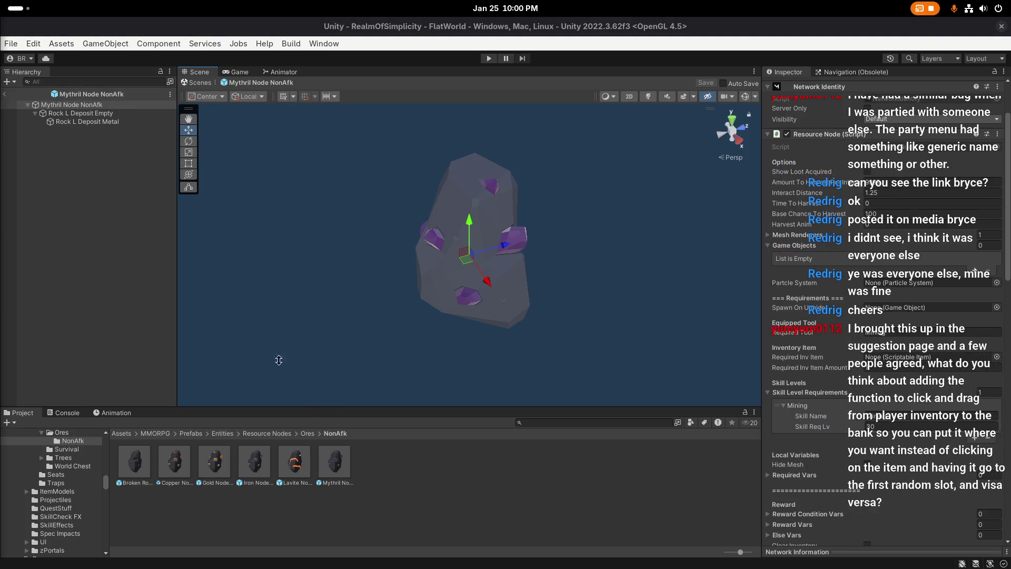
left_click(5, 94)
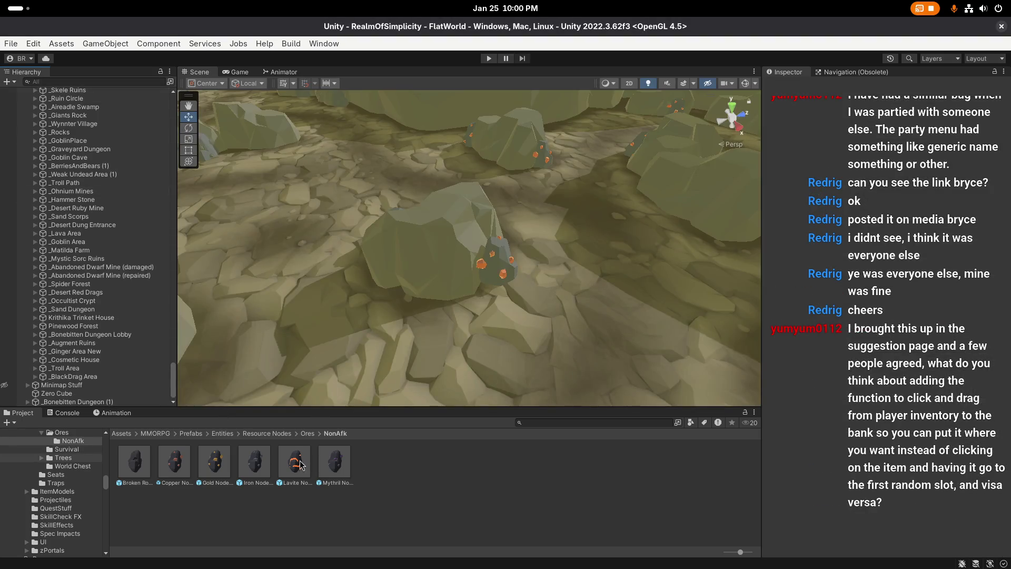
Step: Change the Mythril Node tooltip from Ore to Deposit, save, and exit Prefab Mode
left_click(307, 434)
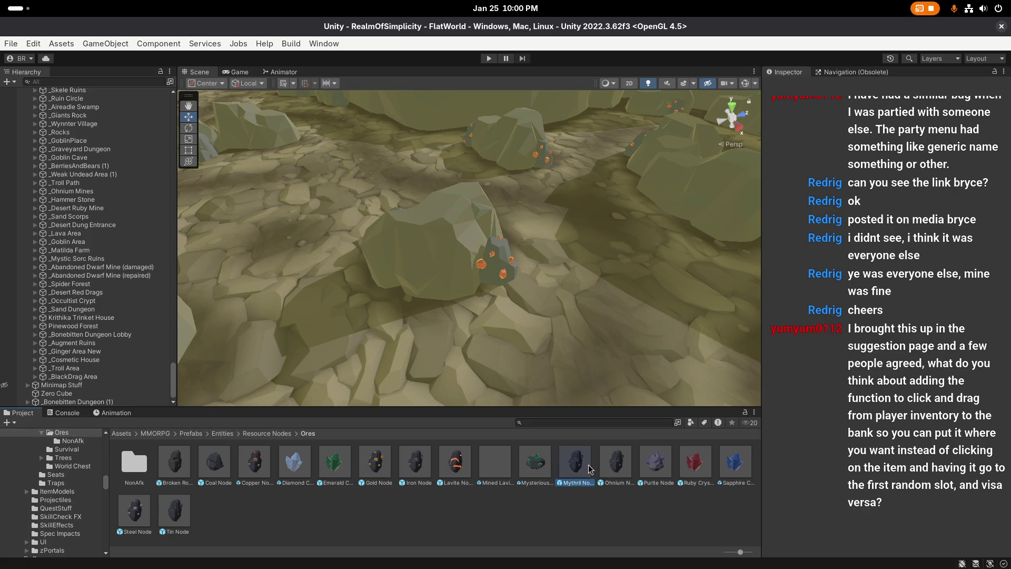
double_click(575, 462)
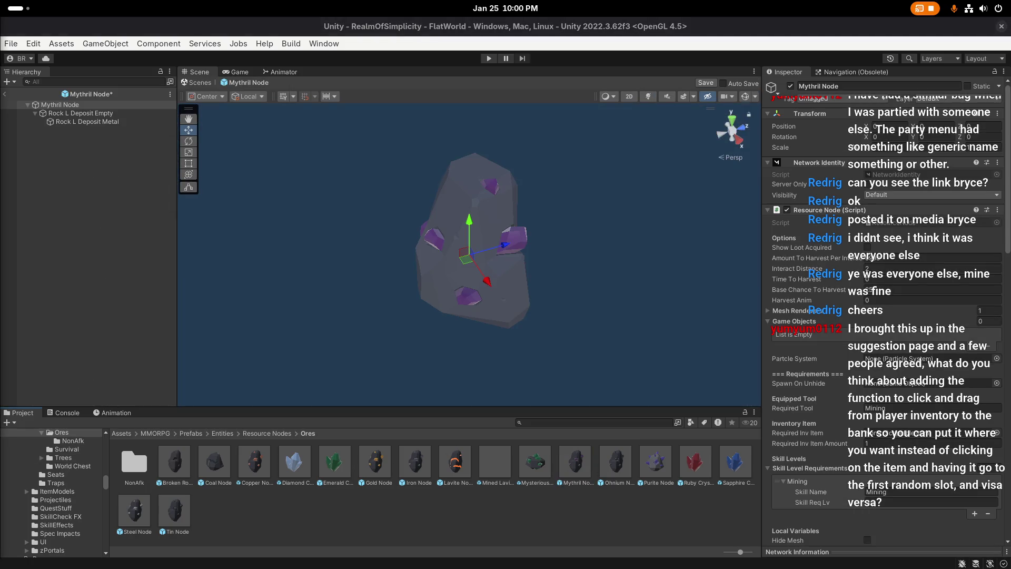
key("alt")
scroll(892, 178, "down", 4)
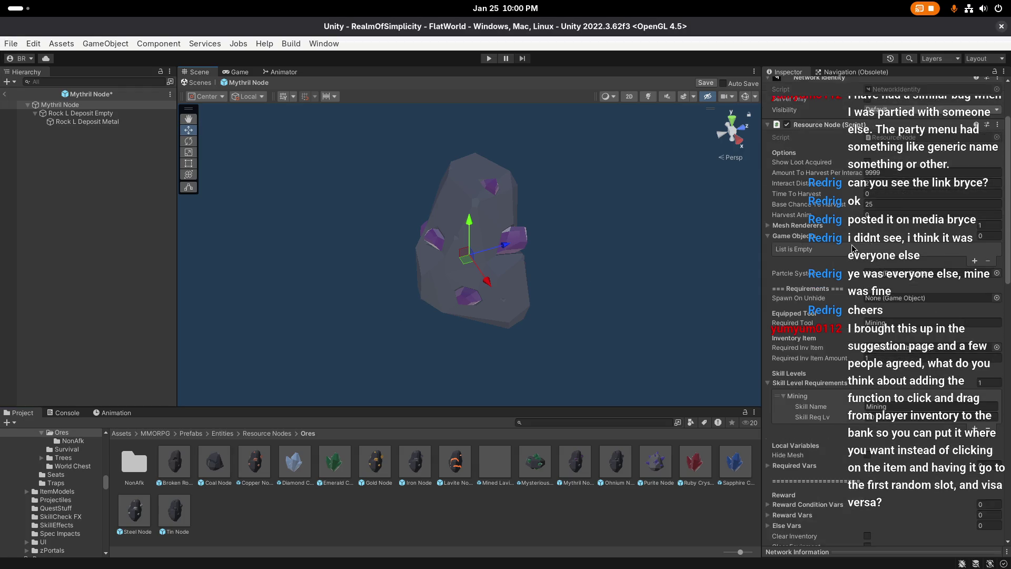
scroll(892, 178, "down", 15)
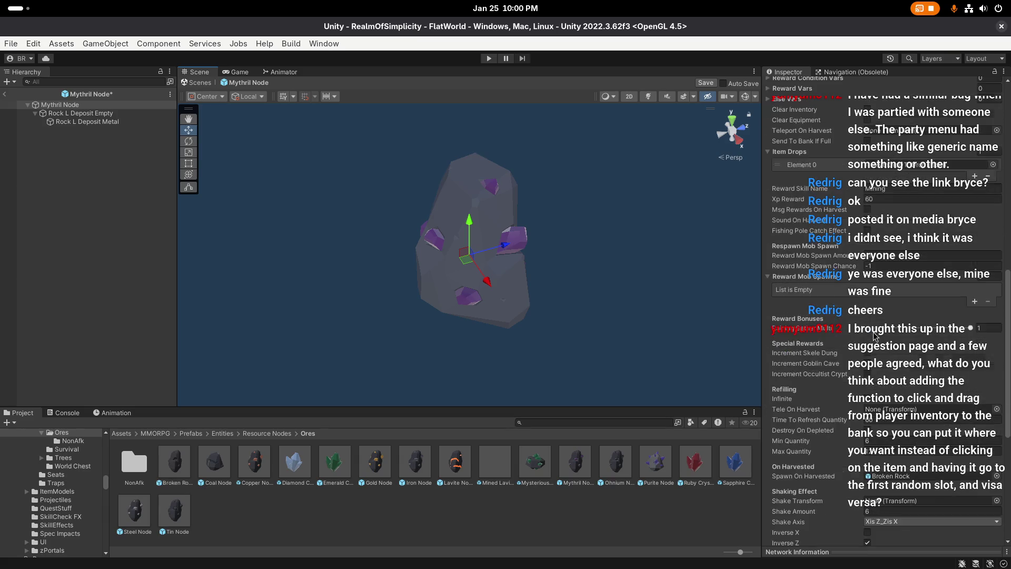
left_click(869, 498)
key("BackSpace")
key("BackSpace")
key("BackSpace")
type("Deposit")
left_click(706, 83)
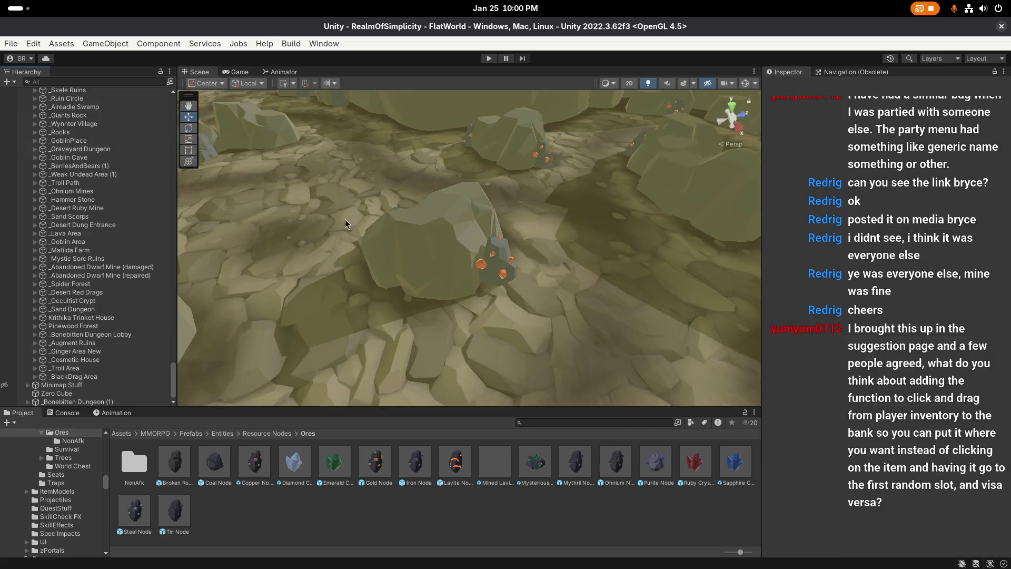
left_click(4, 94)
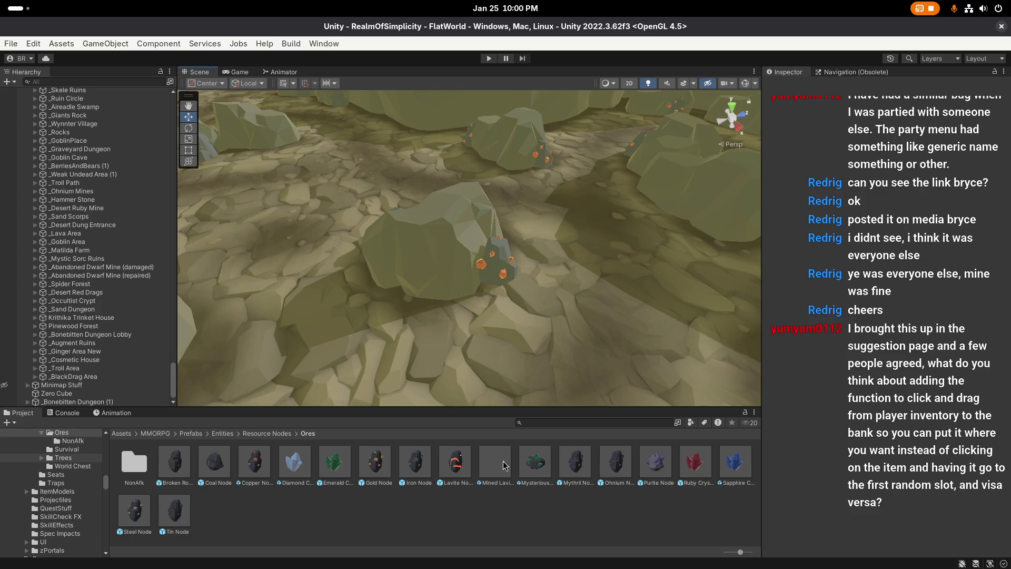
Step: Check the NonAfk folder, then return to Ores and select the Ohnium Node prefab
double_click(134, 462)
left_click(307, 434)
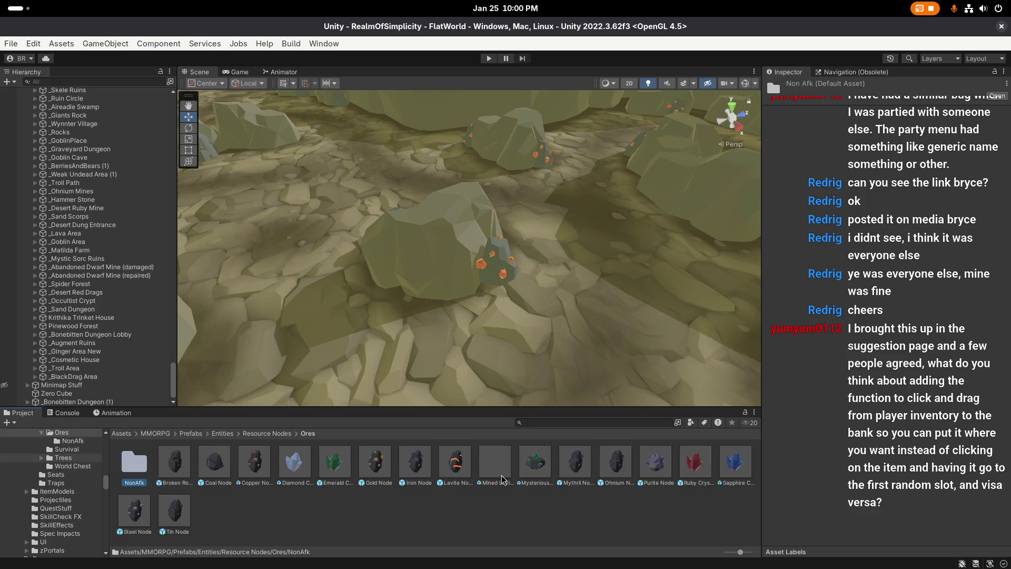
left_click(619, 465)
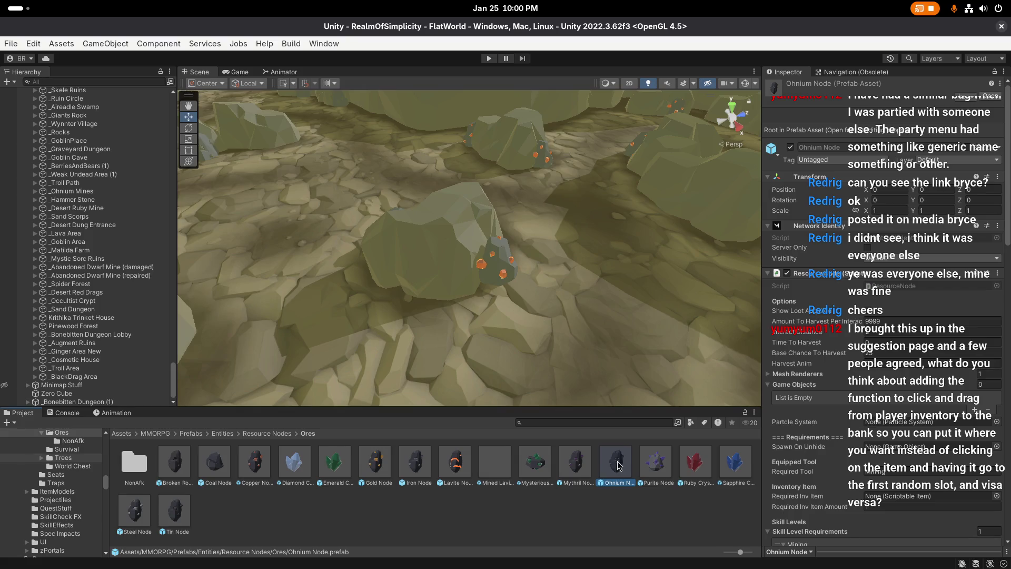
Step: Duplicate the Ohnium Node prefab and drag the Ohnium Node 1 copy into the NonAfk folder
key("ctrl+d")
mouse_move(643, 472)
left_mouse_down()
mouse_move(117, 464)
mouse_move(135, 469)
left_mouse_up()
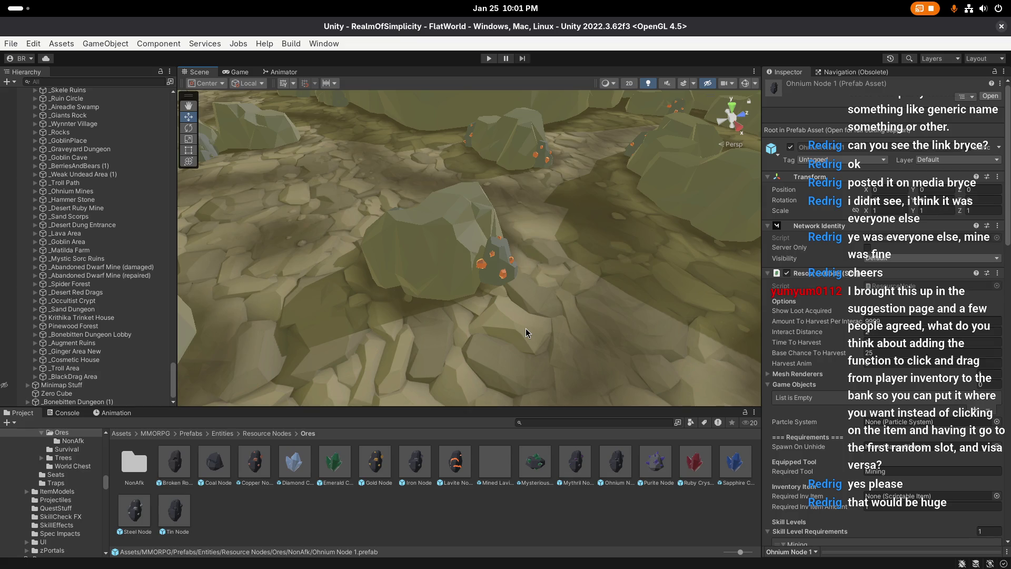
Step: Edit the word 'Ore' in Ohnium Node's Tooltip Text, save the prefab, then open the Ores folder
scroll(526, 328, "up", 1)
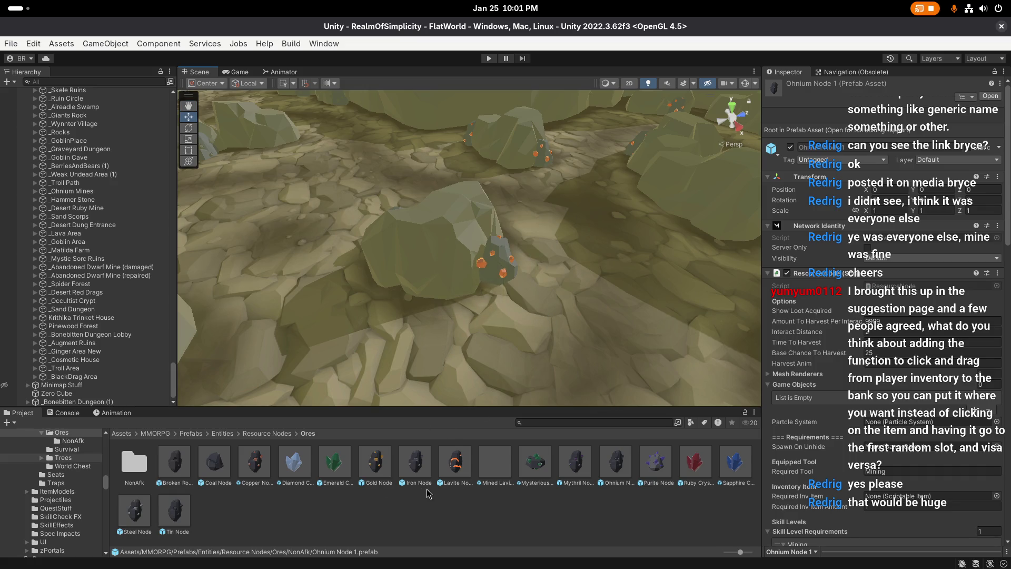
left_click(613, 464)
double_click(612, 464)
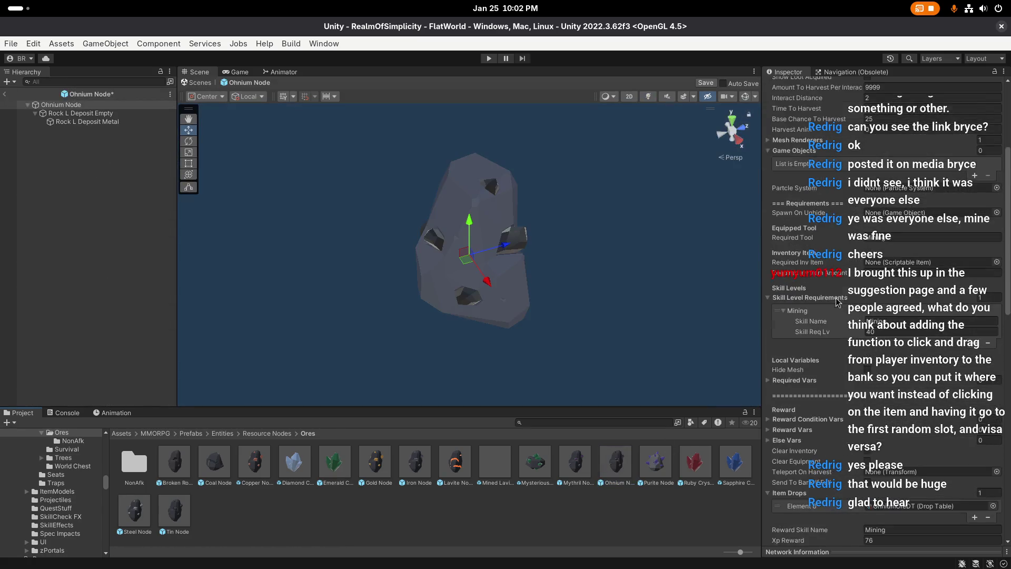
scroll(858, 323, "down", 10)
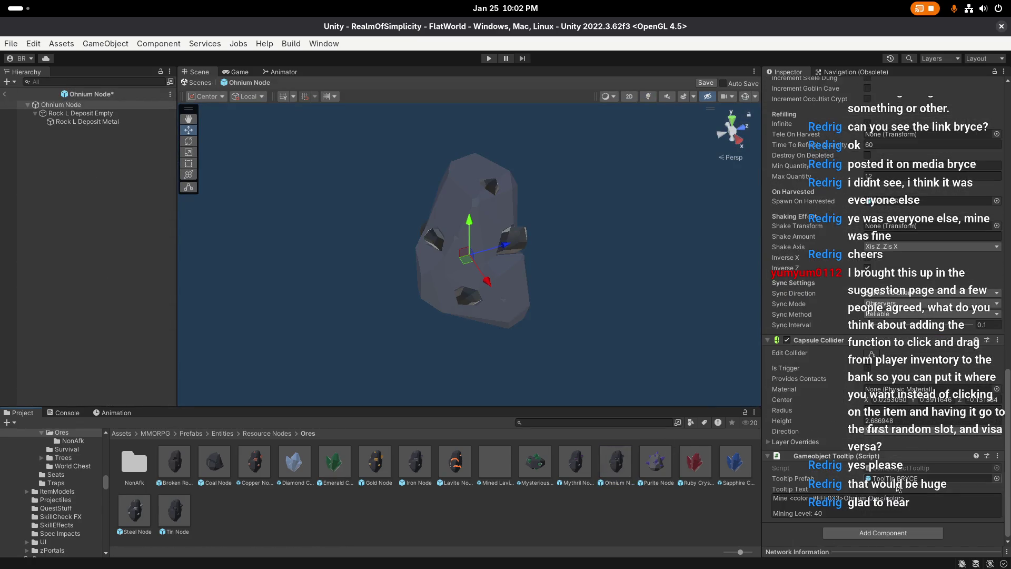
left_click(872, 505)
left_click(873, 504)
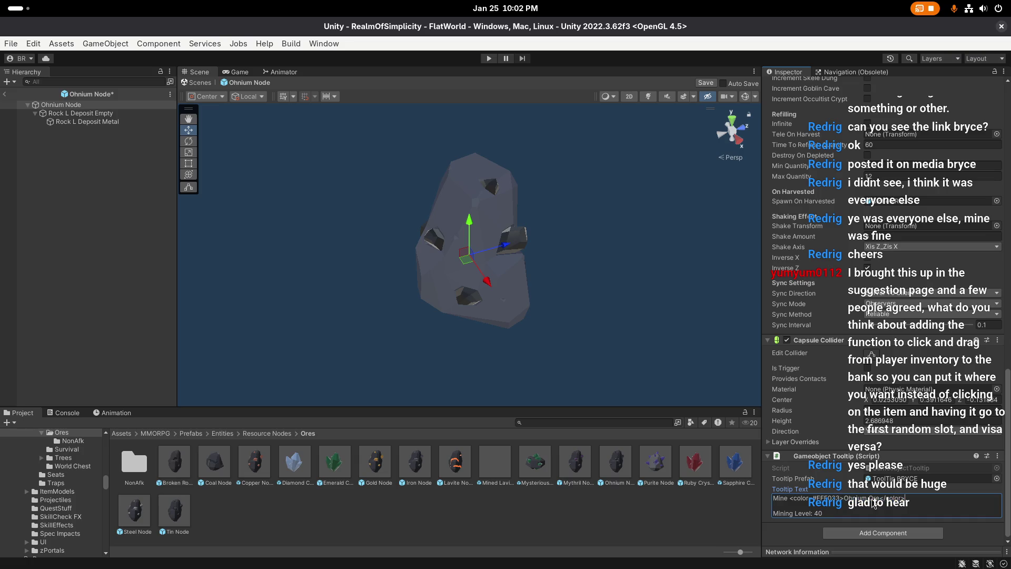
double_click(872, 499)
left_click(705, 82)
left_click(267, 433)
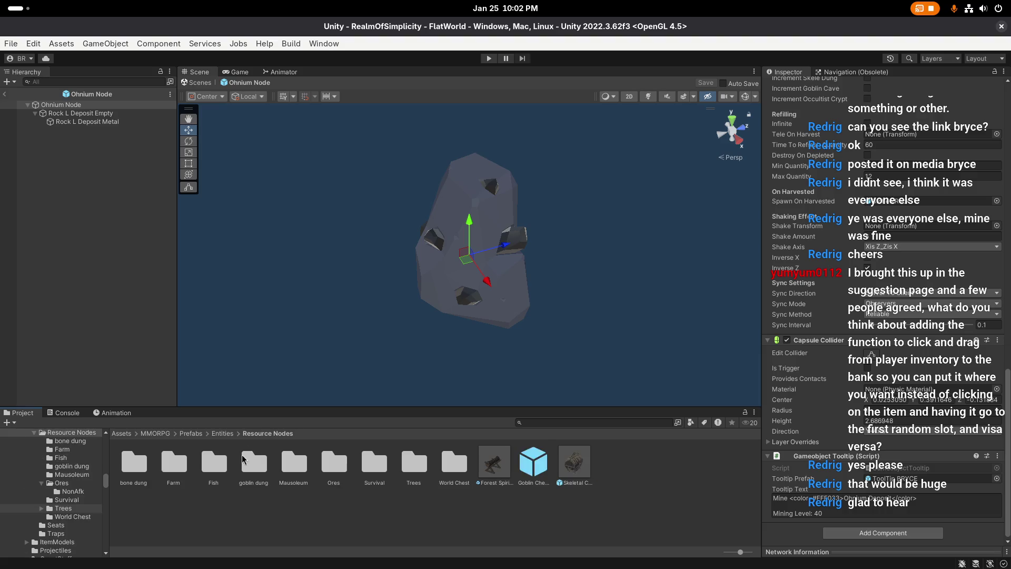
double_click(334, 462)
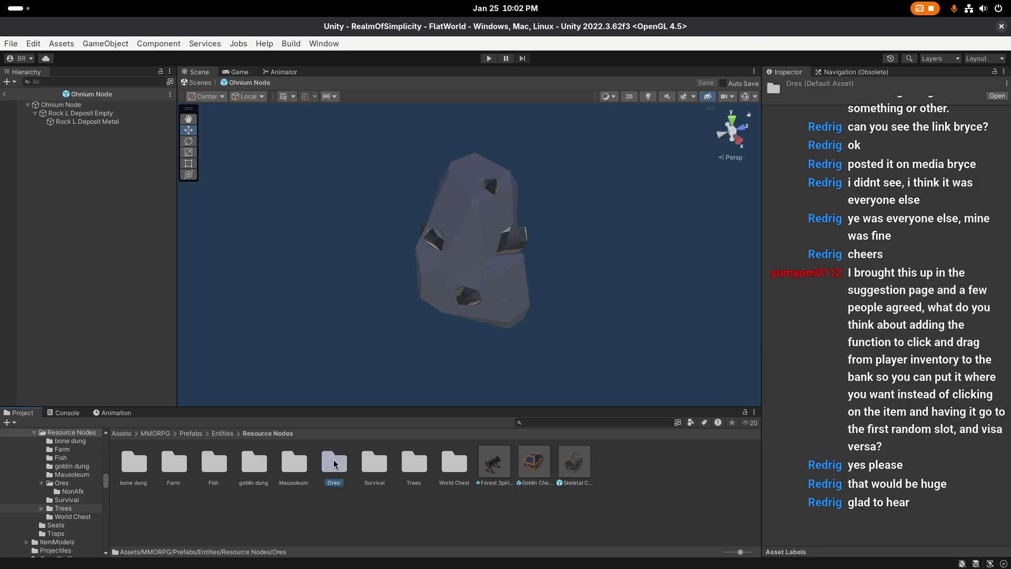
Step: Open Ohnium Node 1 from the NonAfk folder, review its settings and save the prefab
double_click(137, 459)
double_click(375, 462)
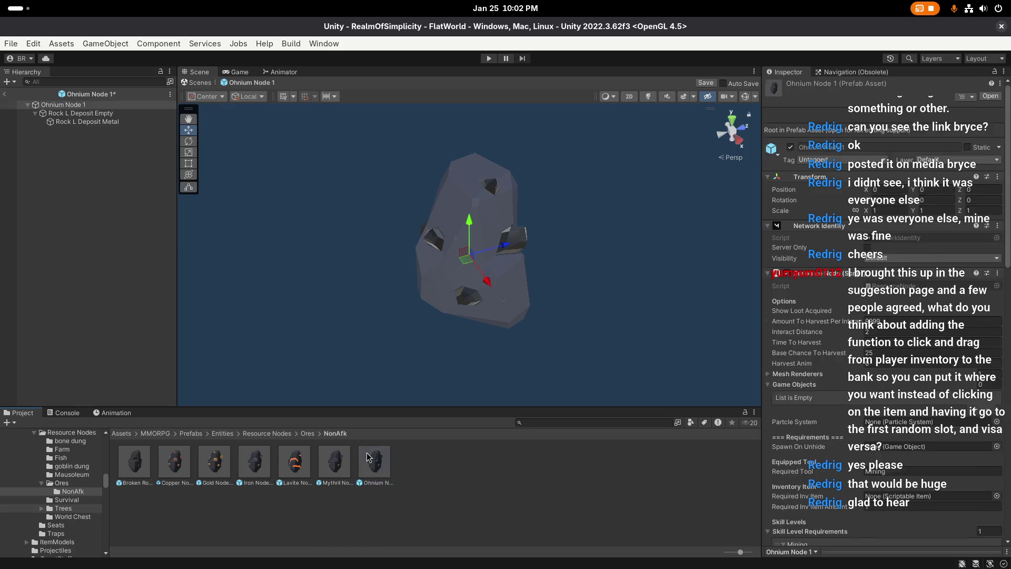
scroll(931, 231, "down", 2)
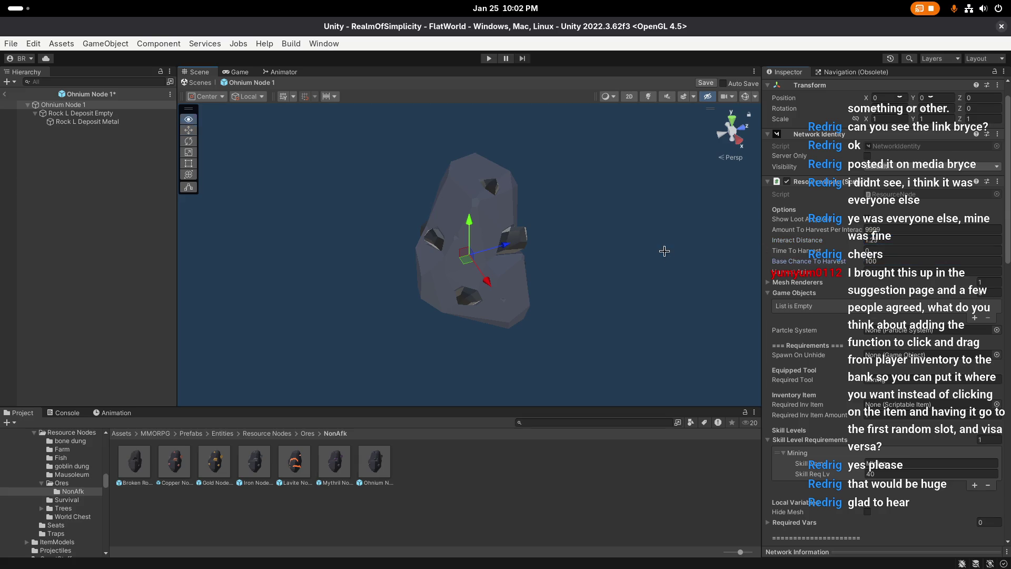
scroll(875, 296, "down", 5)
scroll(876, 297, "down", 20)
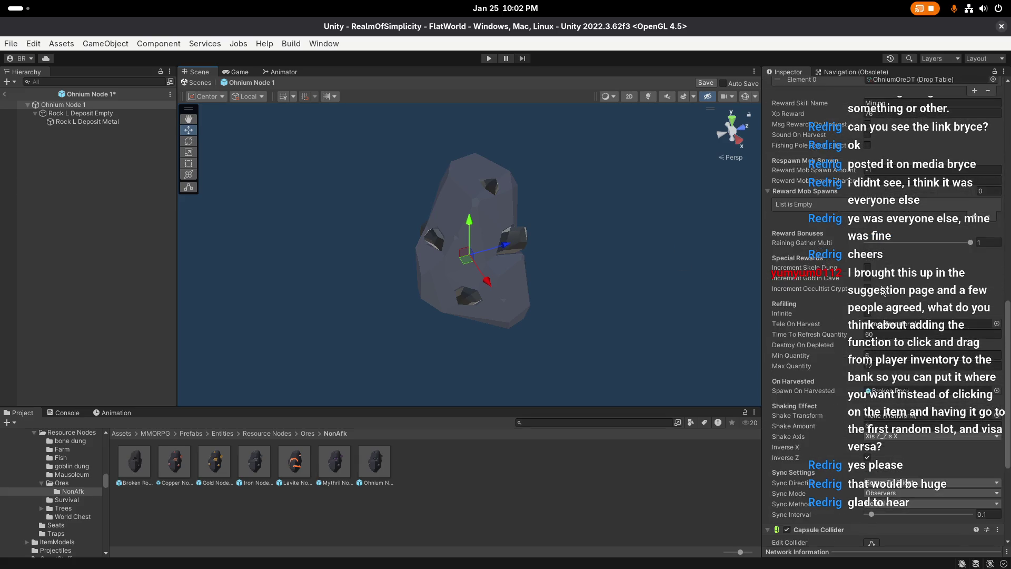
scroll(877, 297, "down", 8)
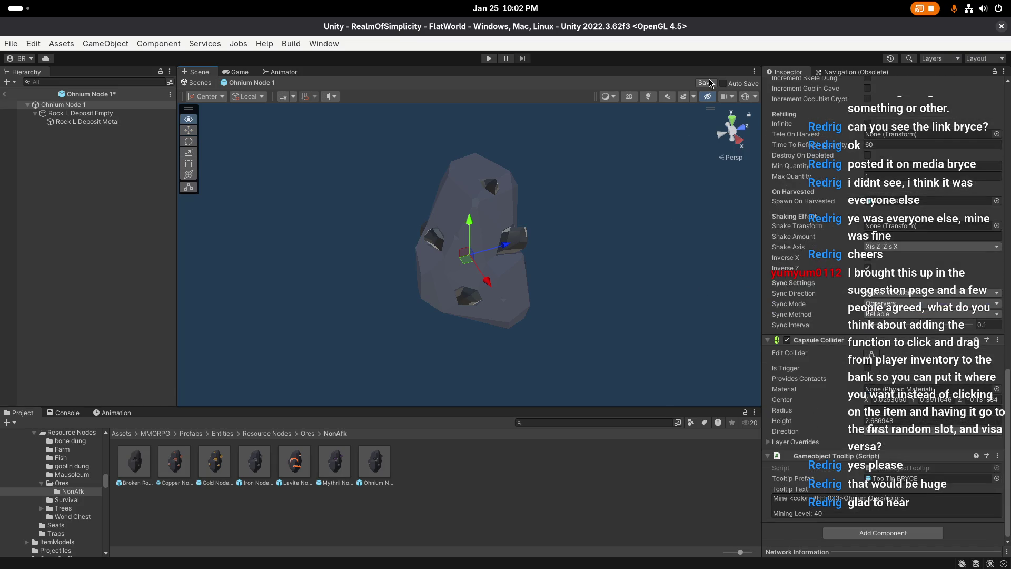
left_click(705, 84)
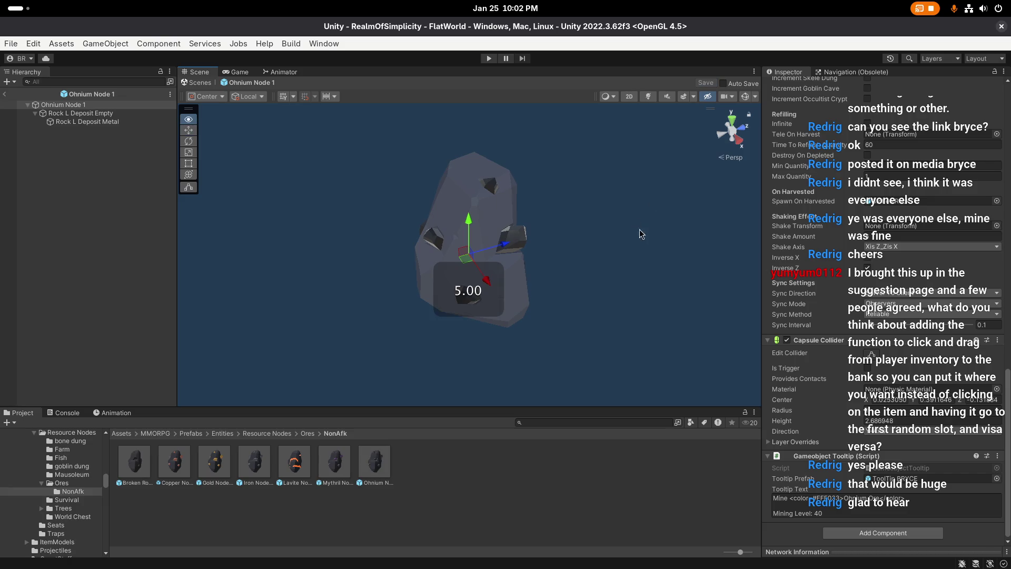
Step: Compare with the original Ohnium Node in Ores, reselect Ohnium Node 1, then exit Prefab Mode
left_click(308, 433)
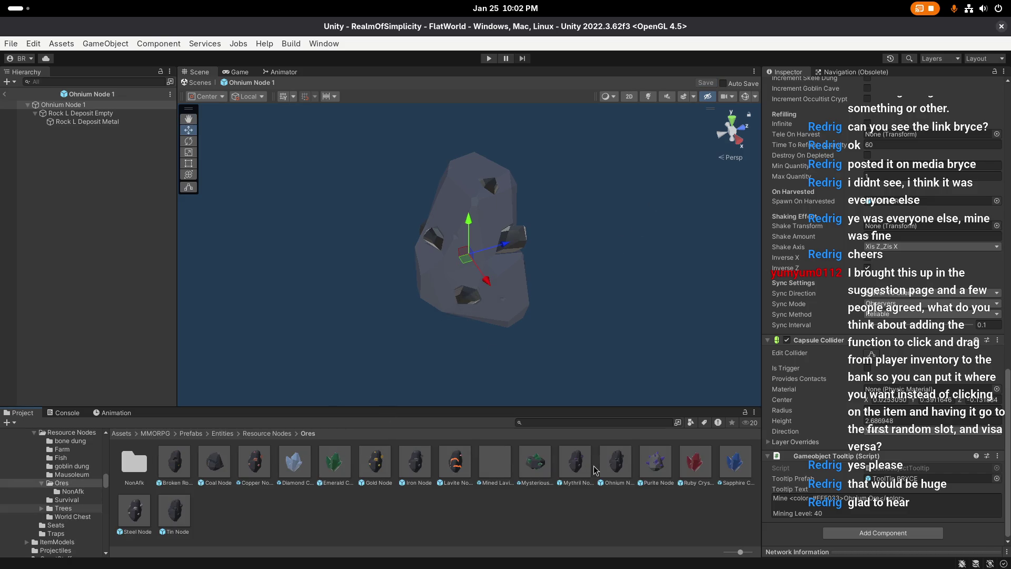
left_click(615, 465)
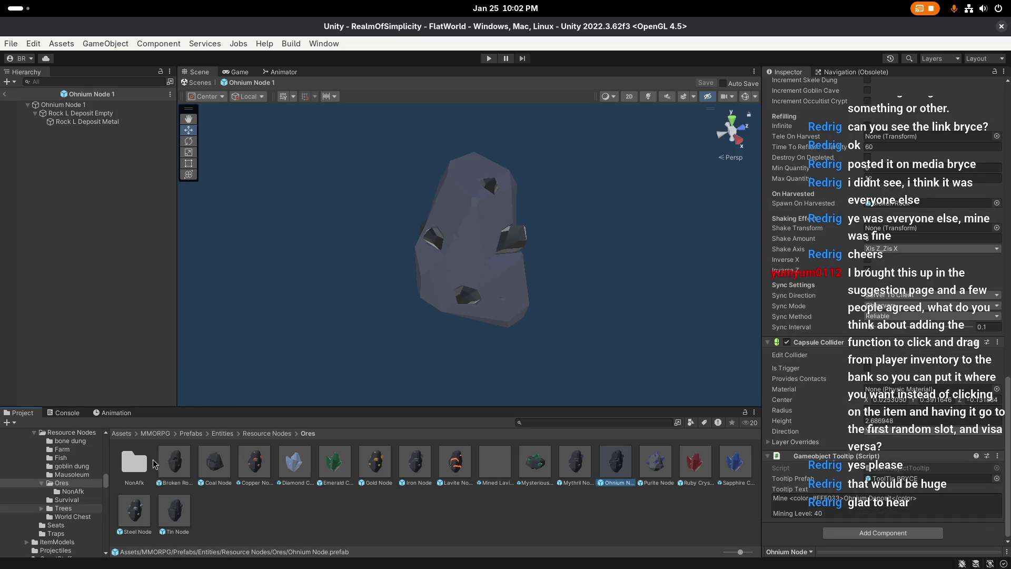
double_click(134, 462)
double_click(375, 463)
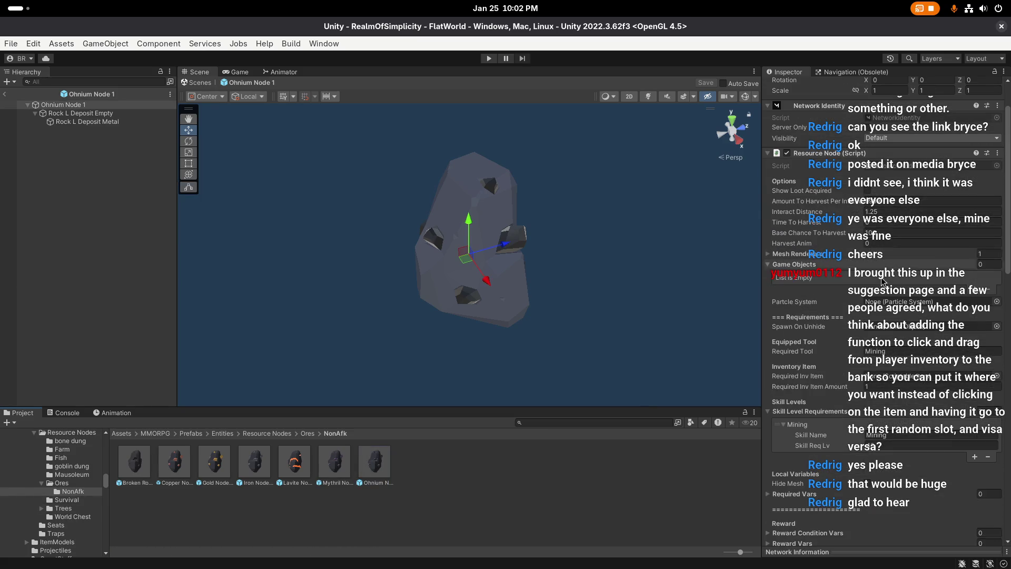
scroll(862, 293, "down", 10)
scroll(894, 319, "down", 5)
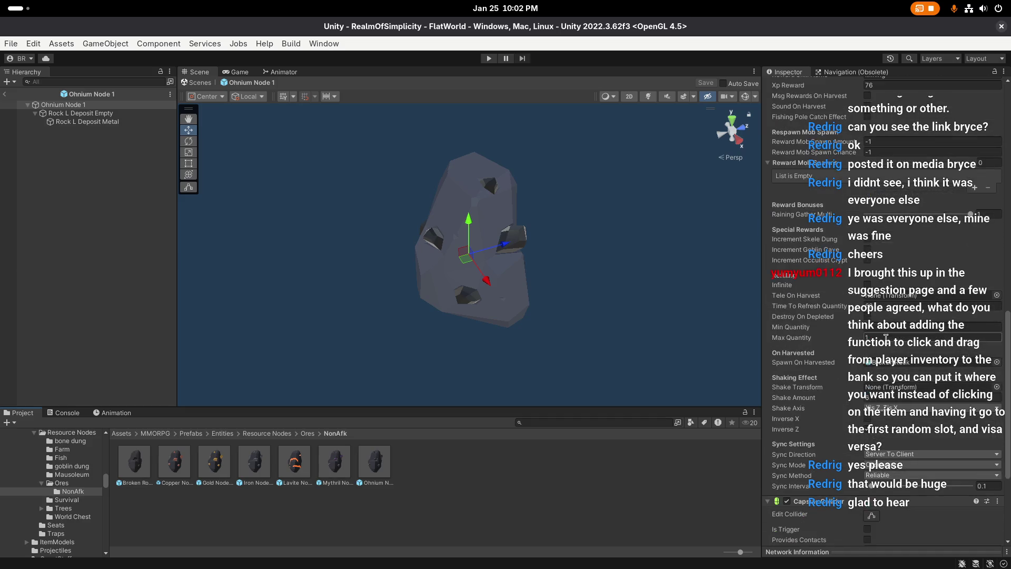
left_click(4, 94)
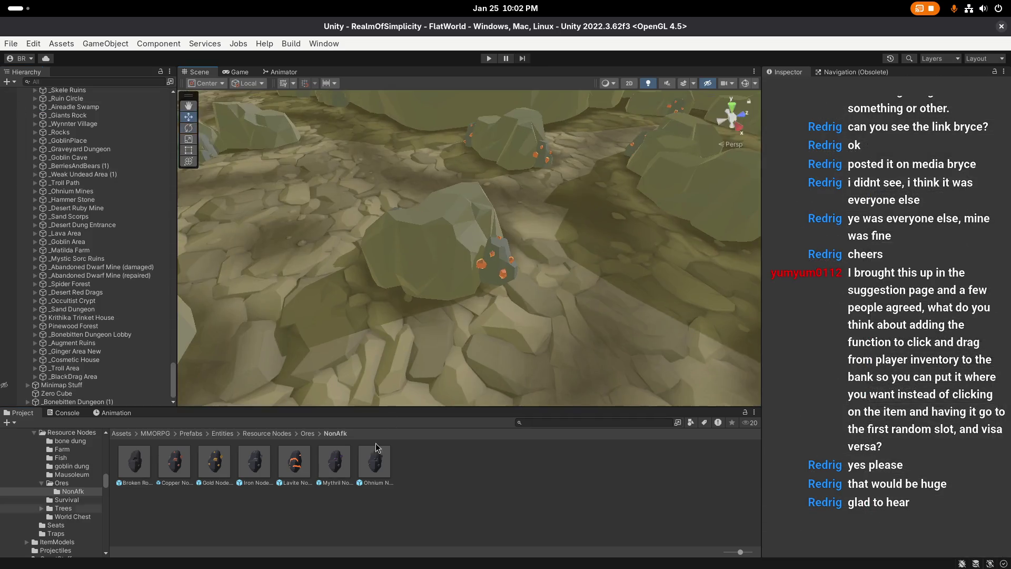
Step: Open the Steel Node prefab from Ores, then exit Prefab Mode and discard the unsaved changes
left_click(307, 433)
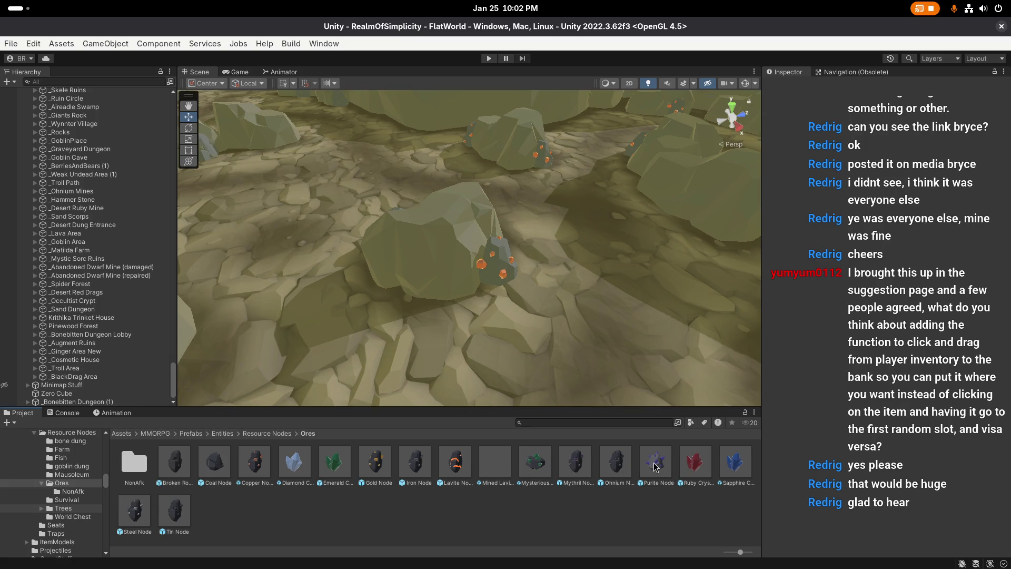
double_click(148, 505)
left_click(4, 94)
left_click(414, 315)
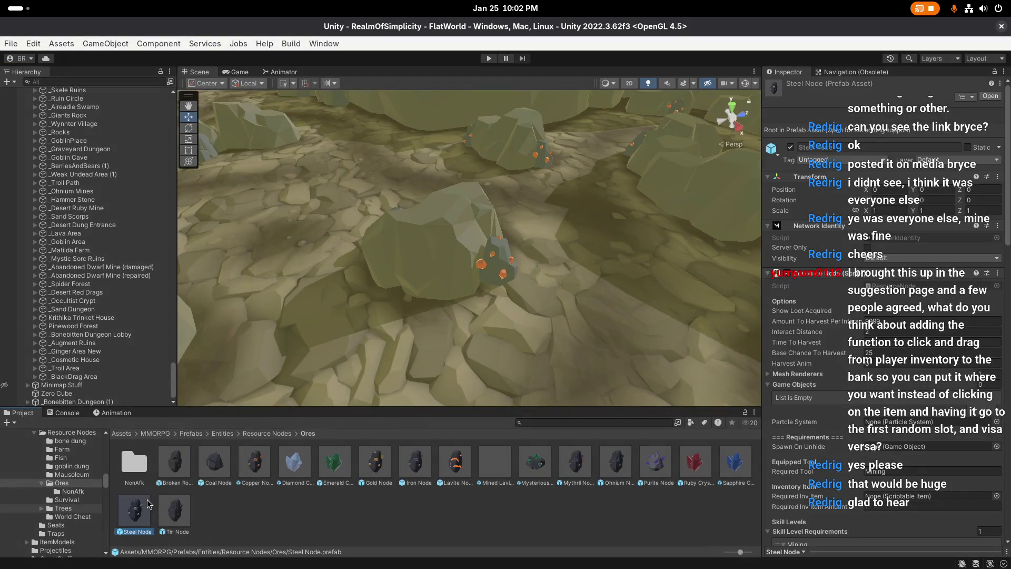
Step: Duplicate Steel Node into NonAfk, rename the copy Steel Node NonAfk, and open it
key("ctrl+d")
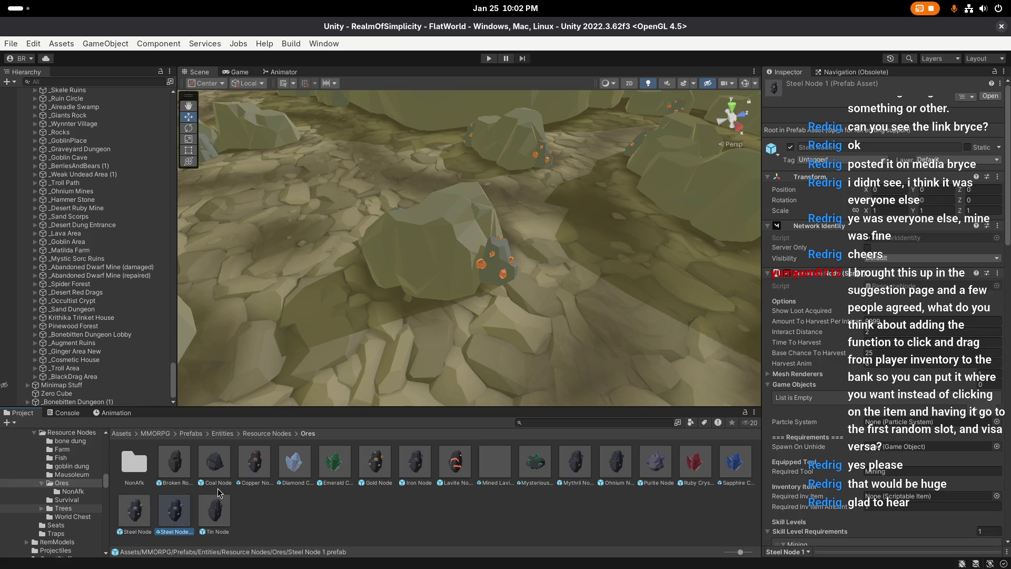
left_click_drag(174, 508, 144, 463)
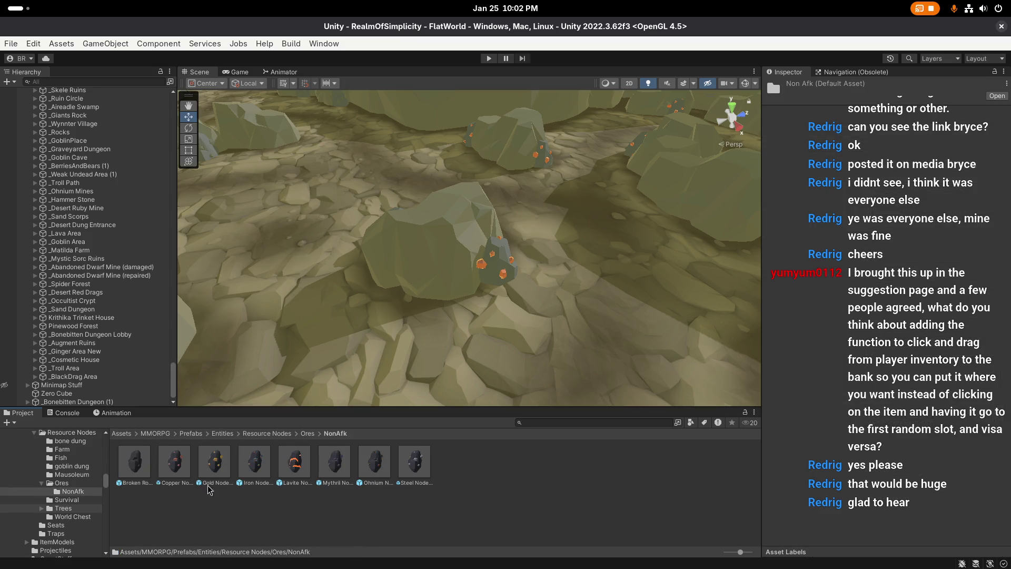
key("F2")
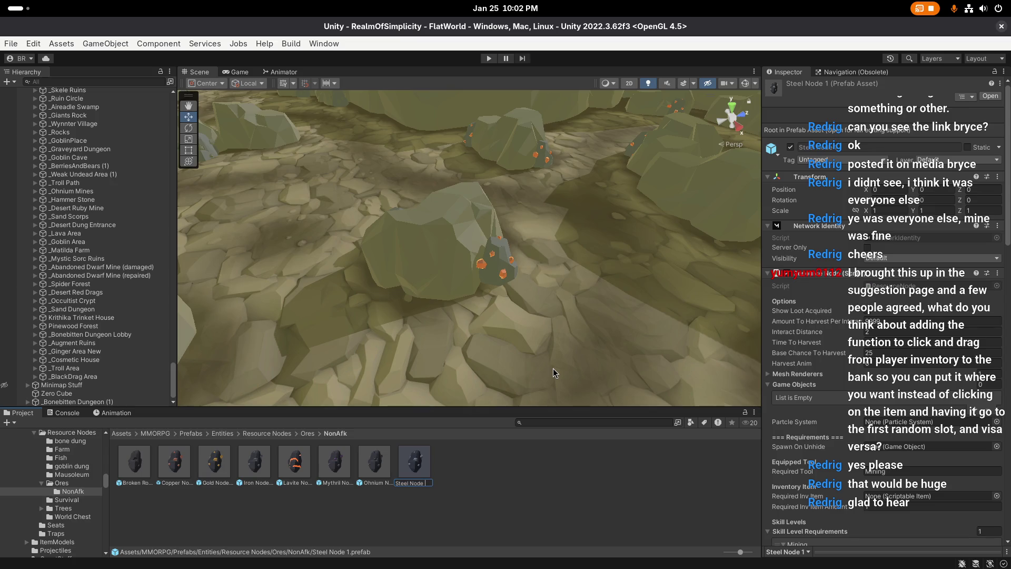
key("Return")
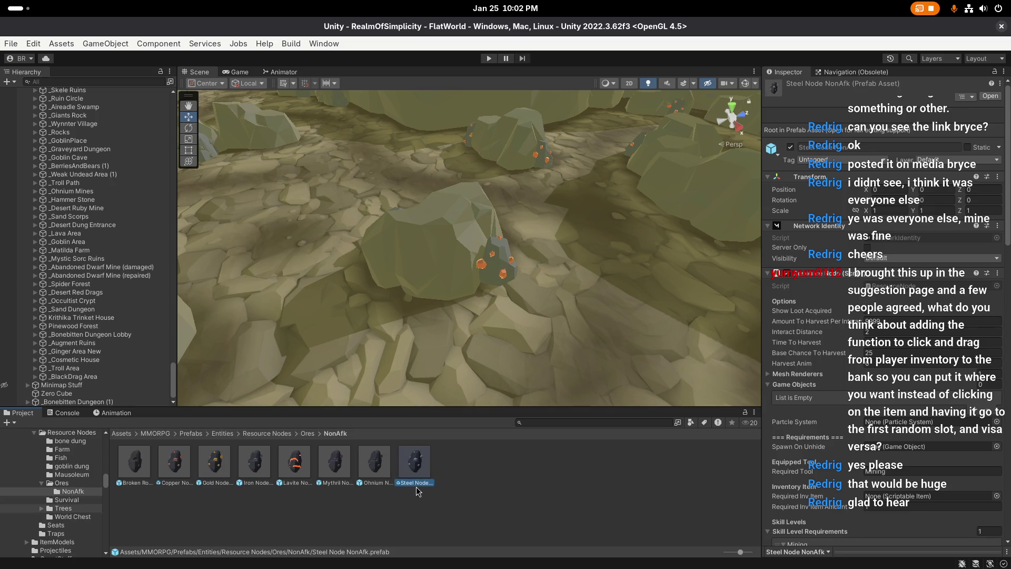
double_click(416, 463)
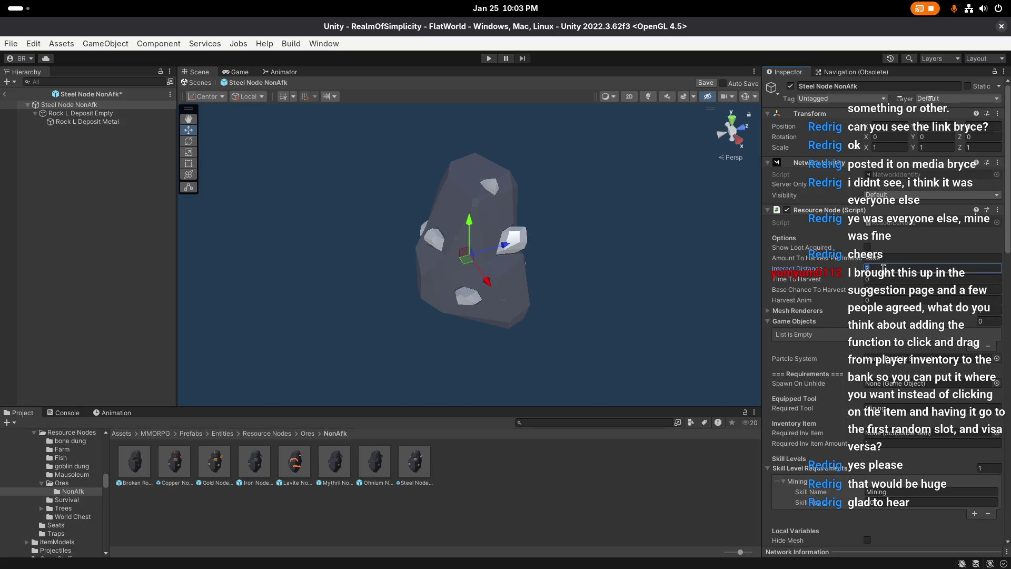
Step: Review the Steel Node NonAfk resource fields, save it with Ctrl+S, and return to the scene's Ores folder
key("Tab")
key("Tab")
scroll(883, 268, "down", 10)
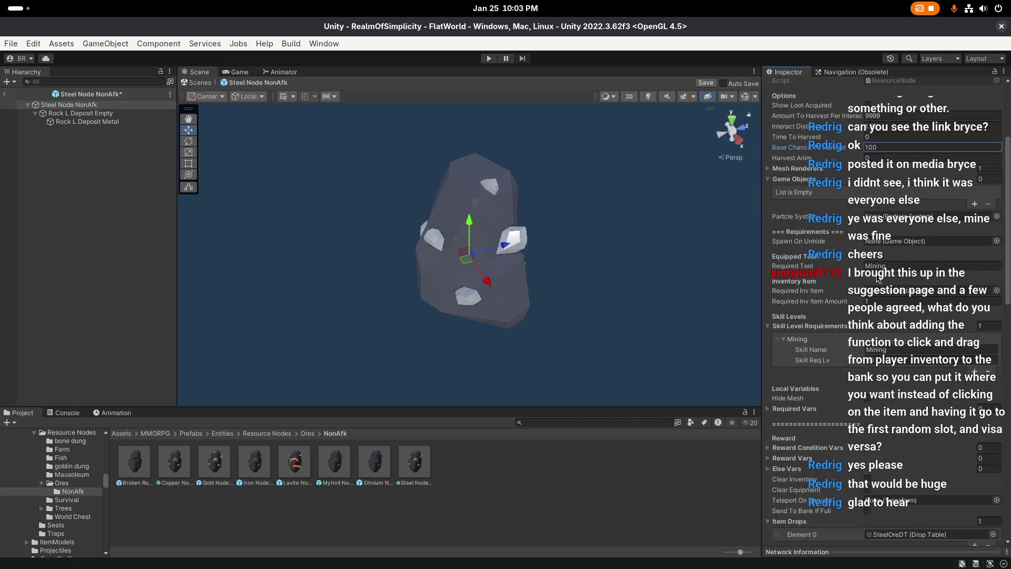
scroll(883, 371, "down", 5)
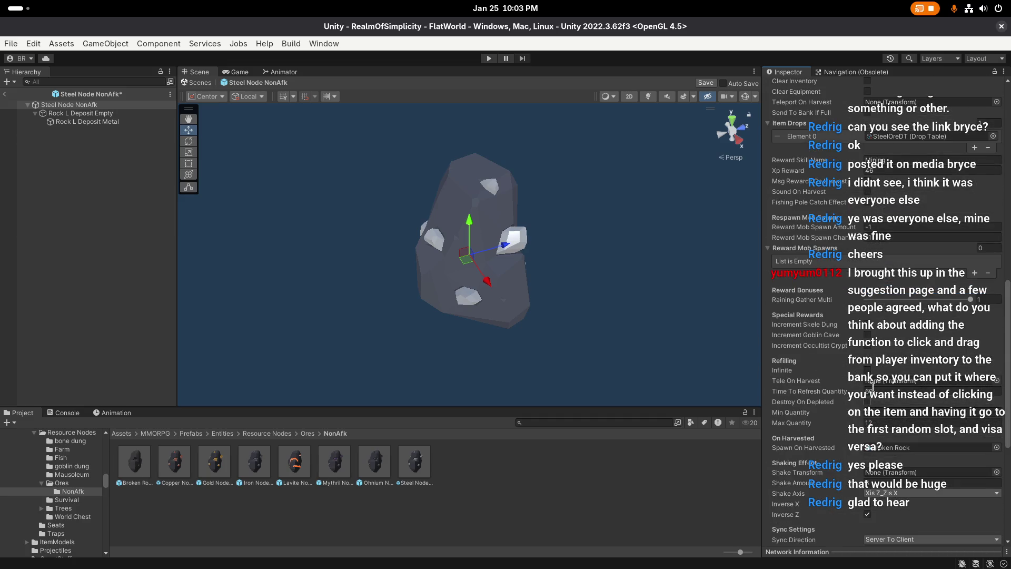
scroll(885, 364, "down", 8)
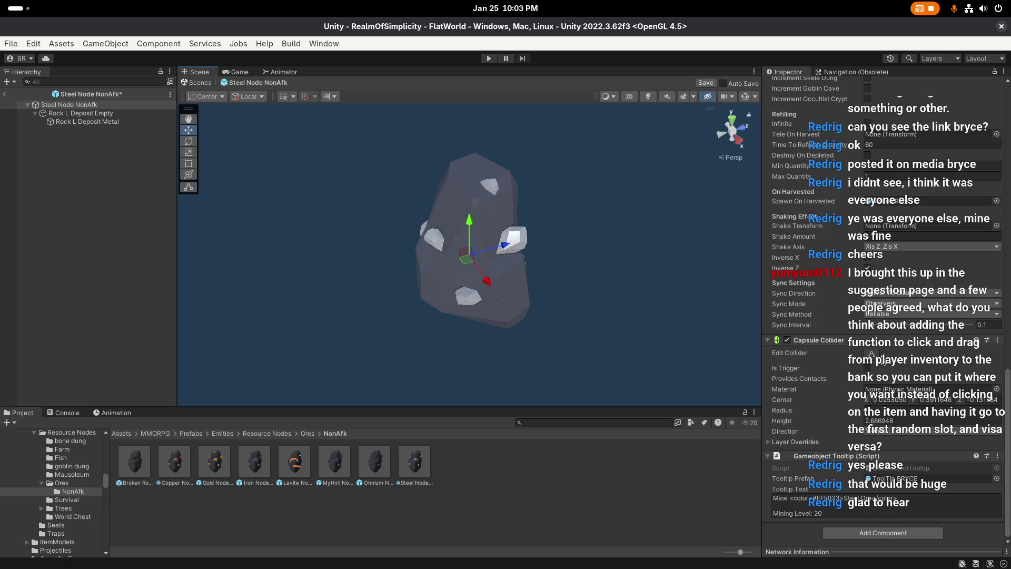
key("ctrl+s")
left_click(5, 97)
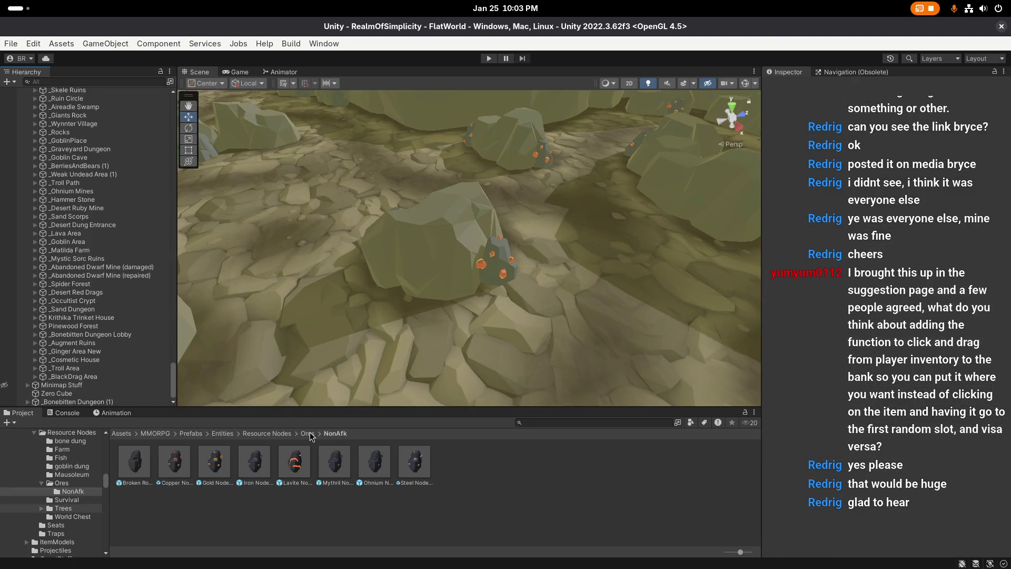
left_click(310, 435)
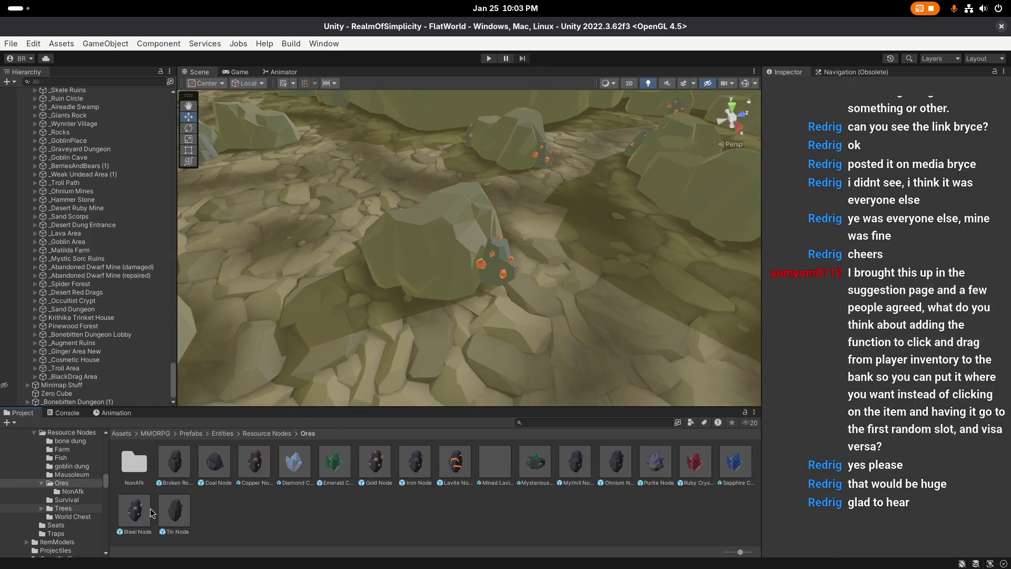
Step: Open the original Steel Node prefab, check its Tooltip Text, then exit Prefab Mode
double_click(150, 511)
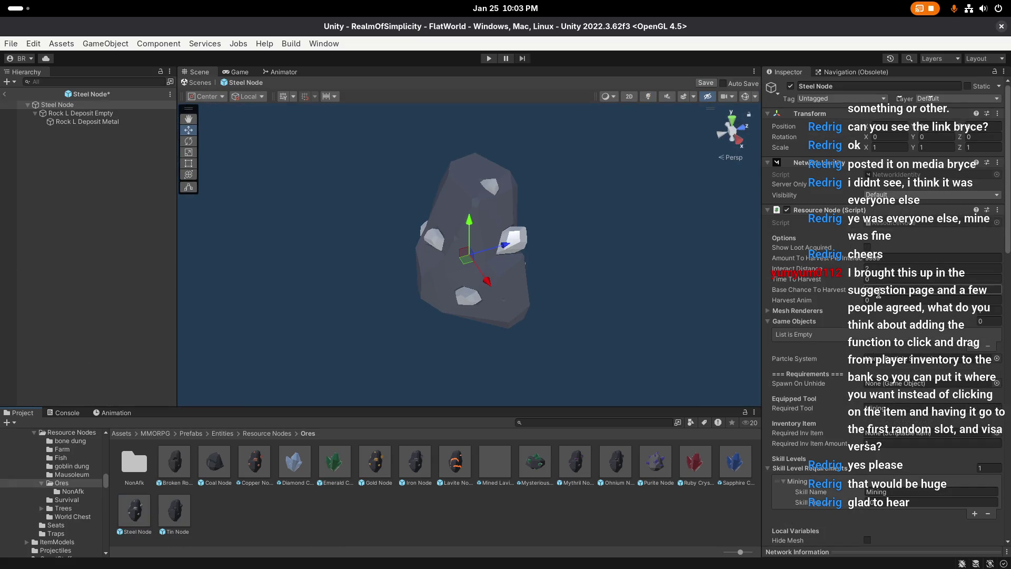
scroll(878, 293, "down", 15)
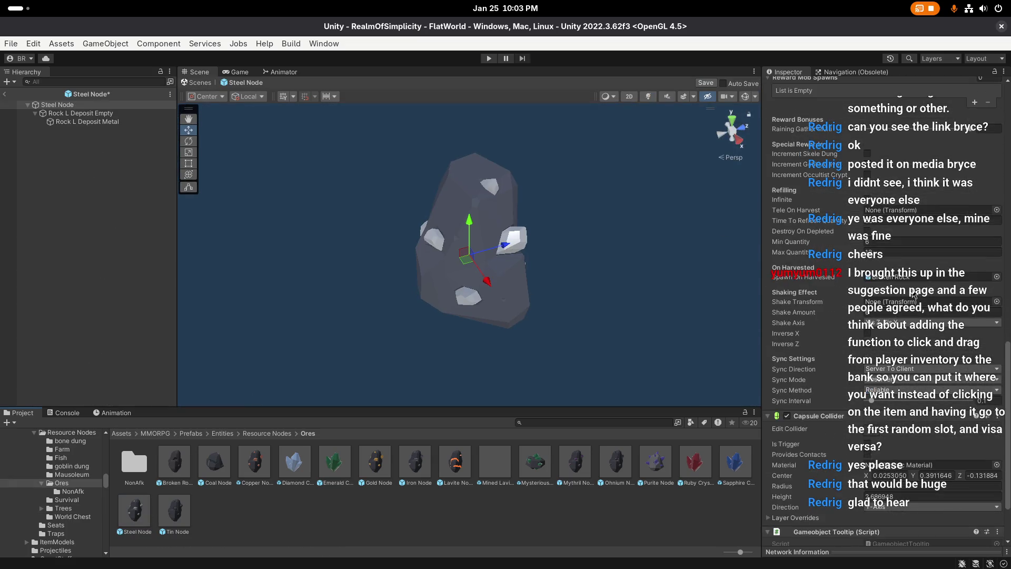
scroll(913, 295, "down", 3)
left_click(873, 498)
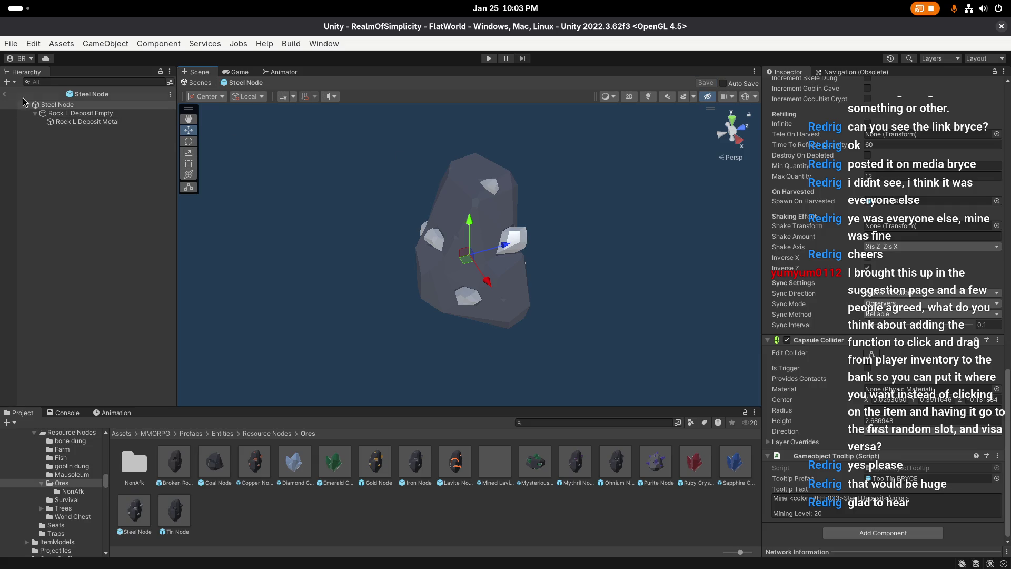
left_click(4, 94)
Step: Inspect Steel Node NonAfk in the NonAfk folder, then select Tin Node in Ores
left_click(138, 462)
double_click(142, 465)
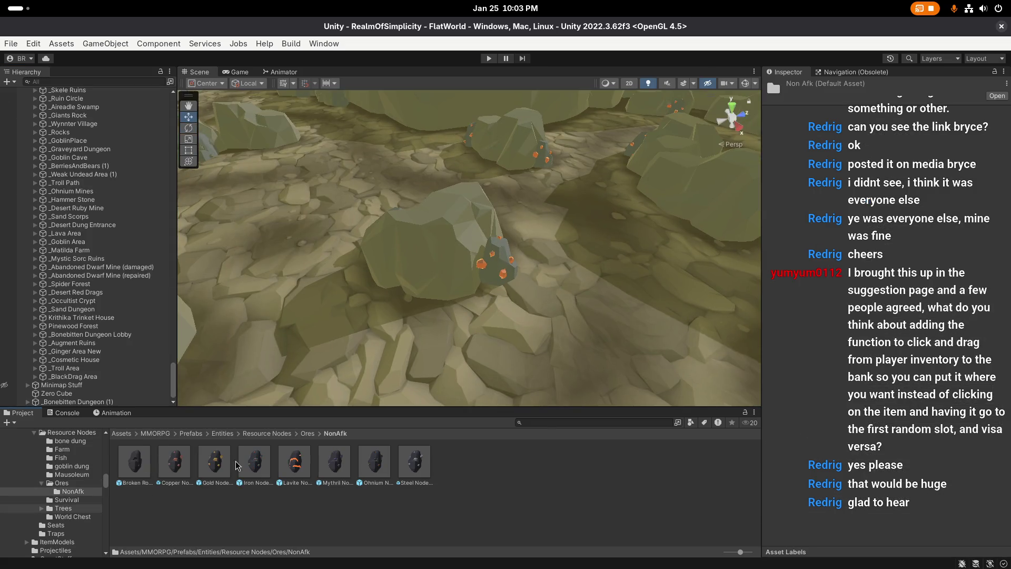
left_click(407, 468)
scroll(883, 187, "down", 15)
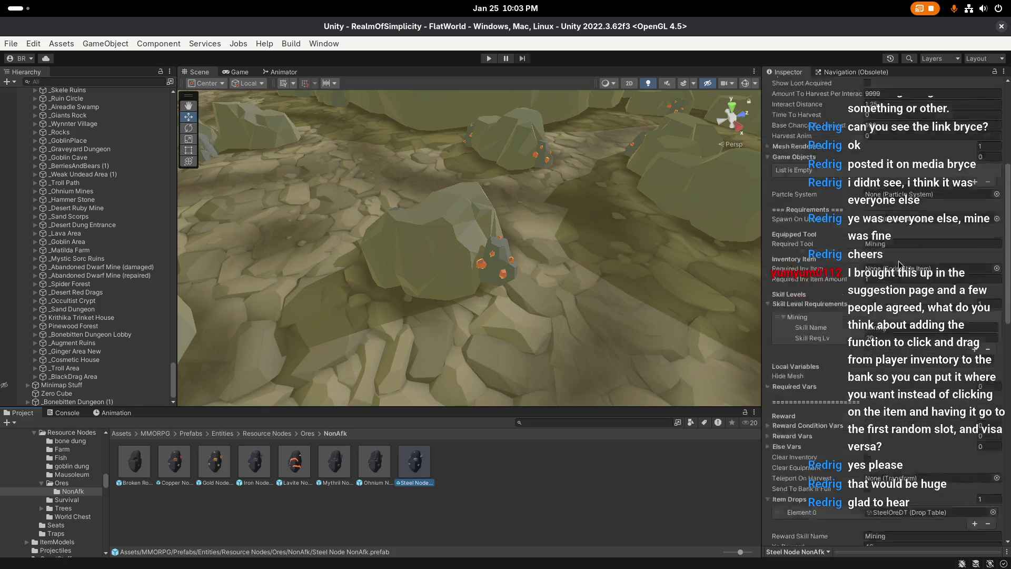
scroll(878, 253, "down", 5)
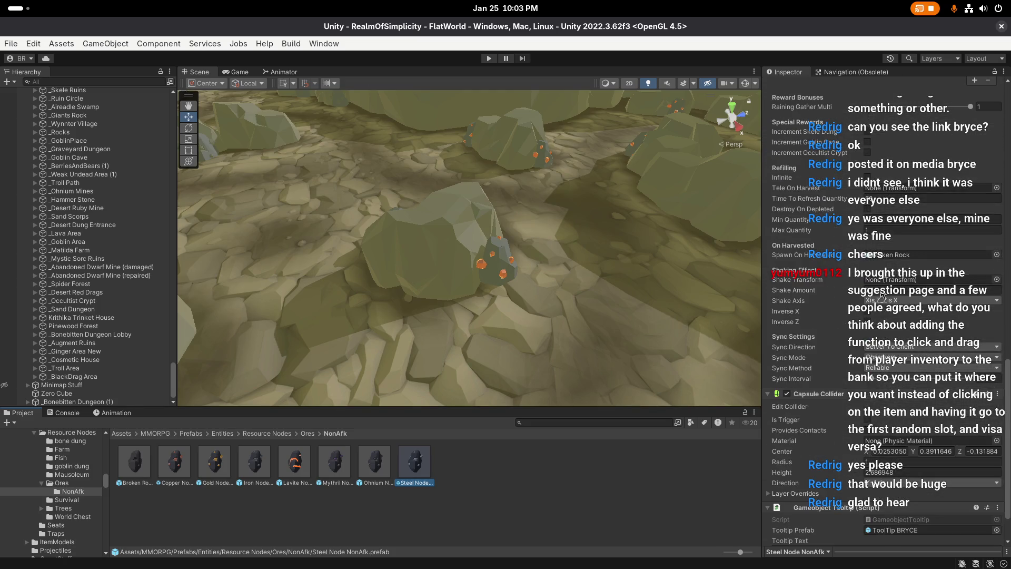
scroll(895, 433, "down", 3)
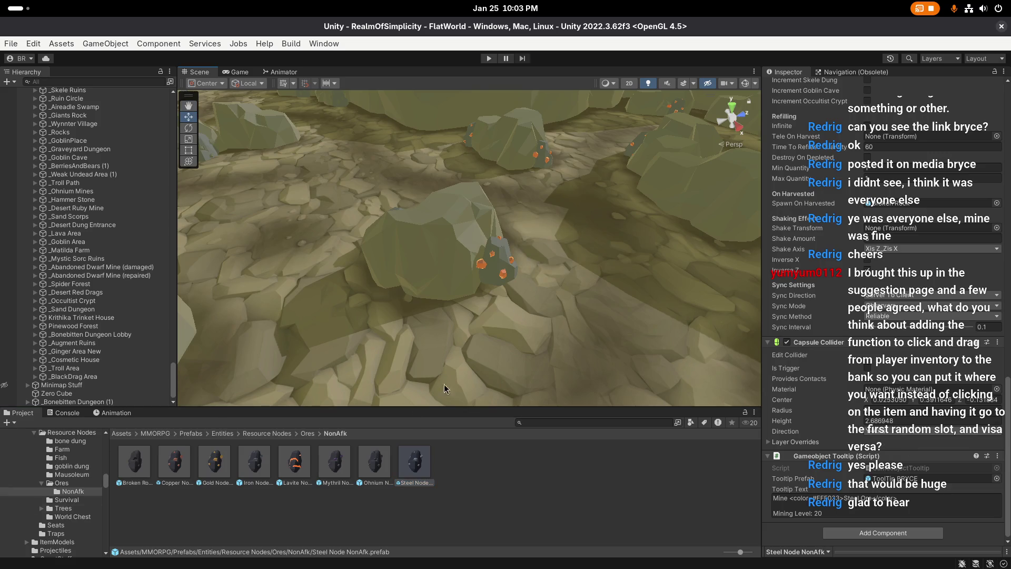
left_click(308, 433)
left_click(177, 514)
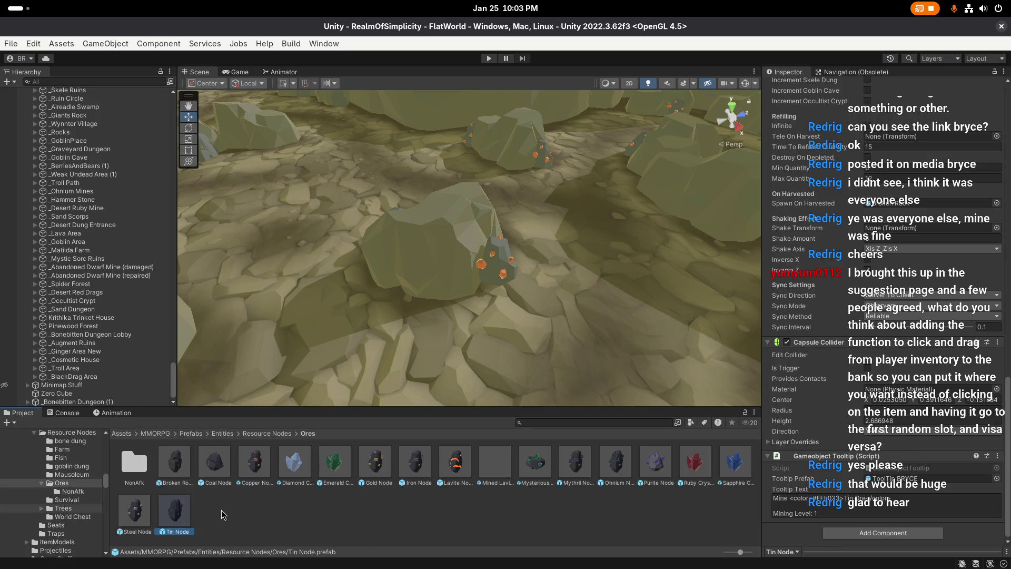
Step: Rename the Tin Node 1 copy in NonAfk to Tin Node NonAfk, fixing a misspelling
double_click(138, 463)
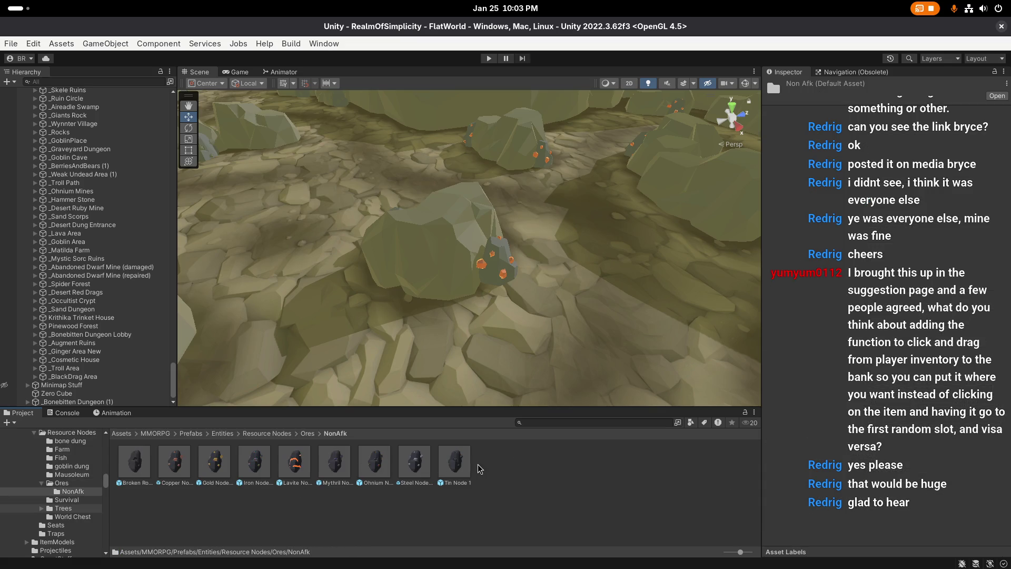
left_click(456, 462)
left_click(466, 483)
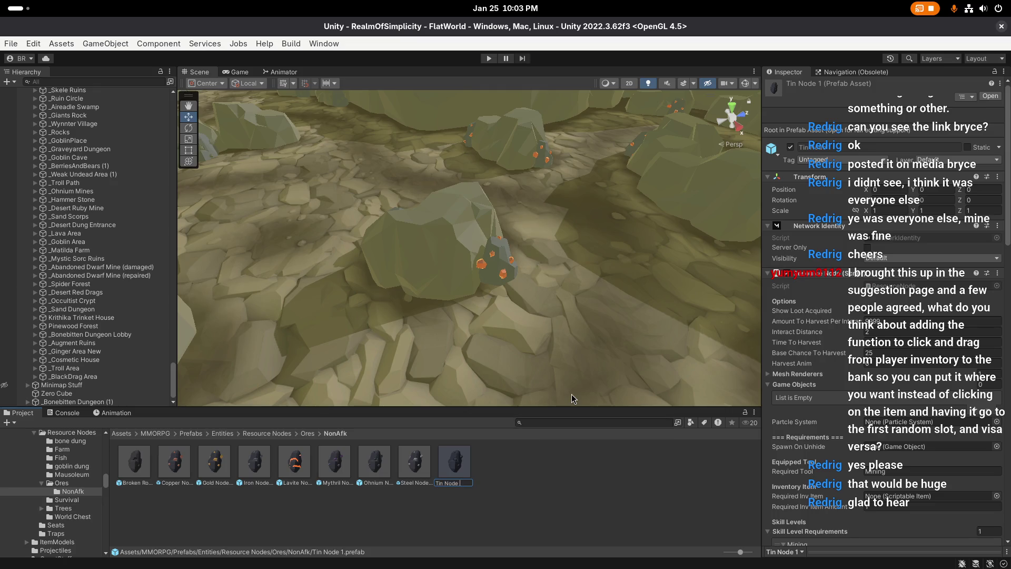
type("NonAfk")
key("Return")
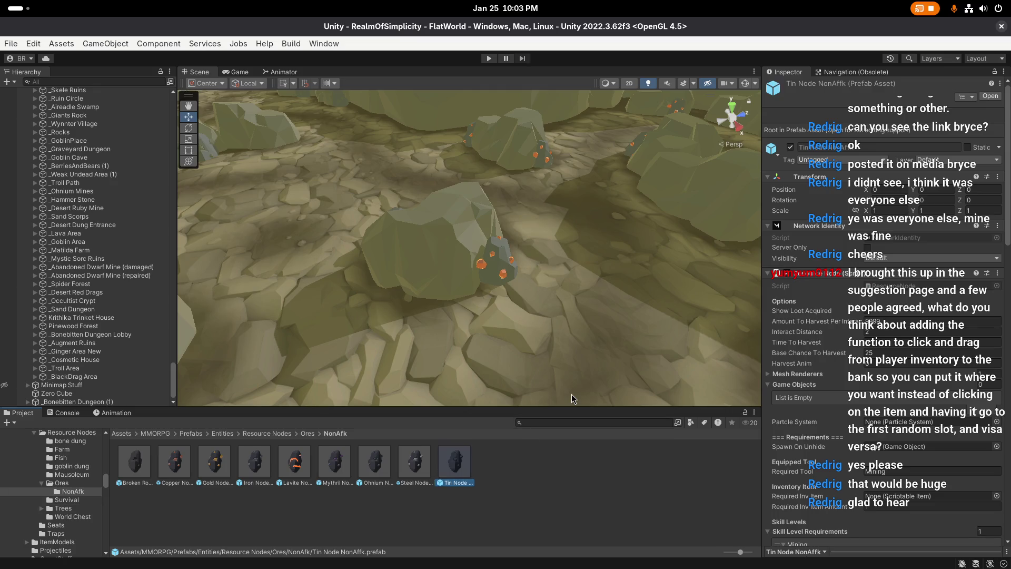
key("F2")
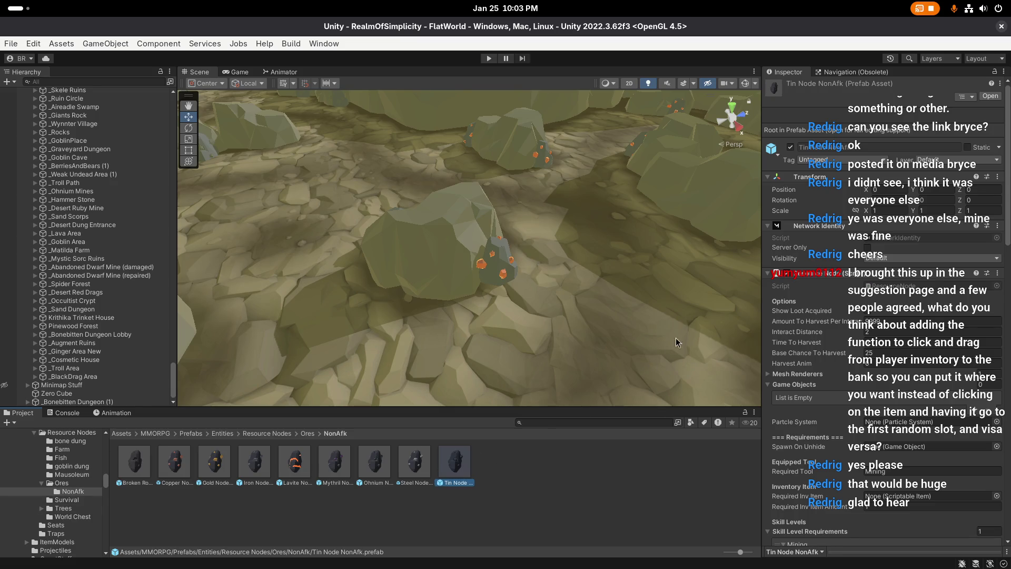
Step: Edit Tin Node NonAfk's Interact Distance and Max Quantity values, save it, and exit Prefab Mode
double_click(455, 462)
left_click(888, 269)
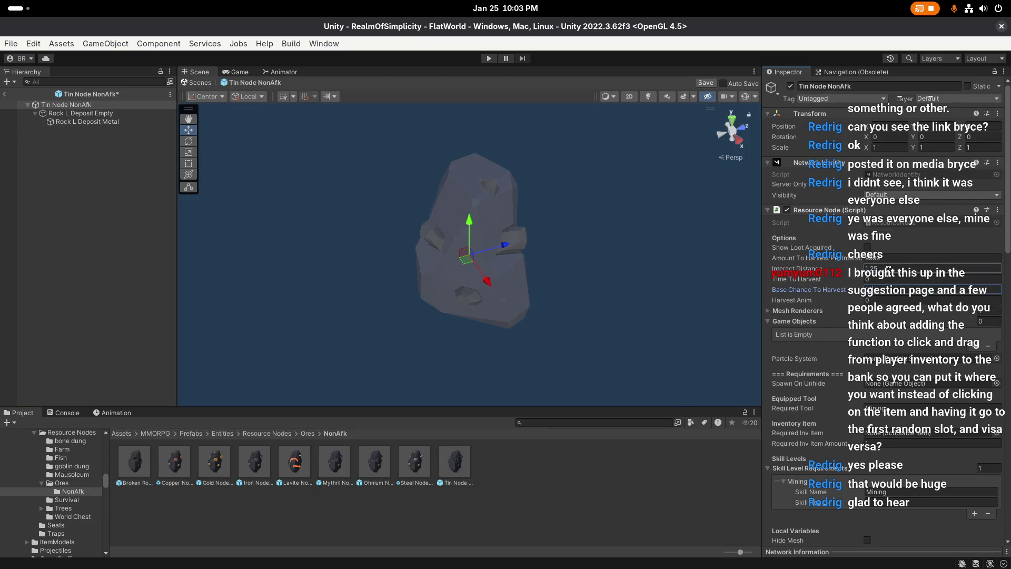
scroll(887, 298, "down", 15)
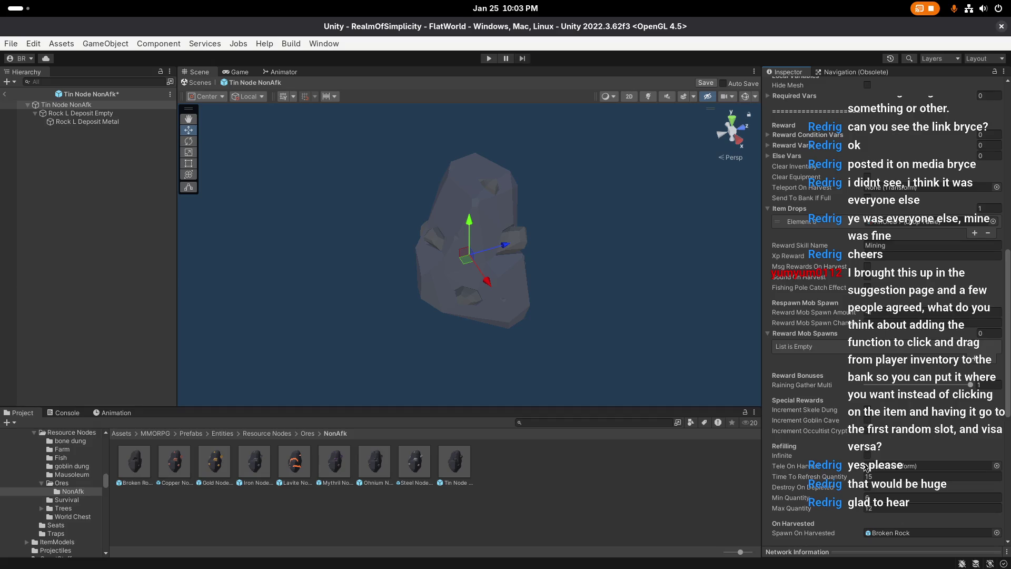
scroll(866, 467, "down", 8)
left_click(883, 337)
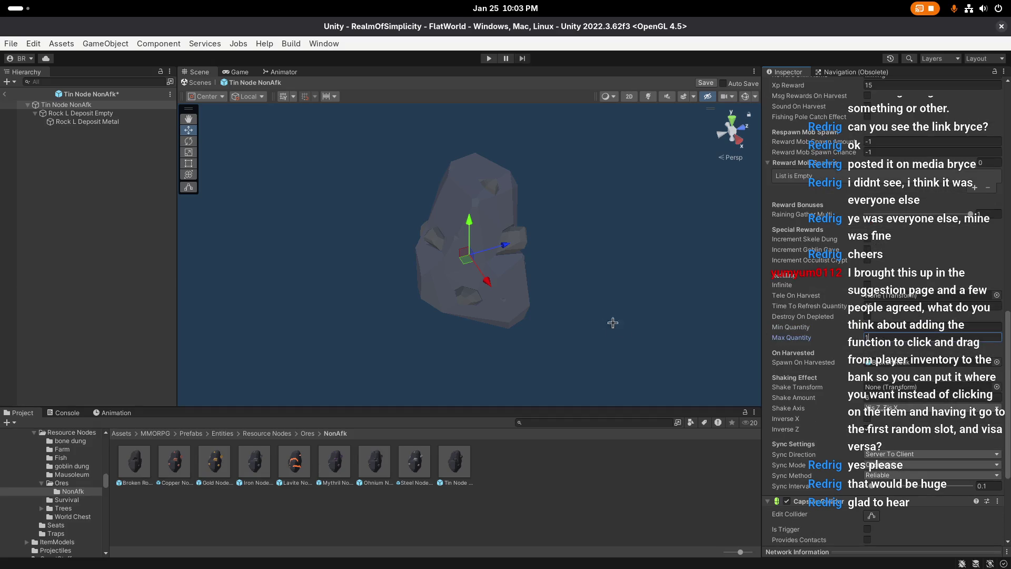
scroll(821, 316, "down", 8)
left_click(705, 84)
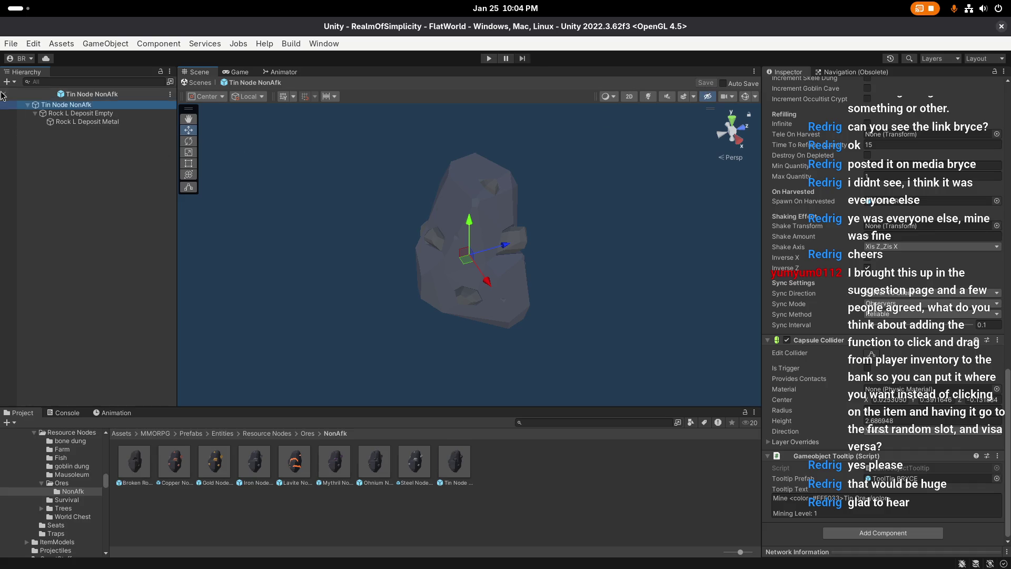
left_click(4, 95)
Step: Open the regular Tin Node prefab from Ores and select its Tooltip Text
left_click(308, 433)
double_click(173, 514)
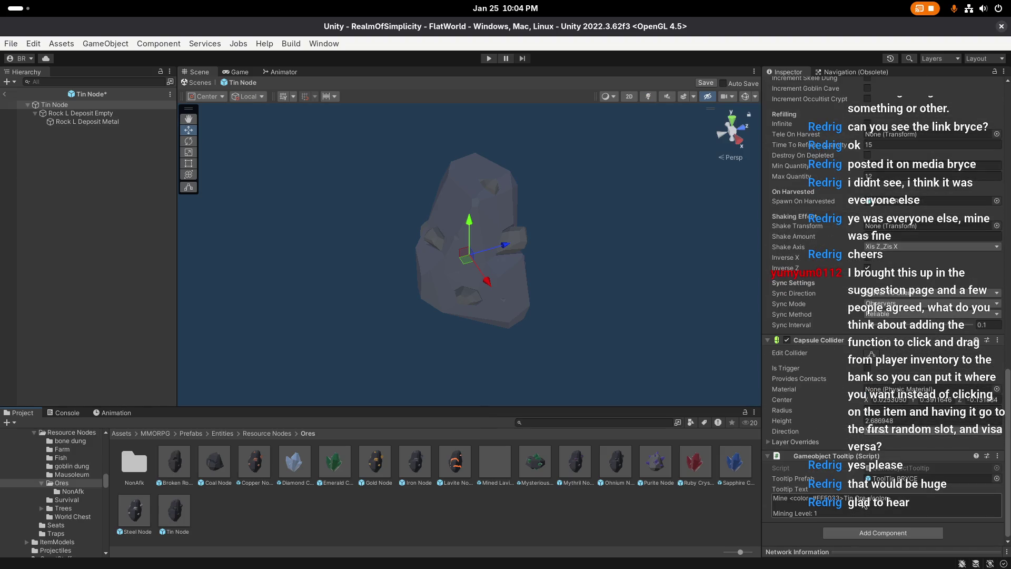
left_click(864, 505)
Step: Save the Tin Node prefab with Ctrl+S, return to the scene, and use File > Save Project
key("ctrl+s")
left_click(4, 95)
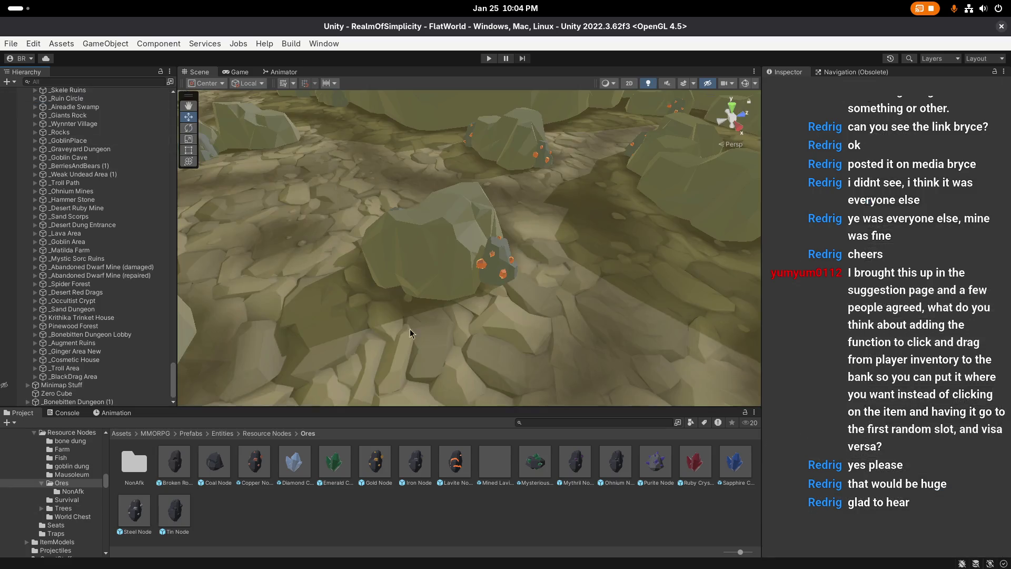
scroll(448, 332, "down", 3)
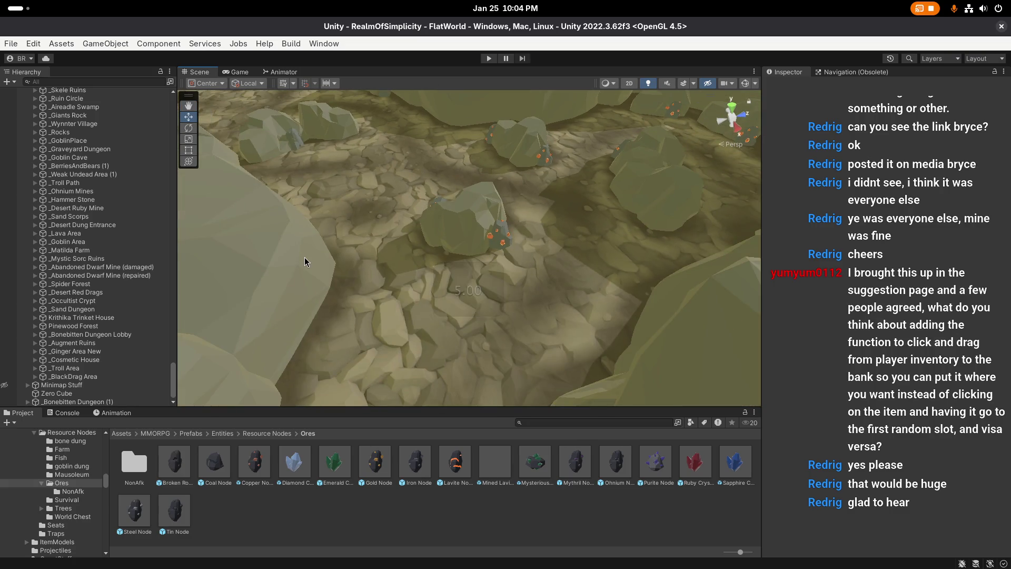
left_click(11, 43)
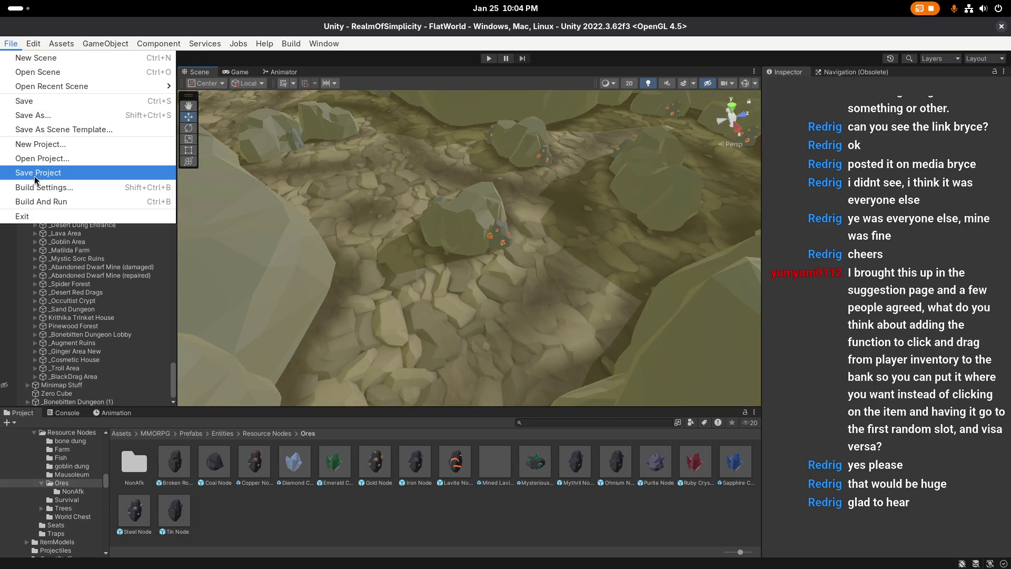
left_click(486, 337)
right_click(487, 337)
scroll(105, 240, "up", 15)
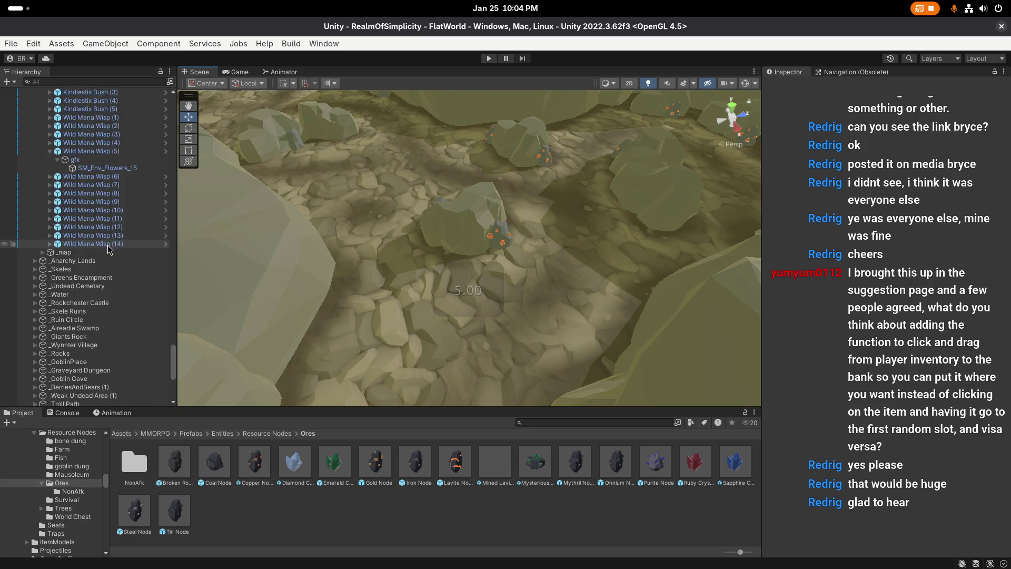
scroll(105, 239, "up", 12)
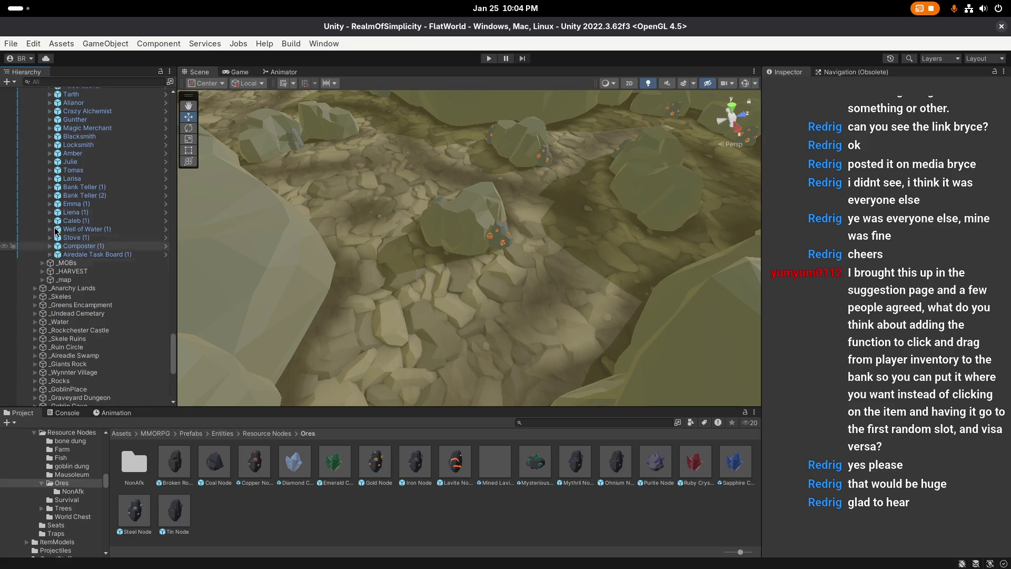
Step: Collapse the _NPCs, _NODEs and _Mine groups in the Hierarchy
left_click(43, 199)
scroll(107, 210, "up", 10)
scroll(113, 231, "up", 20)
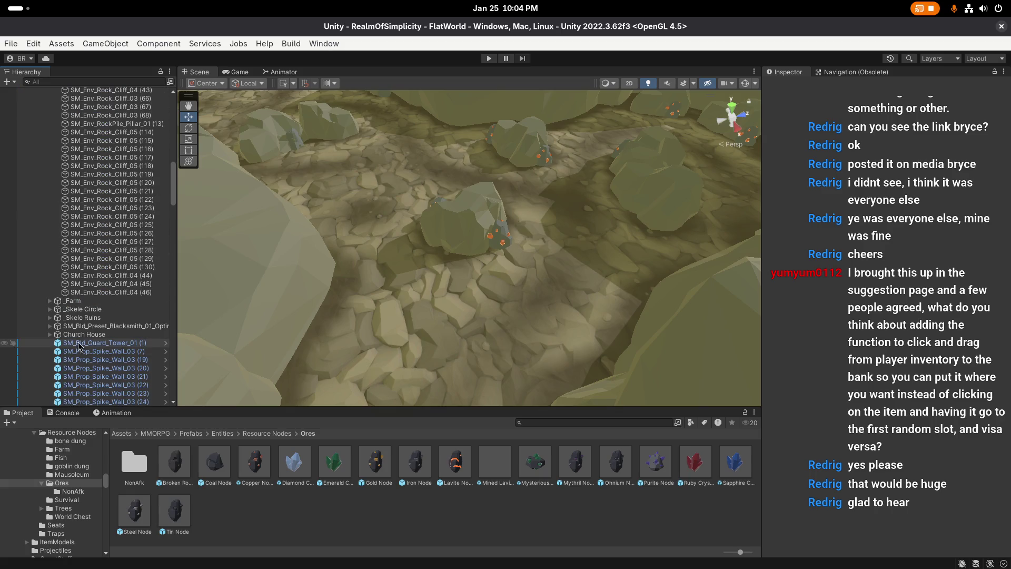
scroll(79, 173, "up", 15)
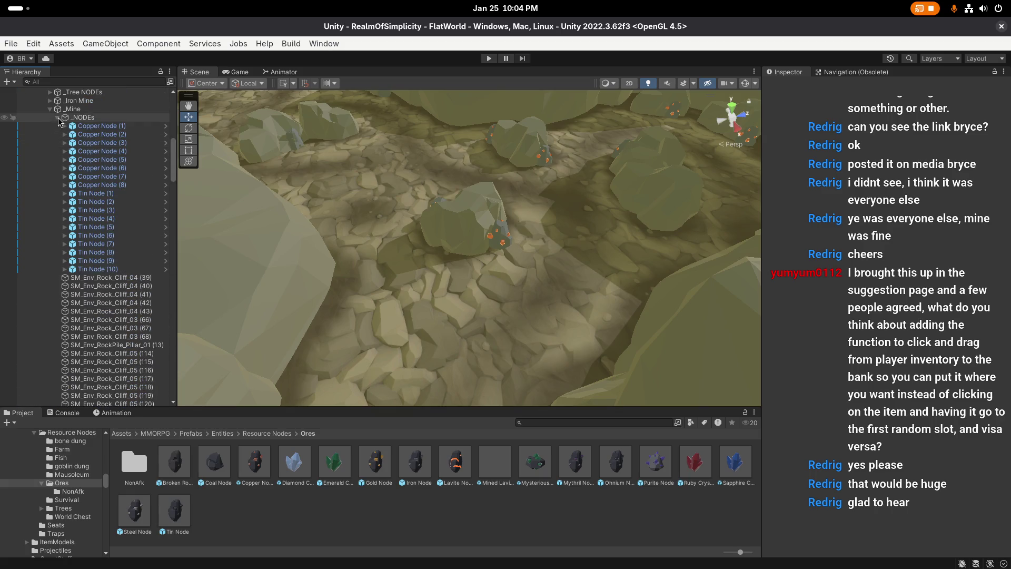
left_click(57, 116)
left_click(72, 109)
left_click(50, 109)
Step: Collapse _map, _New Greens Encampment and _Map, clear the selection, and save the project
scroll(71, 185, "up", 4)
scroll(71, 187, "up", 3)
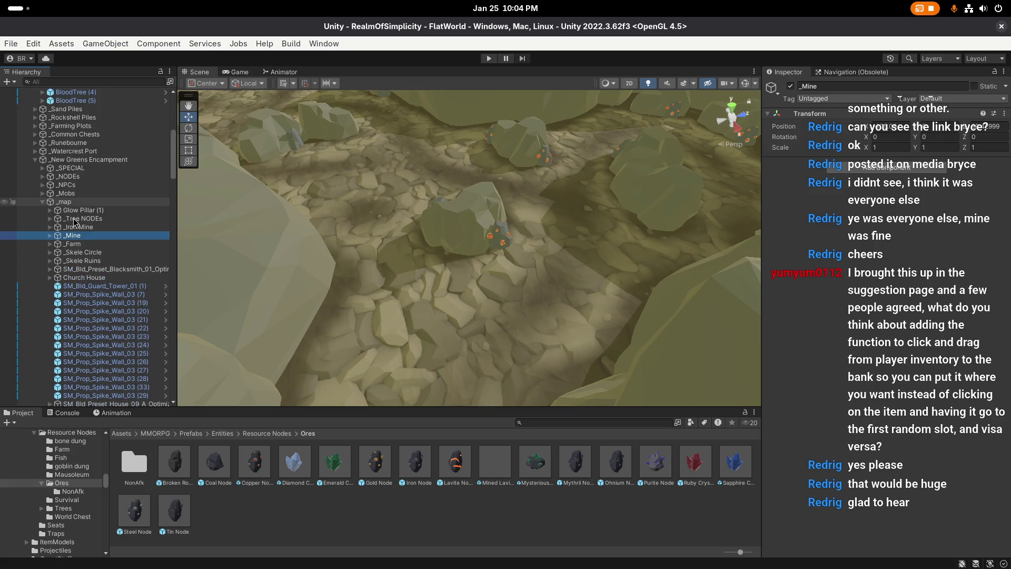
left_click(42, 202)
left_click(34, 159)
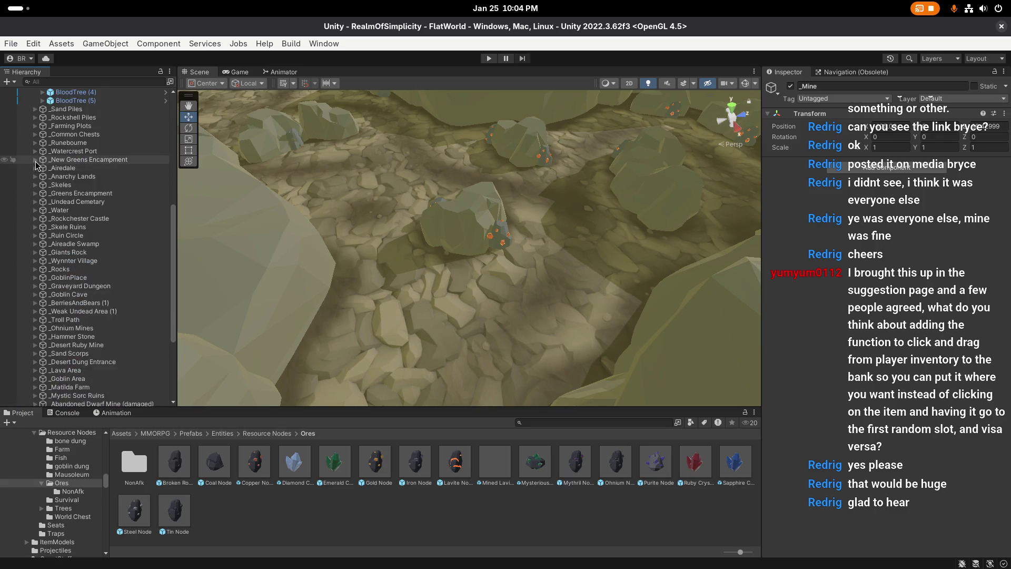
scroll(37, 263, "up", 12)
left_click(27, 302)
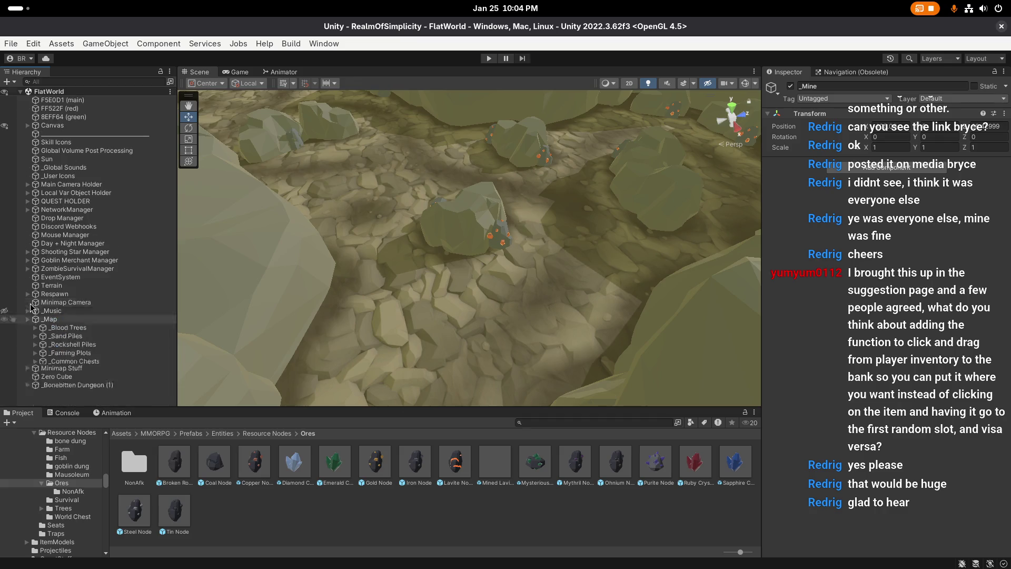
scroll(79, 237, "up", 2)
left_click(79, 369)
scroll(415, 329, "up", 2)
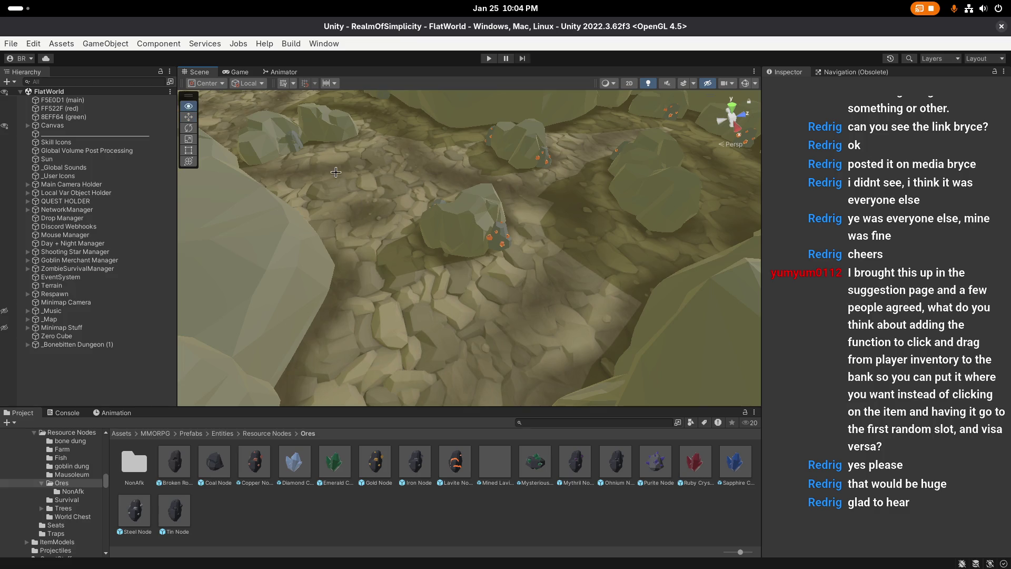
left_click(11, 44)
left_click(46, 175)
Step: Select Copper Node (1) through Tin Node (10) in _NODEs and delete all eighteen nodes
left_click(501, 241)
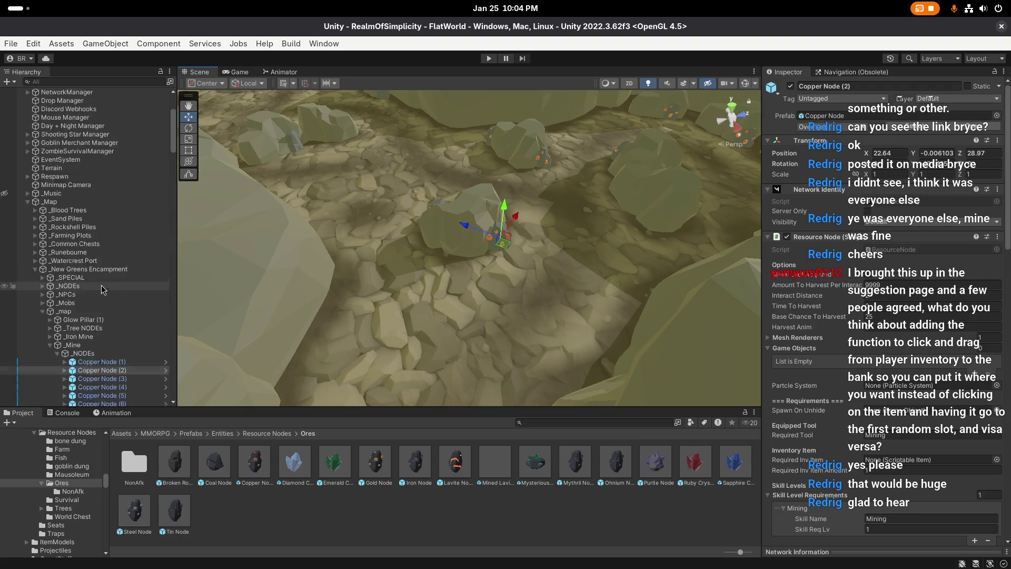
scroll(509, 228, "down", 10)
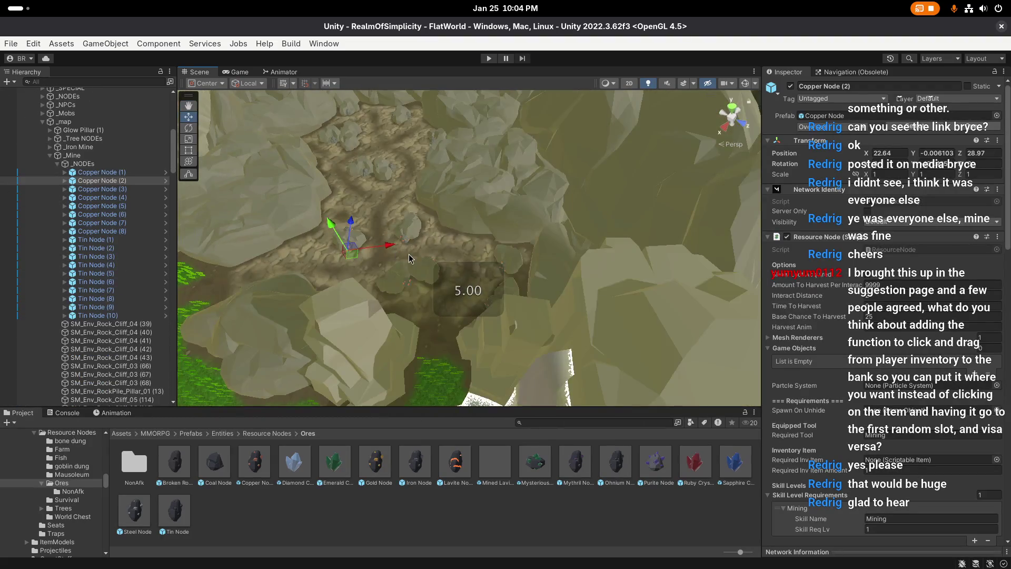
left_click(110, 172)
key("Down")
key("Down")
key("Down")
key("Down")
key("Down")
key("Down")
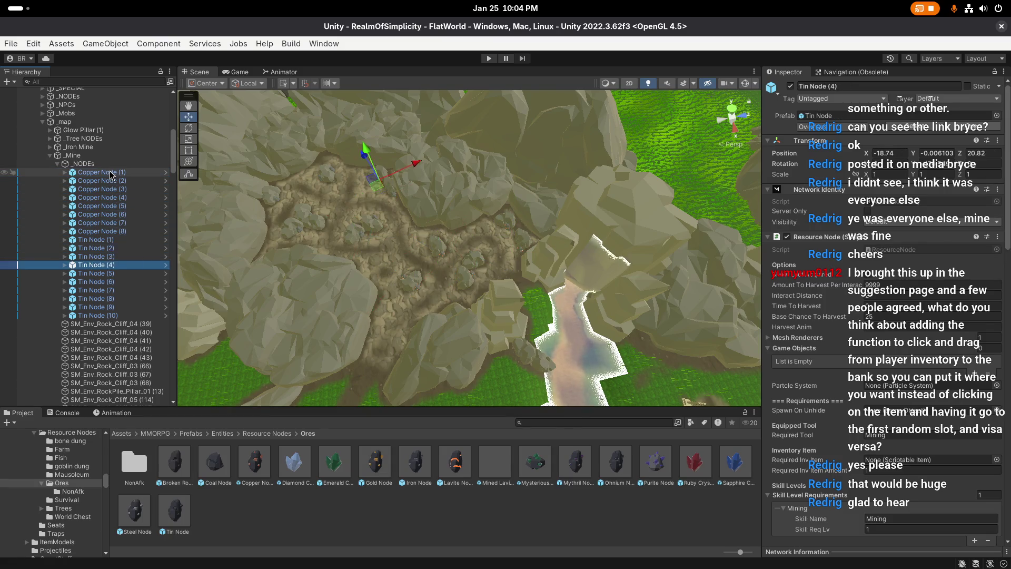
key("Down")
key("Down")
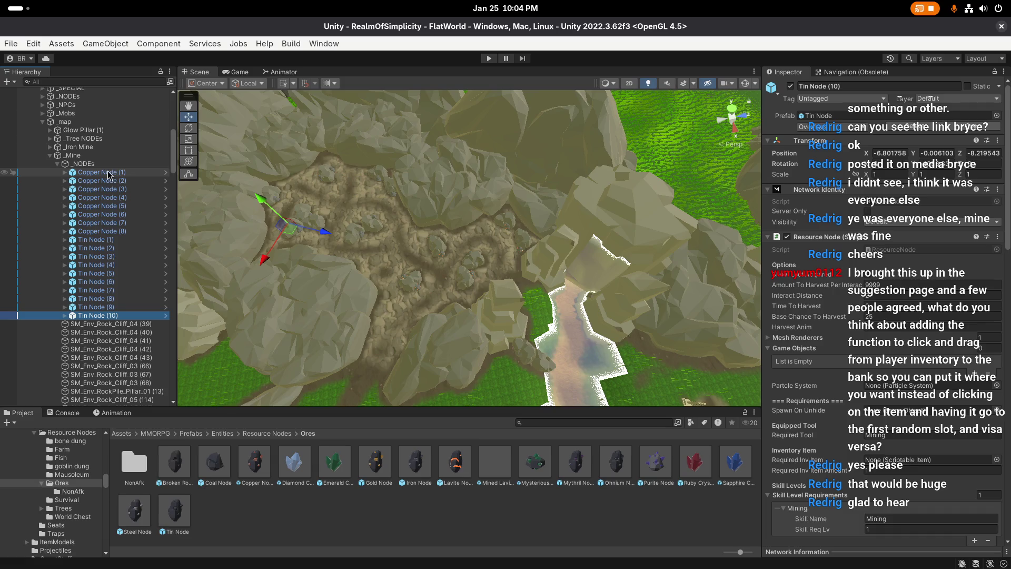
left_click(107, 172)
left_click(117, 316, "shift")
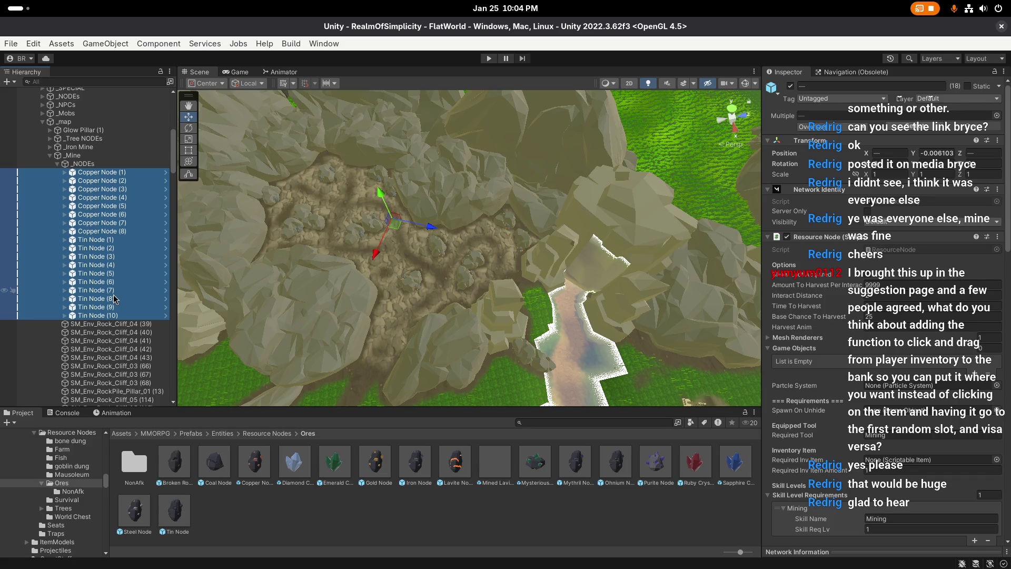
key("Delete")
scroll(400, 292, "up", 5)
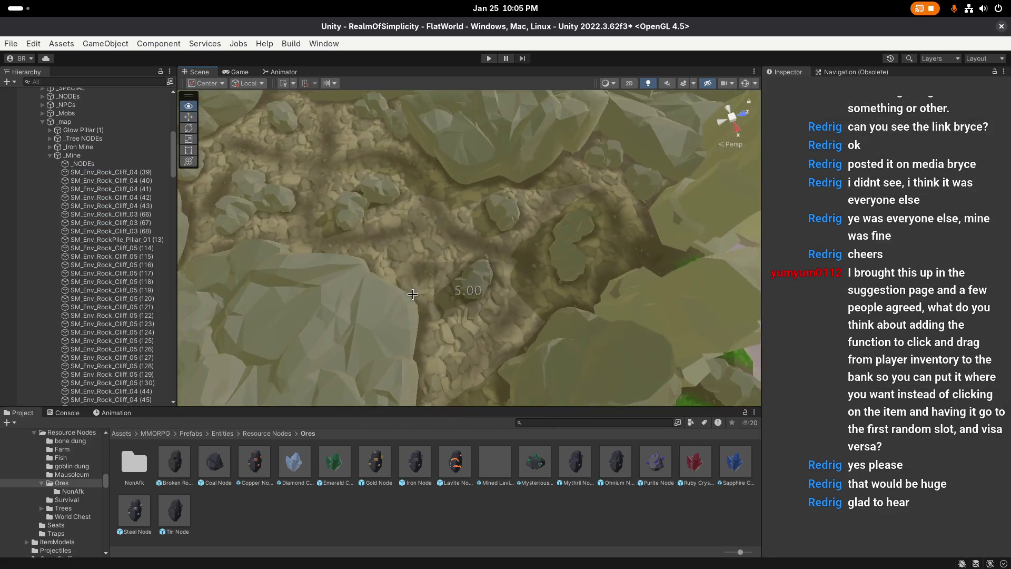
key("w")
double_click(255, 462)
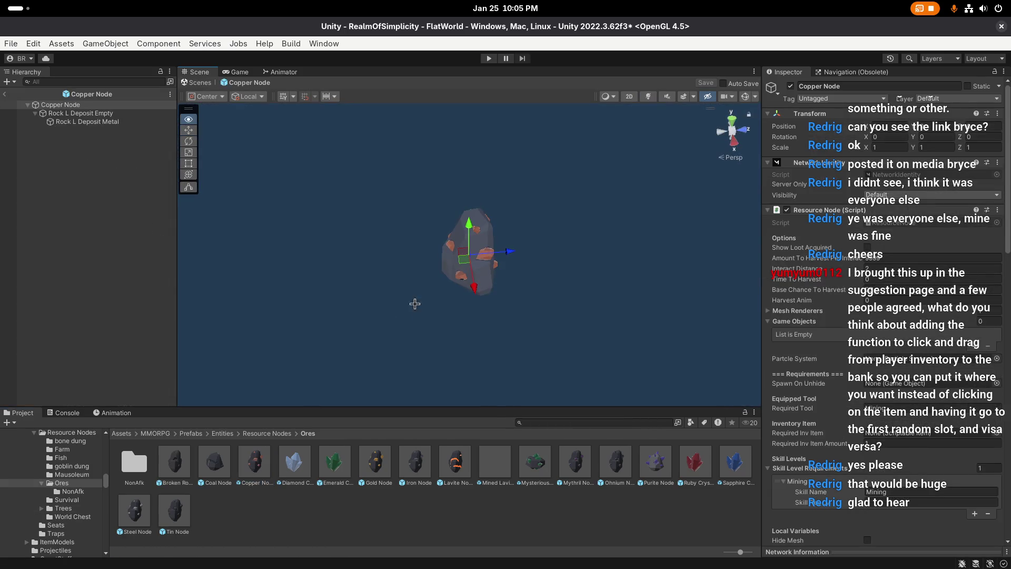
scroll(855, 299, "down", 15)
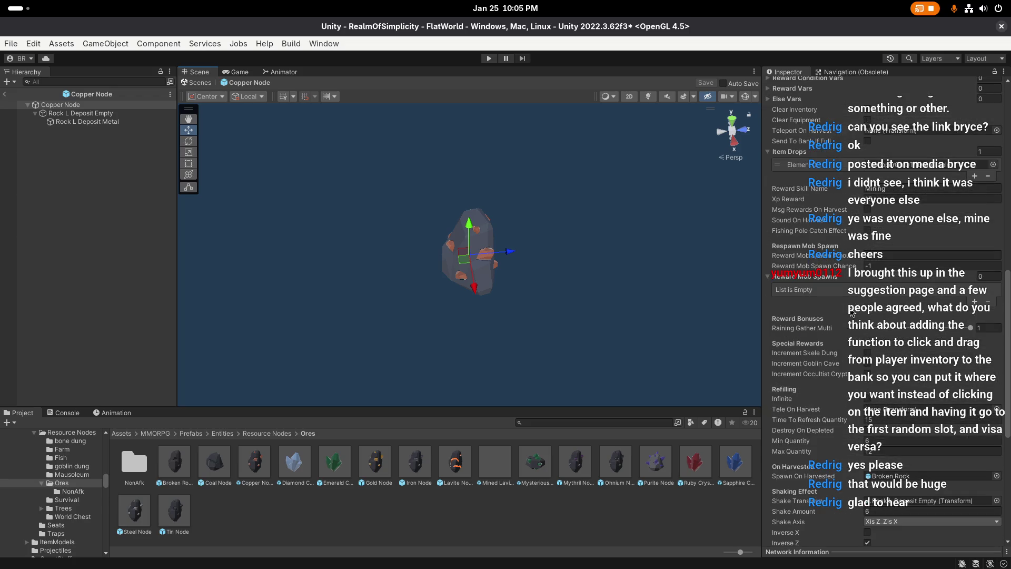
scroll(851, 312, "down", 5)
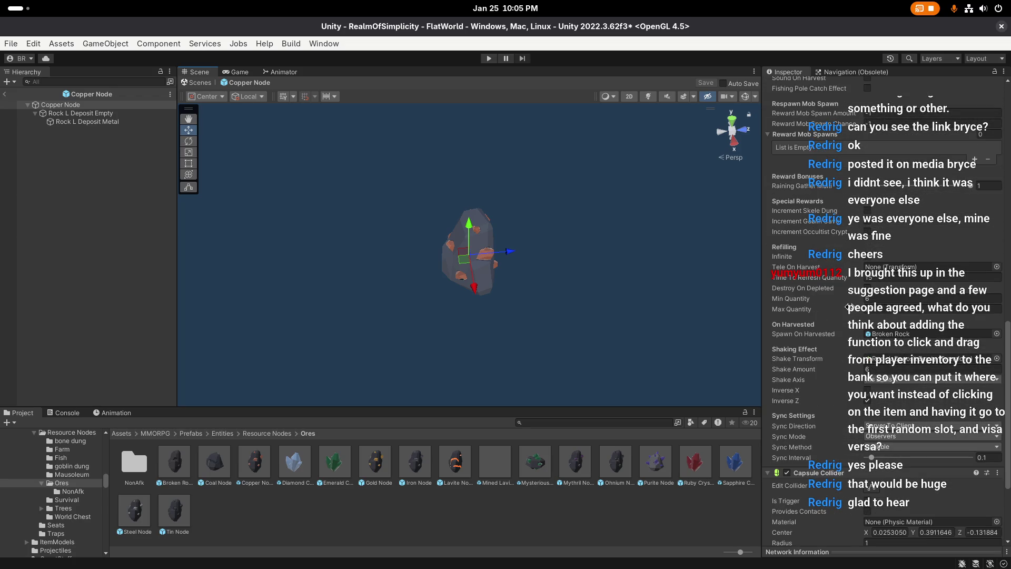
left_click(4, 94)
scroll(460, 348, "up", 2)
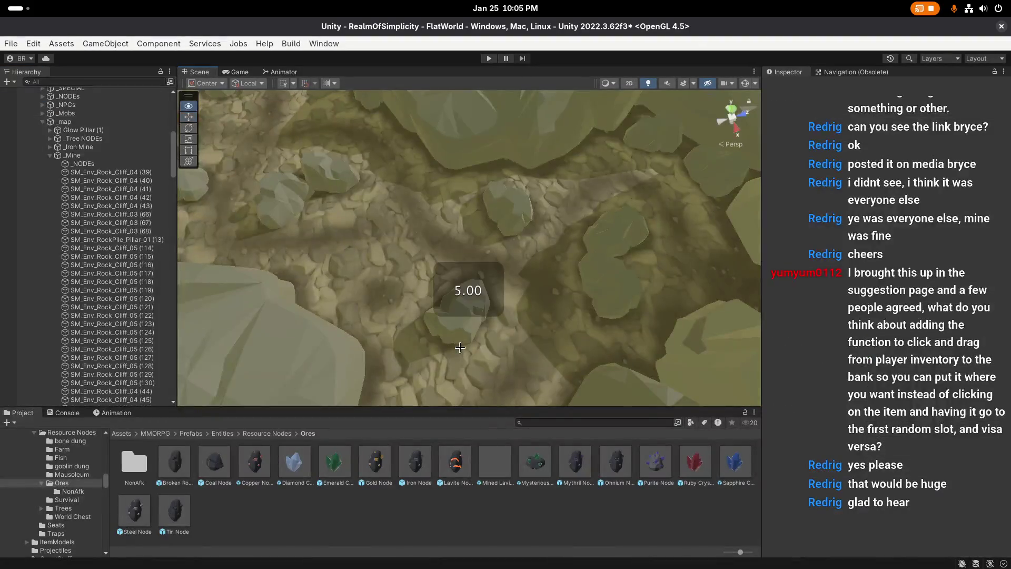
Step: Drop a Copper Node prefab onto the cave floor and parent Copper Node (1) under _NODEs
left_click(83, 164)
mouse_move(241, 212)
left_mouse_down()
mouse_move(420, 284)
mouse_move(374, 400)
left_mouse_up()
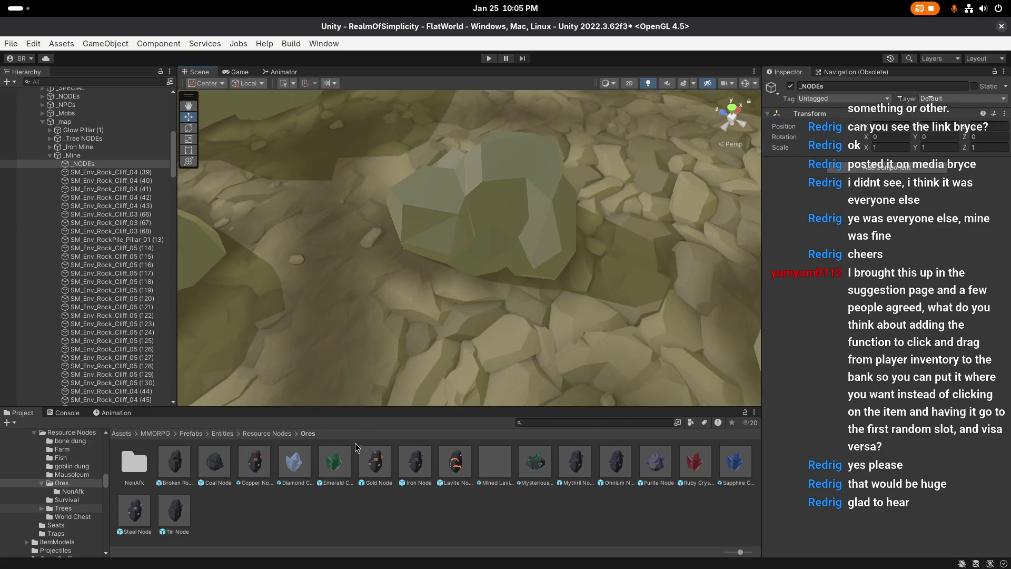
mouse_move(258, 468)
left_mouse_down()
mouse_move(406, 226)
mouse_move(420, 283)
mouse_move(424, 274)
left_mouse_up()
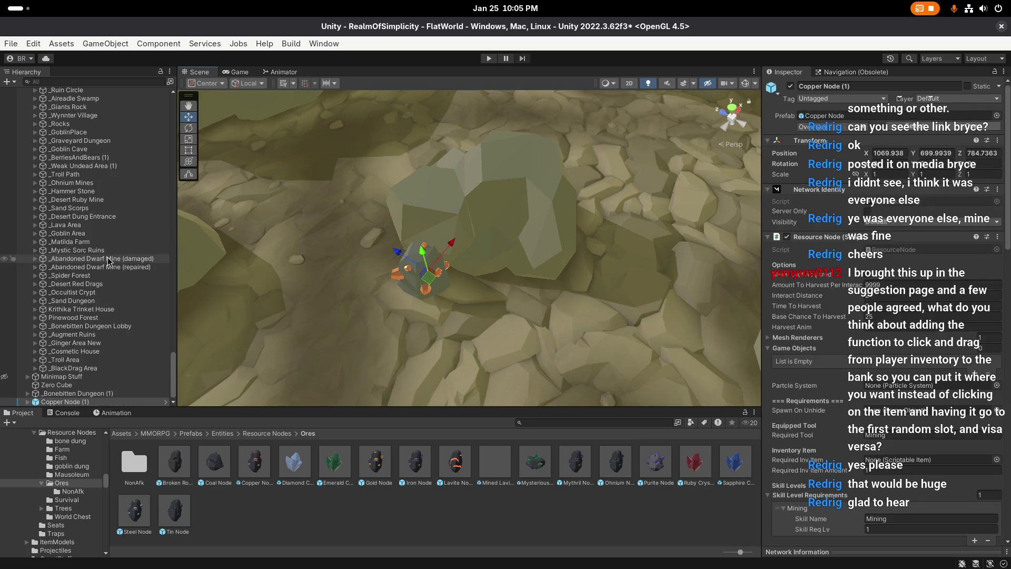
mouse_move(79, 402)
left_mouse_down()
mouse_move(121, 225)
mouse_move(92, 87)
mouse_move(103, 94)
mouse_move(63, 91)
left_mouse_up()
scroll(90, 211, "up", 10)
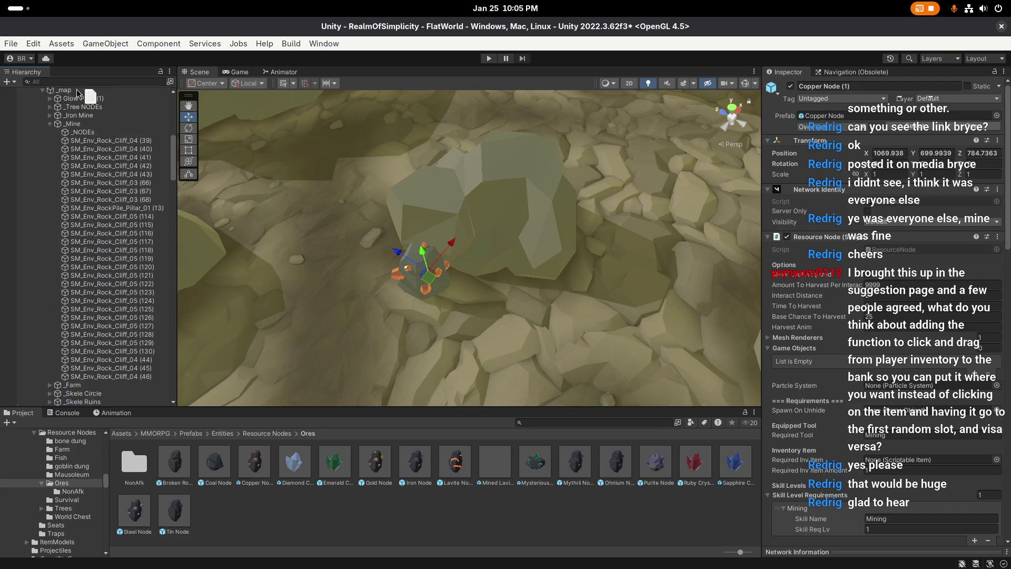
left_click_drag(84, 328, 85, 327)
scroll(97, 311, "down", 3)
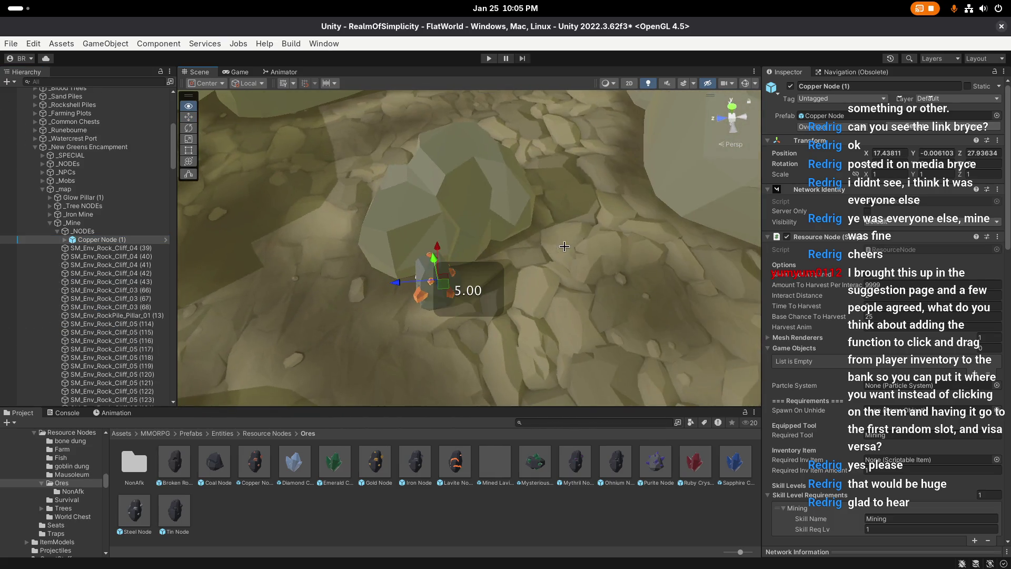
key("super")
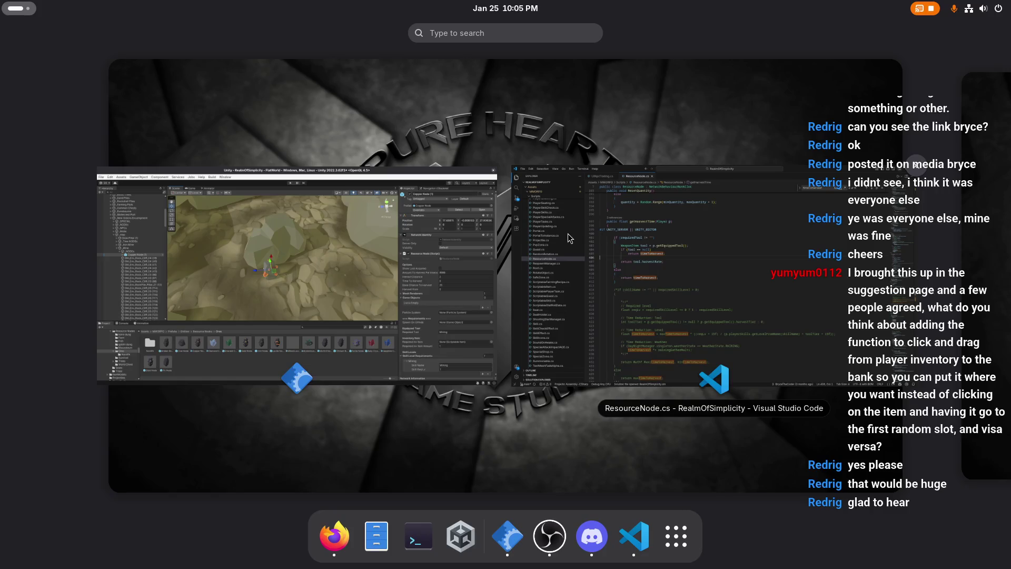
key("super")
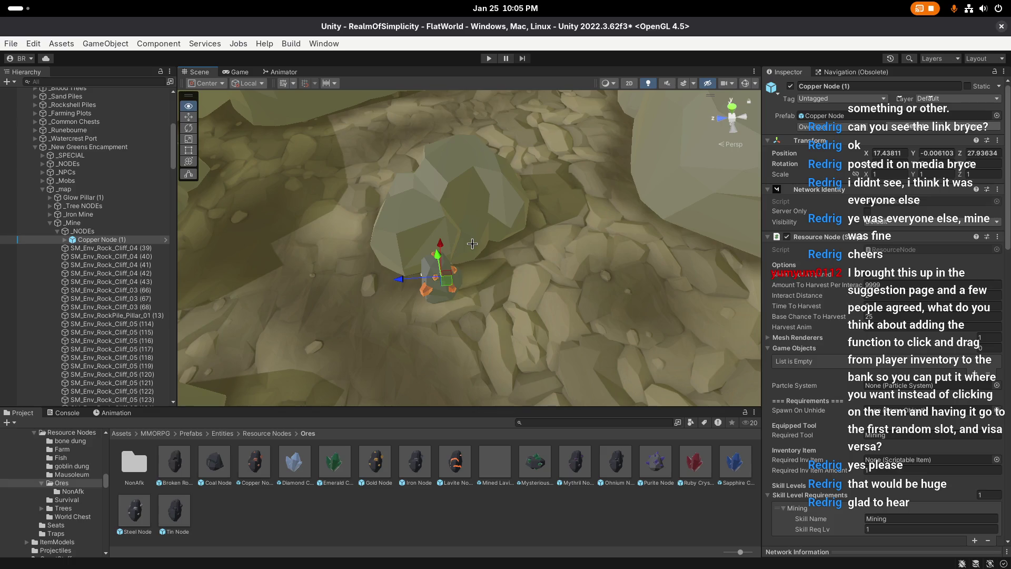
scroll(473, 245, "up", 1)
Step: Bring Copper Node (1) into view, then undo its parenting so it leaves the _NODEs group
scroll(533, 235, "up", 2)
mouse_move(532, 234)
left_mouse_down()
mouse_move(344, 207)
mouse_move(322, 229)
left_mouse_up()
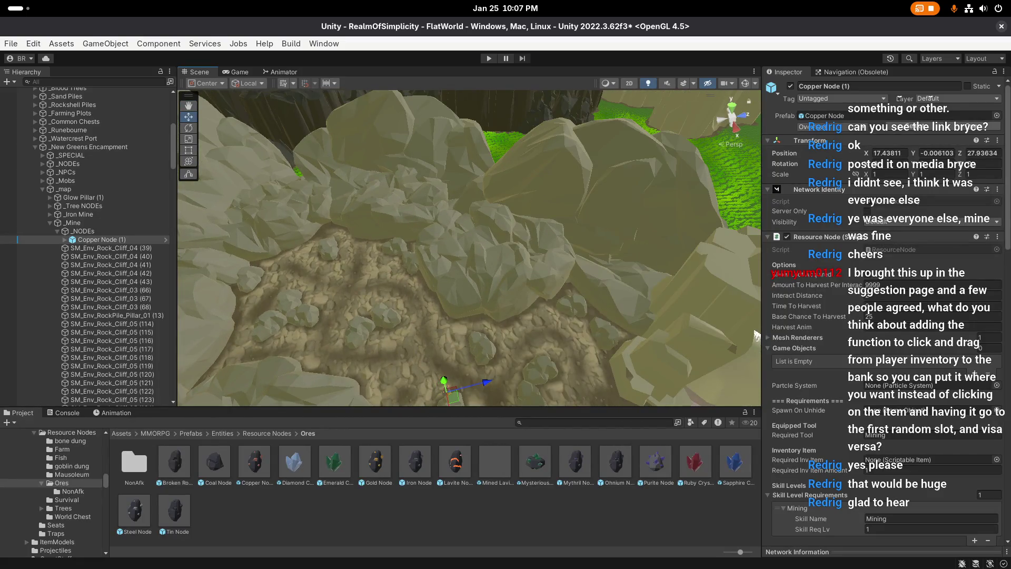
mouse_move(433, 324)
left_mouse_down()
mouse_move(636, 359)
mouse_move(500, 266)
mouse_move(515, 188)
mouse_move(372, 212)
mouse_move(526, 255)
left_mouse_up()
mouse_move(460, 253)
left_mouse_down()
mouse_move(517, 287)
mouse_move(437, 241)
left_mouse_up()
key("e")
key("w")
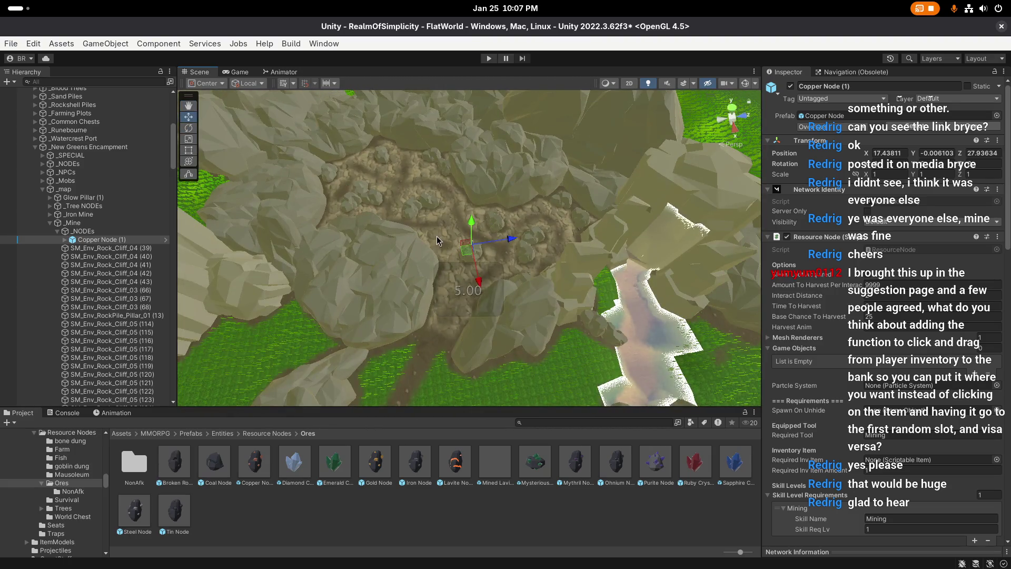
key("ctrl+z")
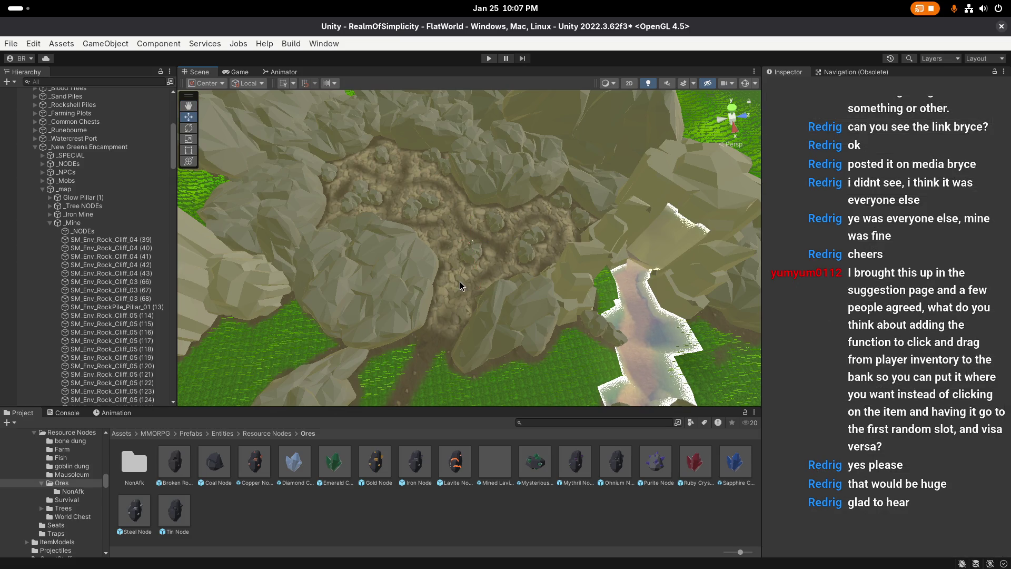
key("ctrl+z")
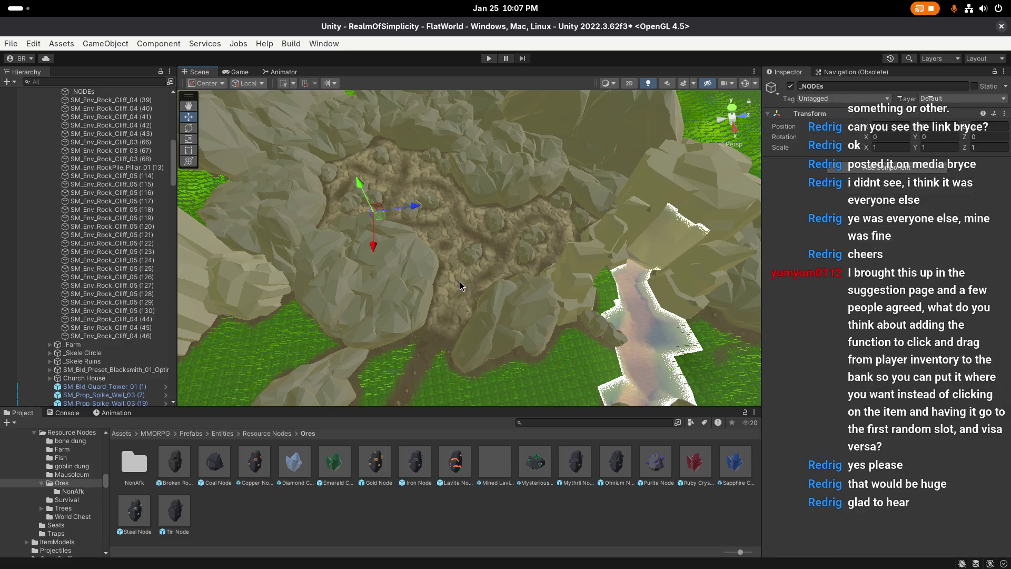
Step: Review the Copper Node prefab's Inspector settings, save the scene, and reselect the prefab
key("ctrl+z")
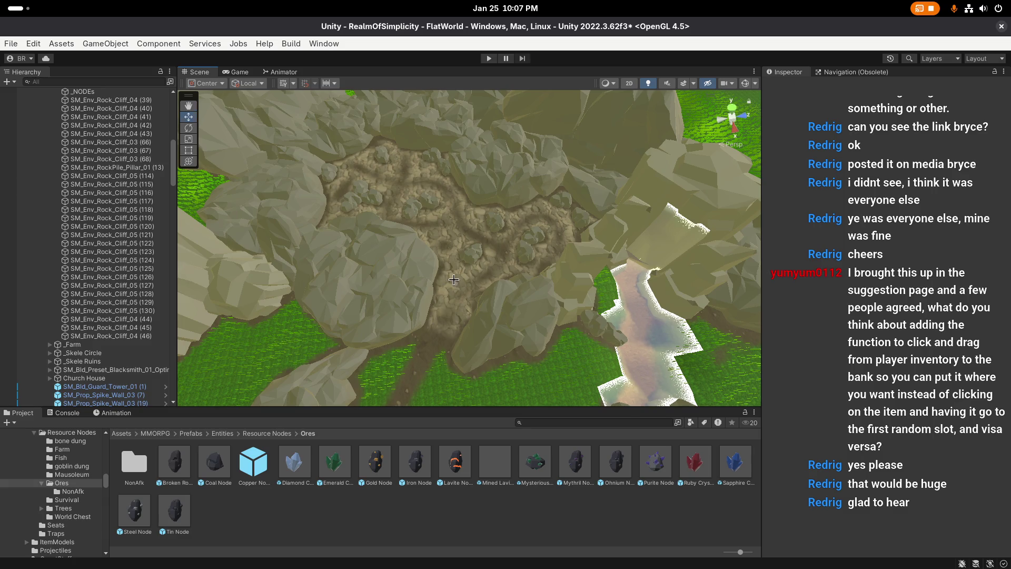
left_click(255, 461)
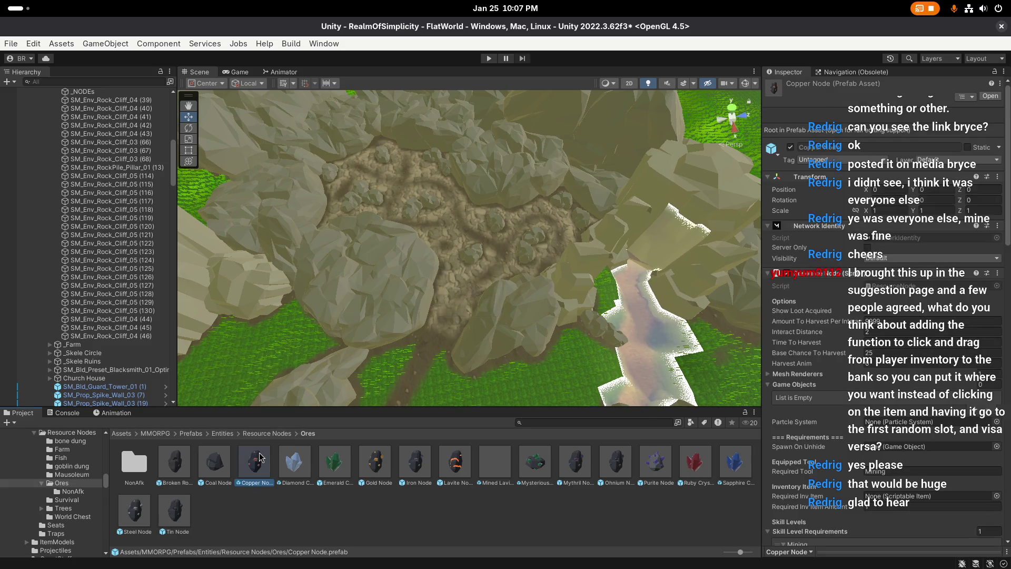
scroll(847, 460, "down", 15)
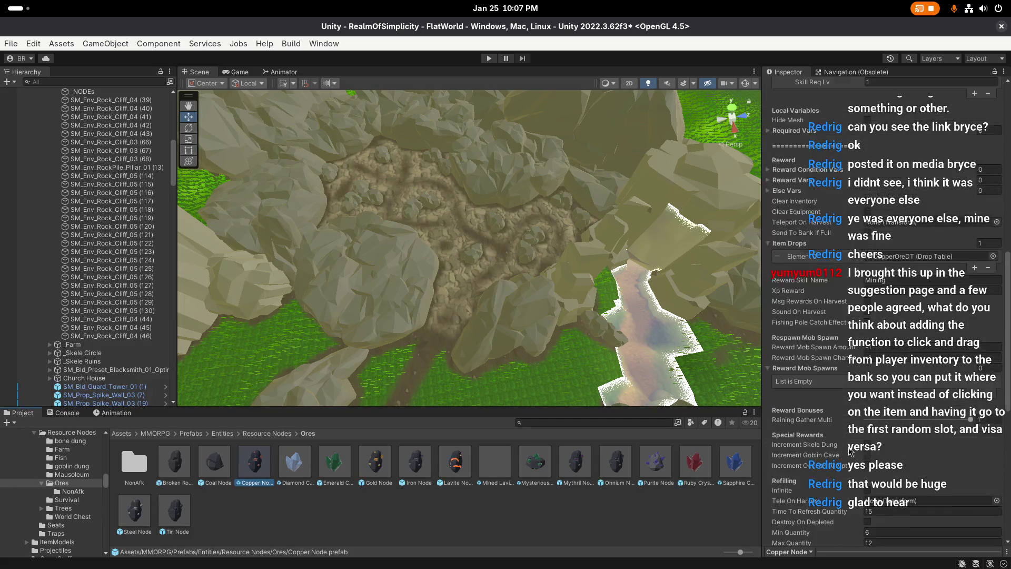
left_click(434, 341)
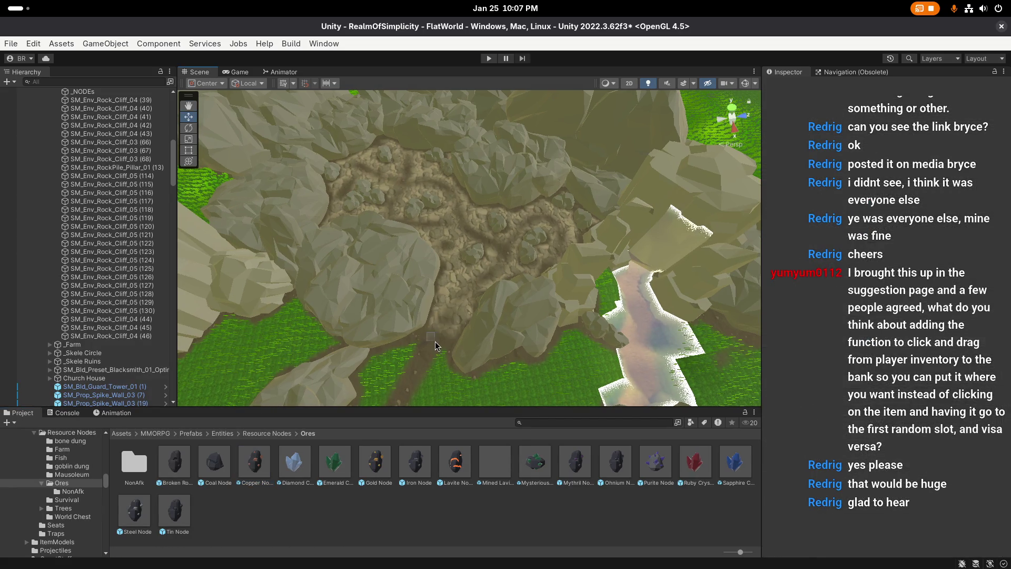
scroll(434, 341, "up", 1)
scroll(94, 210, "up", 6)
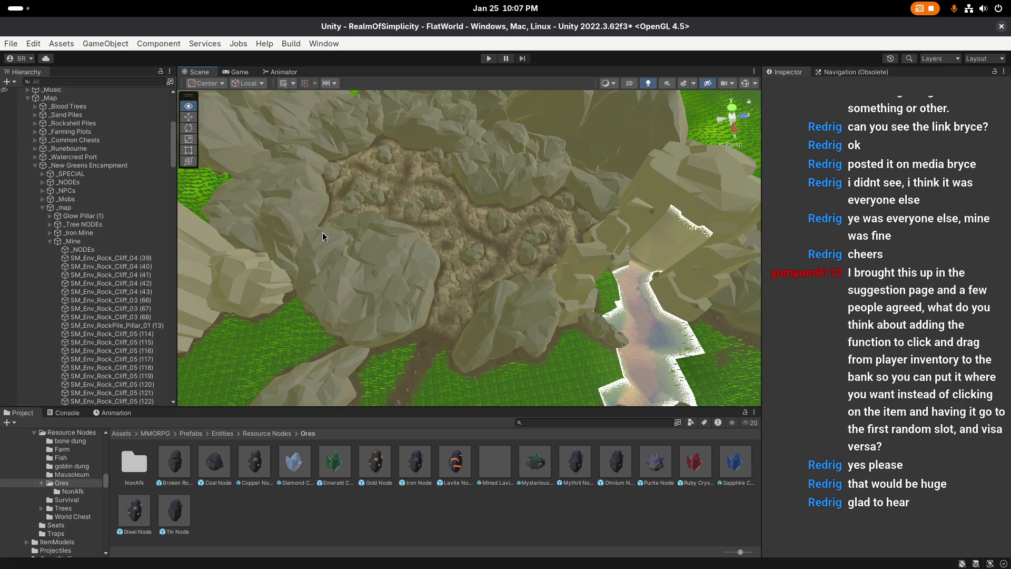
key("ctrl+s")
scroll(390, 247, "up", 2)
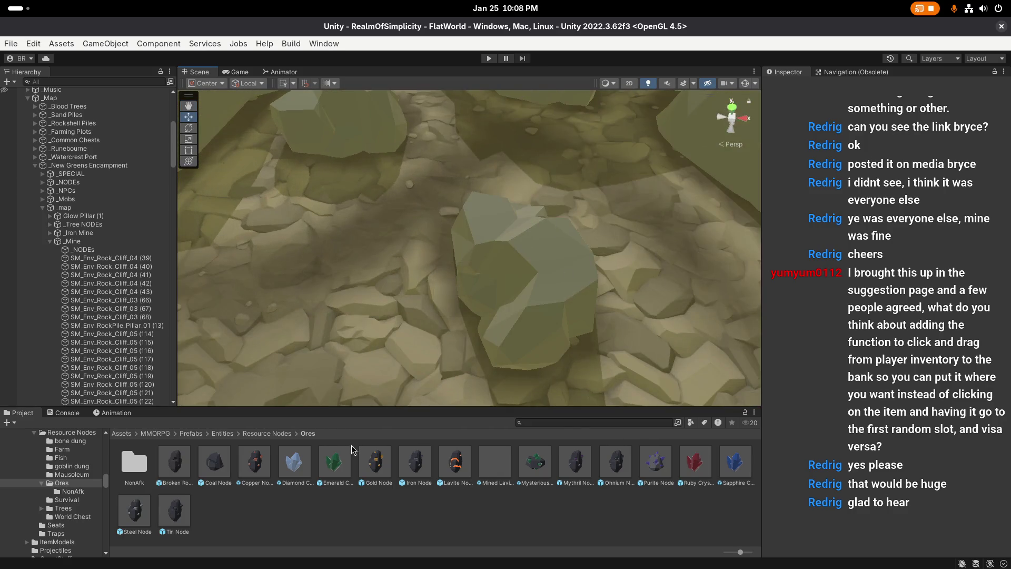
left_click(254, 461)
Step: Drag a new Copper Node onto the mine floor and parent it under _NODEs
left_click_drag(272, 436, 442, 311)
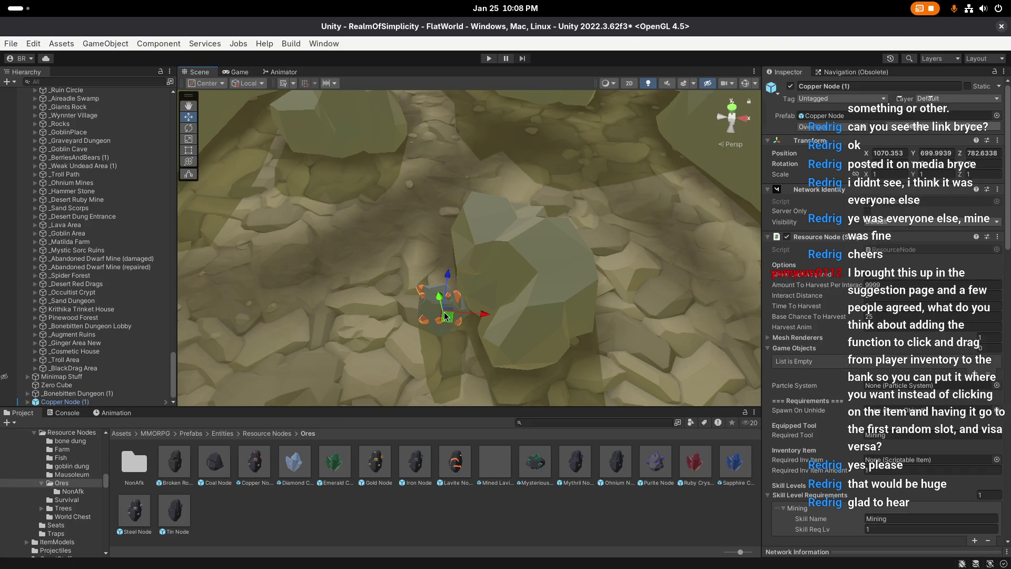
mouse_move(79, 404)
left_mouse_down()
mouse_move(93, 91)
mouse_move(83, 90)
mouse_move(93, 86)
mouse_move(99, 94)
mouse_move(83, 95)
mouse_move(90, 267)
left_mouse_up()
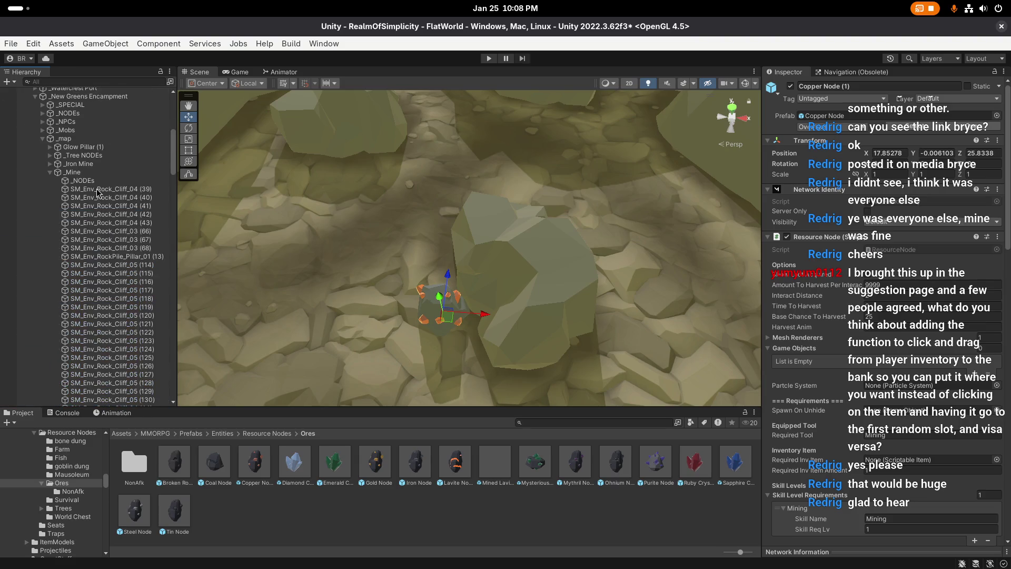
scroll(87, 273, "up", 3)
mouse_move(84, 277)
left_mouse_down()
mouse_move(90, 95)
mouse_move(88, 158)
left_mouse_up()
left_click(122, 177)
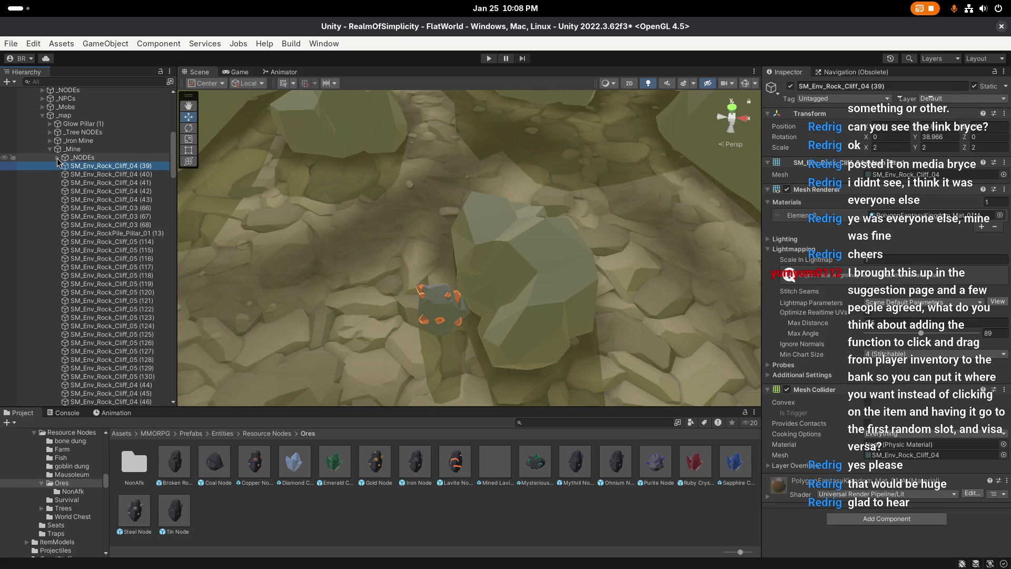
left_click(100, 165)
scroll(613, 200, "up", 3)
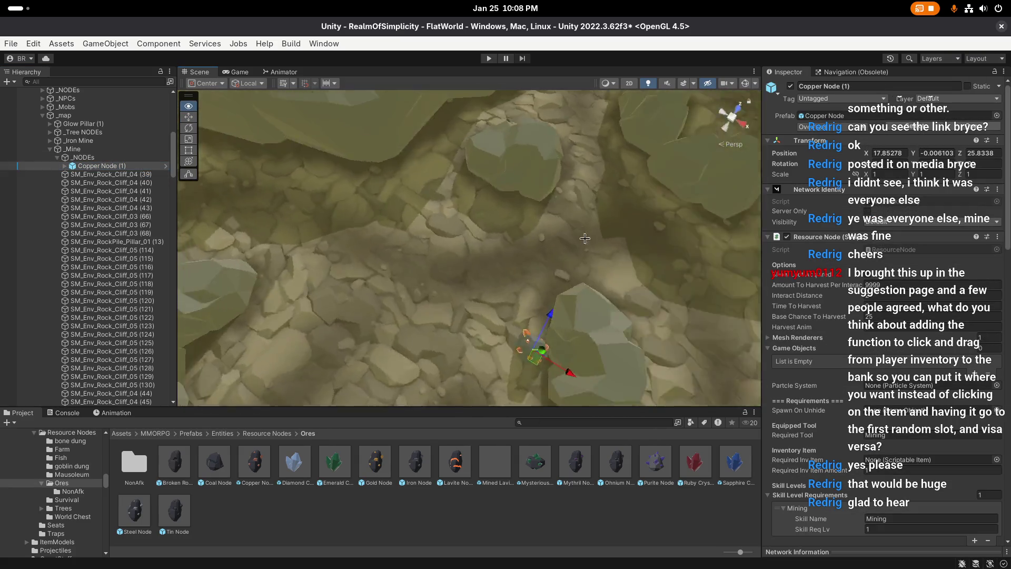
Step: Rotate Copper Node (1), then duplicate it as Copper Node (2) and slide it along the floor
key("e")
mouse_move(549, 248)
left_mouse_down()
mouse_move(527, 287)
mouse_move(469, 310)
mouse_move(654, 313)
mouse_move(677, 303)
mouse_move(482, 280)
mouse_move(437, 227)
mouse_move(495, 230)
mouse_move(530, 214)
mouse_move(498, 247)
mouse_move(589, 220)
mouse_move(405, 232)
mouse_move(420, 267)
left_mouse_up()
key("w")
key("ctrl+d")
mouse_move(360, 248)
left_mouse_down()
mouse_move(352, 228)
mouse_move(419, 232)
mouse_move(477, 218)
mouse_move(463, 232)
mouse_move(474, 223)
mouse_move(657, 254)
left_mouse_up()
left_click_drag(594, 219, 511, 278)
key("e")
key("w")
left_click_drag(422, 241, 435, 251)
mouse_move(435, 253)
left_mouse_down()
mouse_move(391, 202)
mouse_move(432, 240)
left_mouse_up()
Step: Duplicate again as Copper Node (3), move it across the floor and rotate it into place
key("ctrl+d")
mouse_move(413, 203)
left_mouse_down()
mouse_move(410, 237)
mouse_move(463, 284)
mouse_move(532, 281)
mouse_move(433, 270)
left_mouse_up()
left_click_drag(370, 185, 418, 304)
key("f")
key("e")
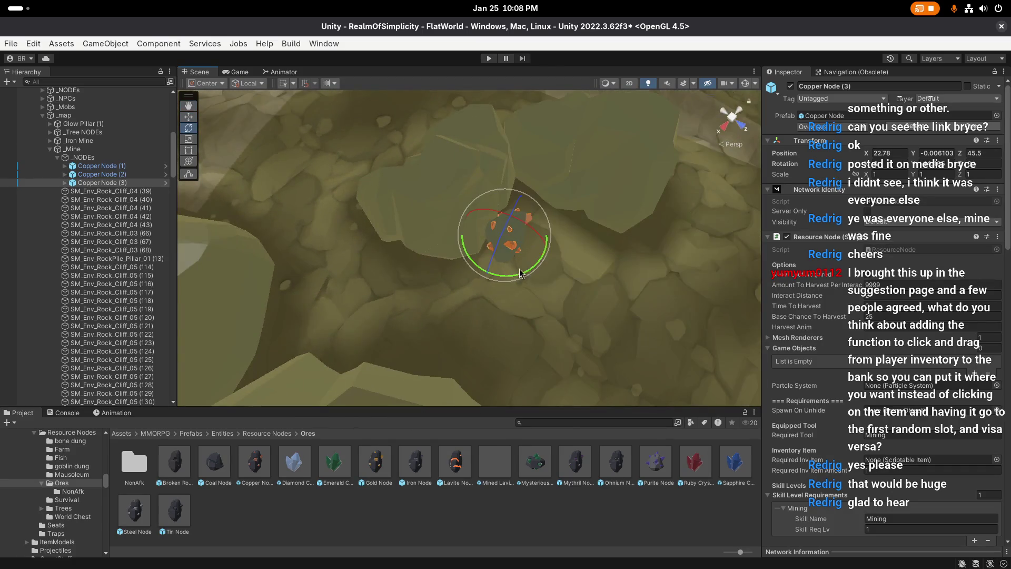
left_click_drag(549, 245, 532, 203)
left_click_drag(453, 226, 400, 260)
key("w")
mouse_move(485, 291)
left_mouse_down()
mouse_move(481, 269)
mouse_move(456, 270)
mouse_move(464, 267)
left_mouse_up()
scroll(412, 277, "down", 2)
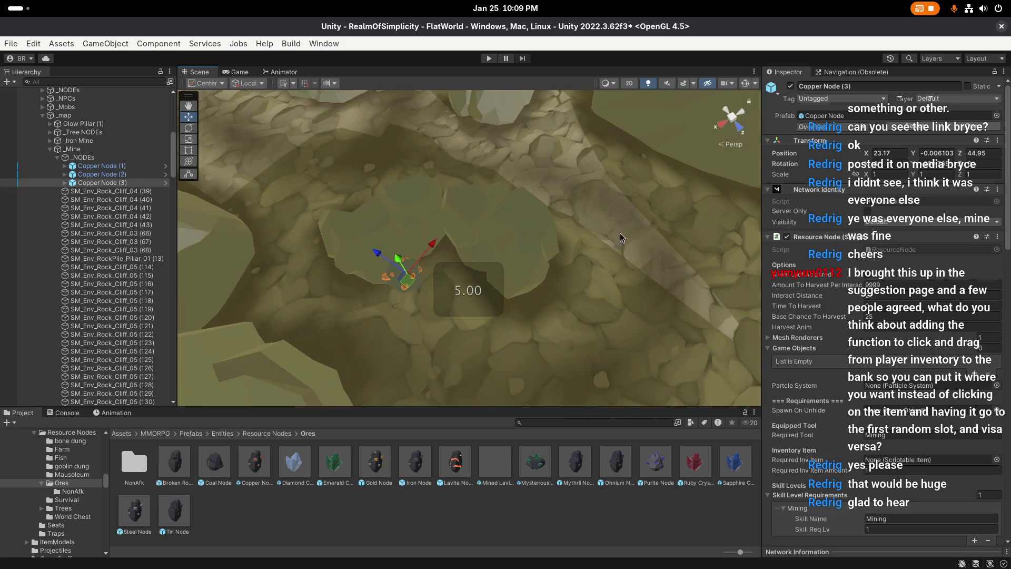
key("super")
type("steam")
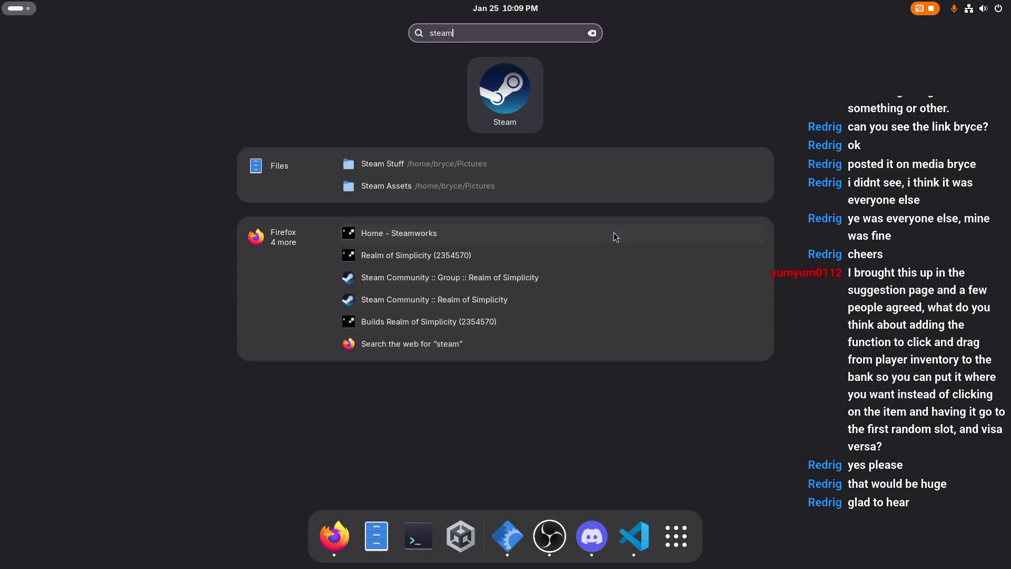
key("Return")
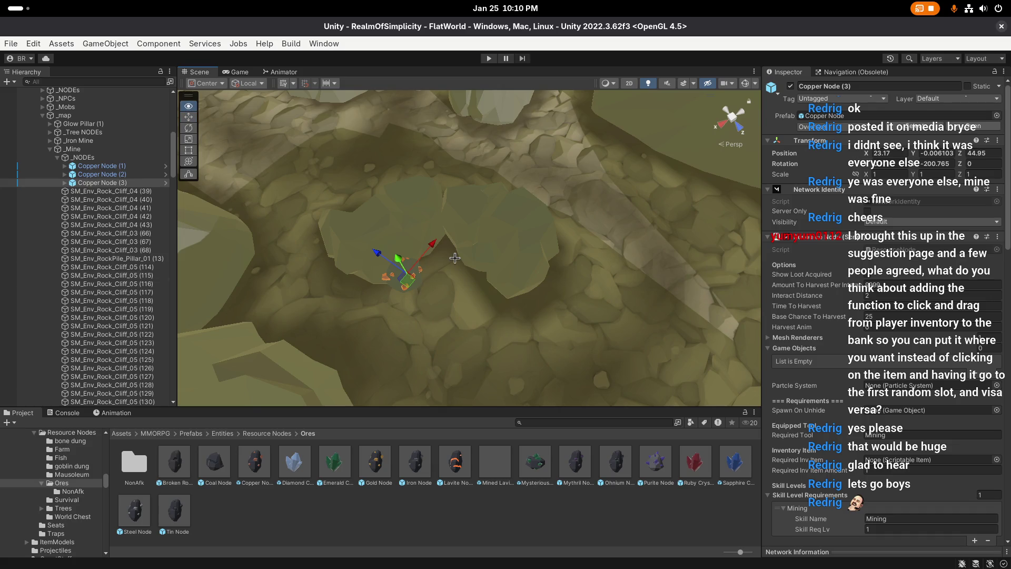
Step: Turn Copper Node (3) to a new facing on the mine floor
scroll(455, 260, "up", 2)
mouse_move(549, 222)
left_mouse_down()
mouse_move(519, 294)
mouse_move(421, 306)
mouse_move(479, 284)
mouse_move(527, 289)
left_mouse_up()
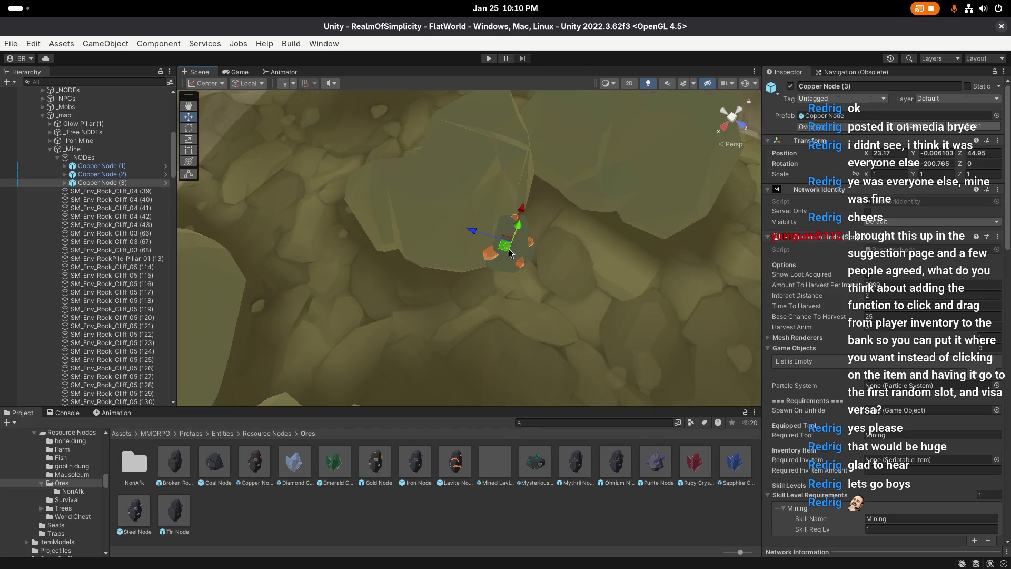
mouse_move(511, 253)
left_mouse_down()
mouse_move(377, 258)
mouse_move(562, 208)
mouse_move(474, 292)
mouse_move(514, 275)
mouse_move(502, 226)
mouse_move(376, 275)
left_mouse_up()
key("f")
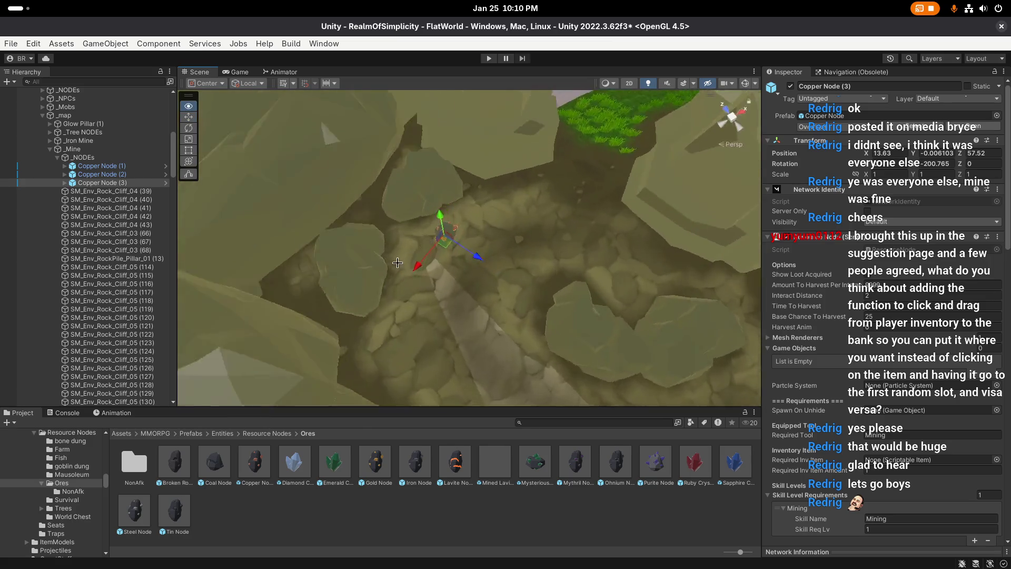
key("e")
left_click_drag(474, 247, 518, 241)
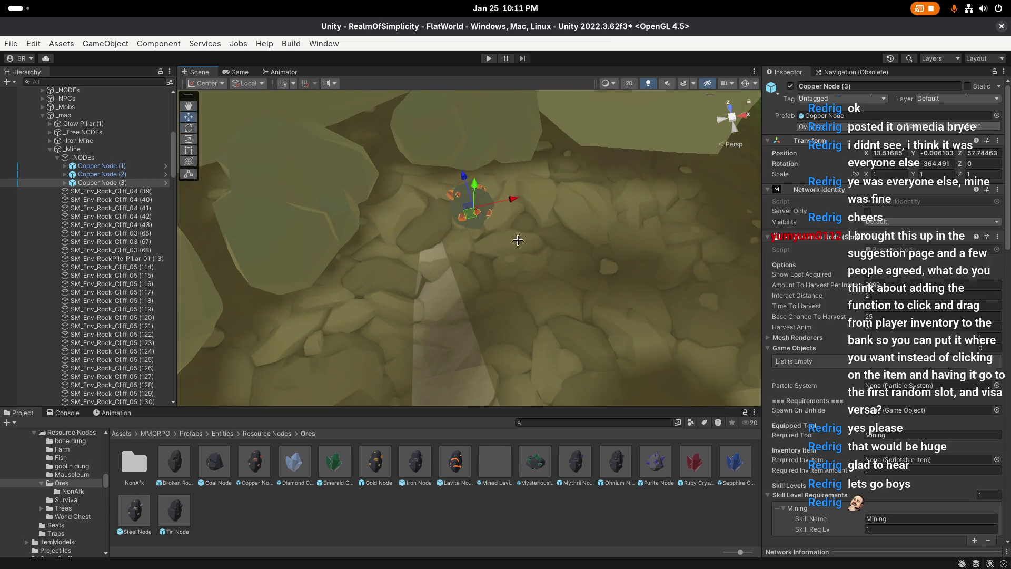
key("f")
mouse_move(470, 291)
left_mouse_down()
mouse_move(437, 300)
mouse_move(447, 260)
mouse_move(413, 242)
mouse_move(442, 252)
left_mouse_up()
key("f")
key("w")
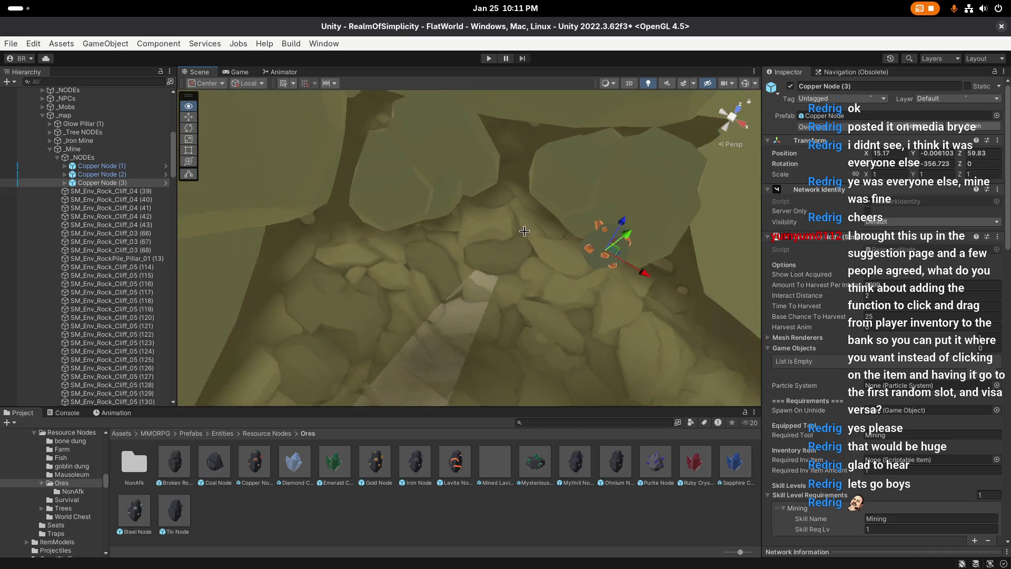
Step: Duplicate it as Copper Node (4), move it to a new floor spot, and save the scene
key("ctrl+d")
mouse_move(564, 255)
left_mouse_down()
mouse_move(405, 256)
mouse_move(443, 284)
mouse_move(471, 224)
mouse_move(463, 216)
mouse_move(461, 271)
mouse_move(630, 283)
mouse_move(470, 270)
left_mouse_up()
key("e")
key("w")
scroll(630, 283, "up", 2)
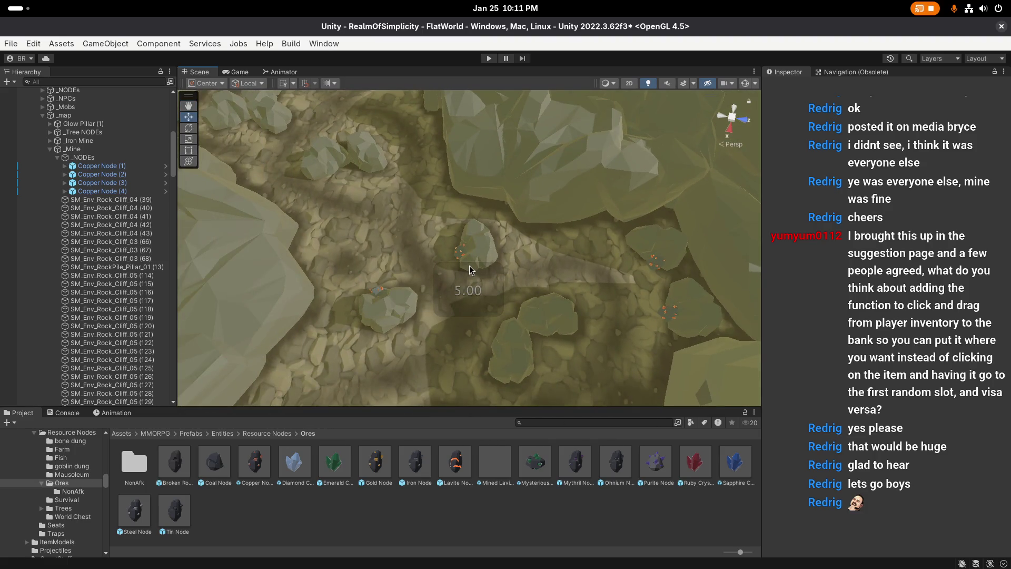
key("ctrl+s")
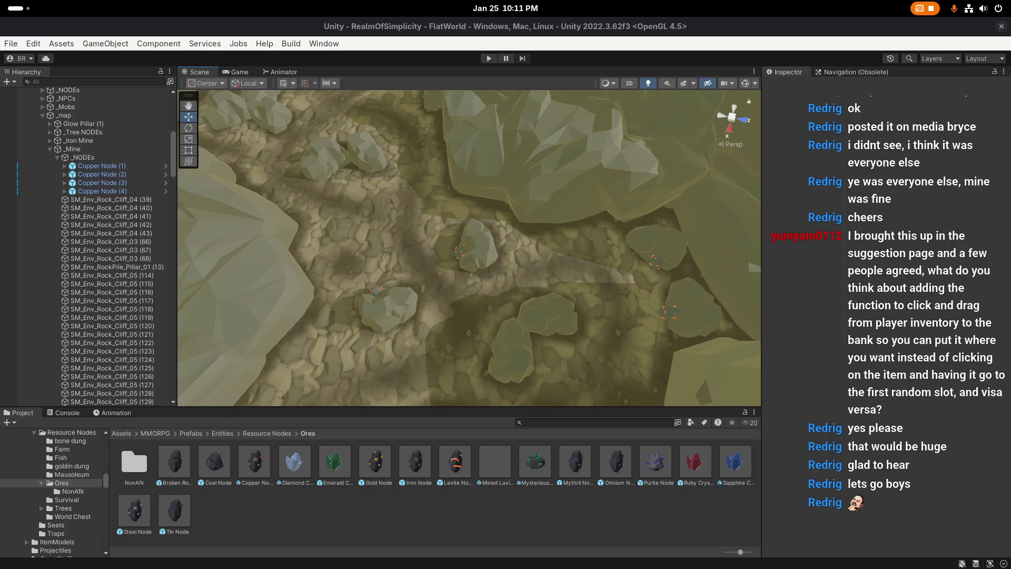
key("super")
key("super")
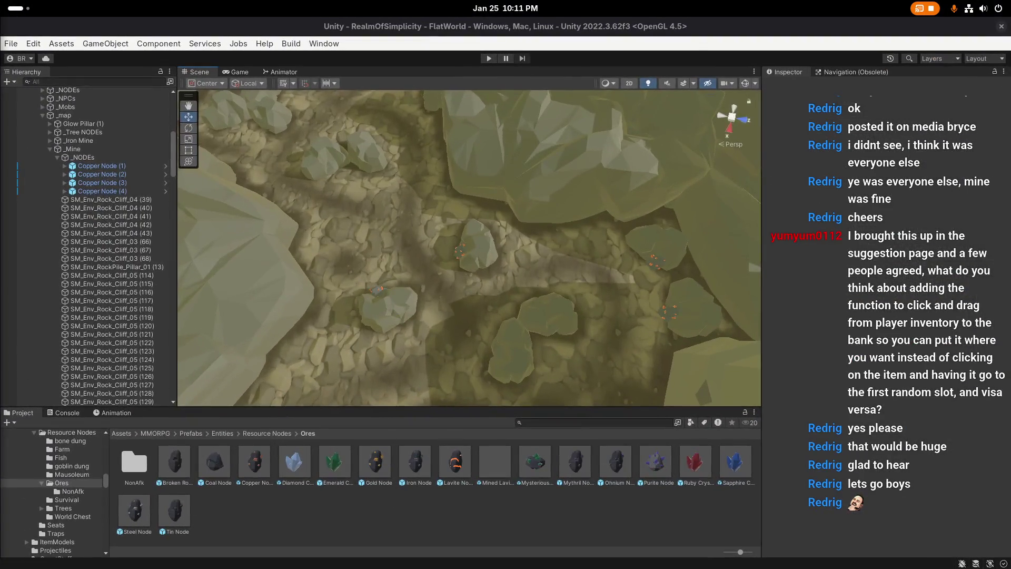
scroll(460, 293, "down", 1)
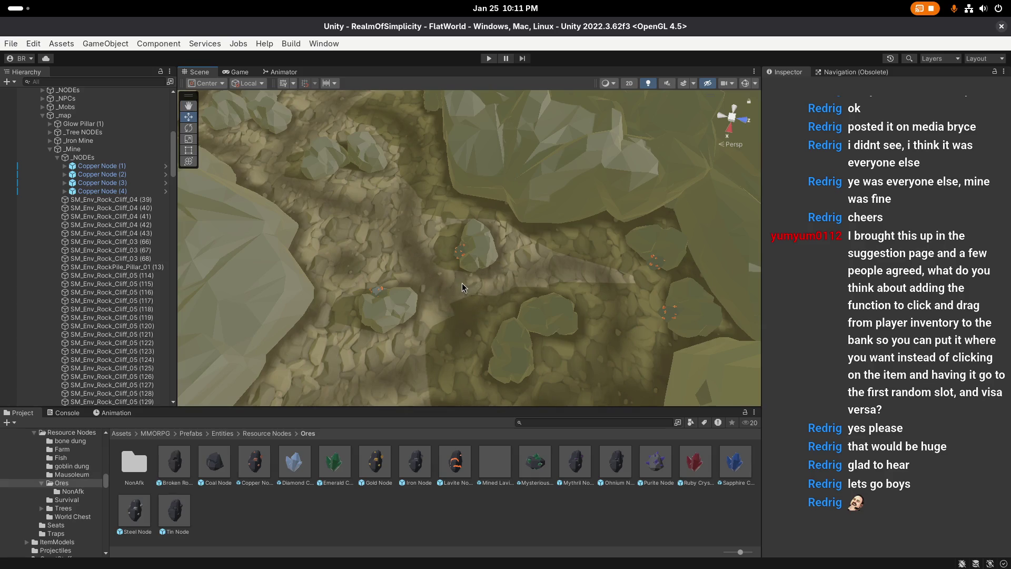
scroll(424, 301, "down", 1)
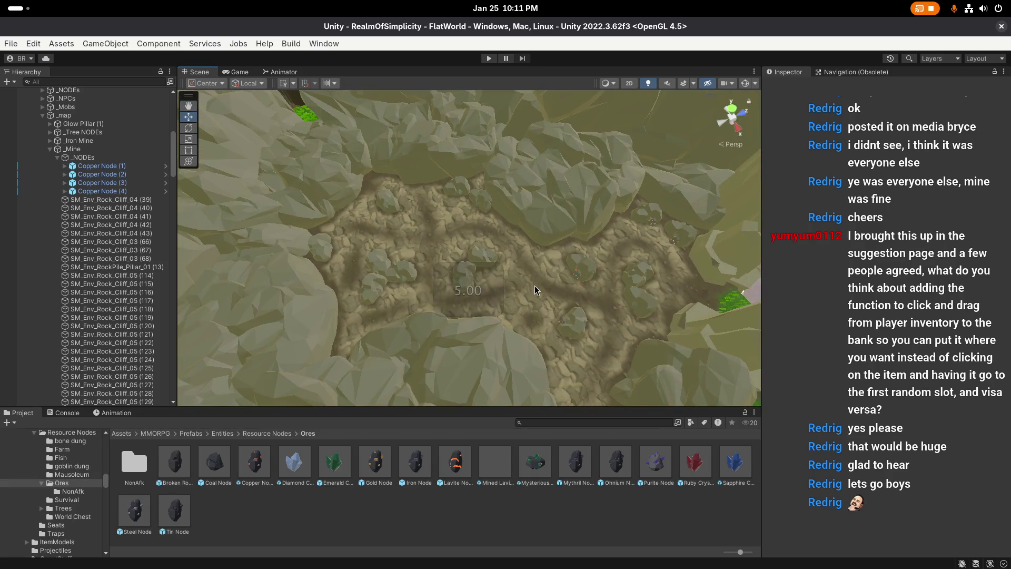
key("w")
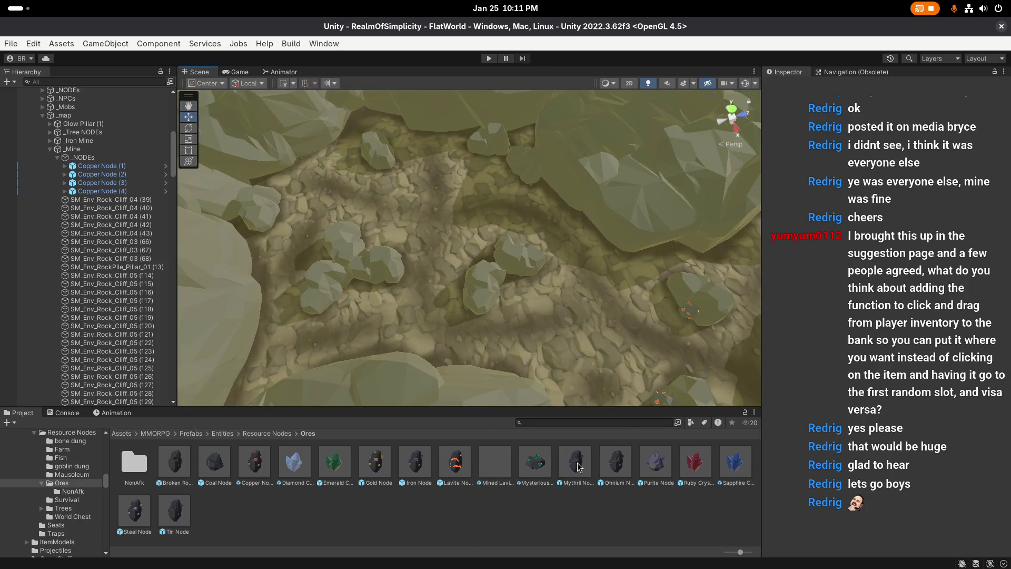
Step: Drag a Tin Node into the scene, parent it under _NODEs, and move it onto the mine floor
mouse_move(174, 513)
left_mouse_down()
mouse_move(398, 285)
mouse_move(416, 246)
mouse_move(431, 245)
left_mouse_up()
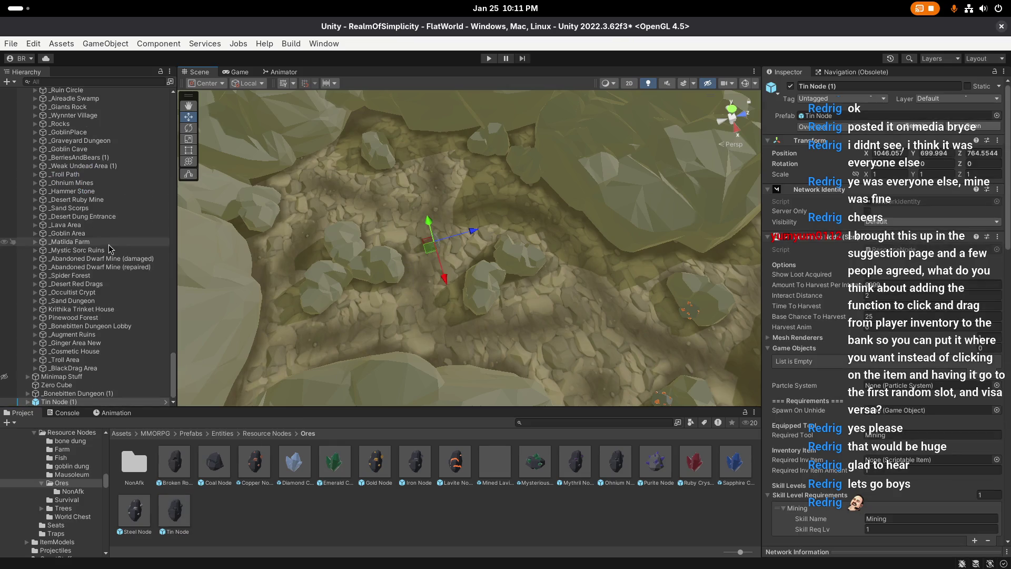
mouse_move(62, 402)
left_mouse_down()
mouse_move(77, 340)
mouse_move(84, 105)
mouse_move(110, 90)
mouse_move(111, 208)
mouse_move(85, 244)
left_mouse_up()
scroll(89, 248, "down", 3)
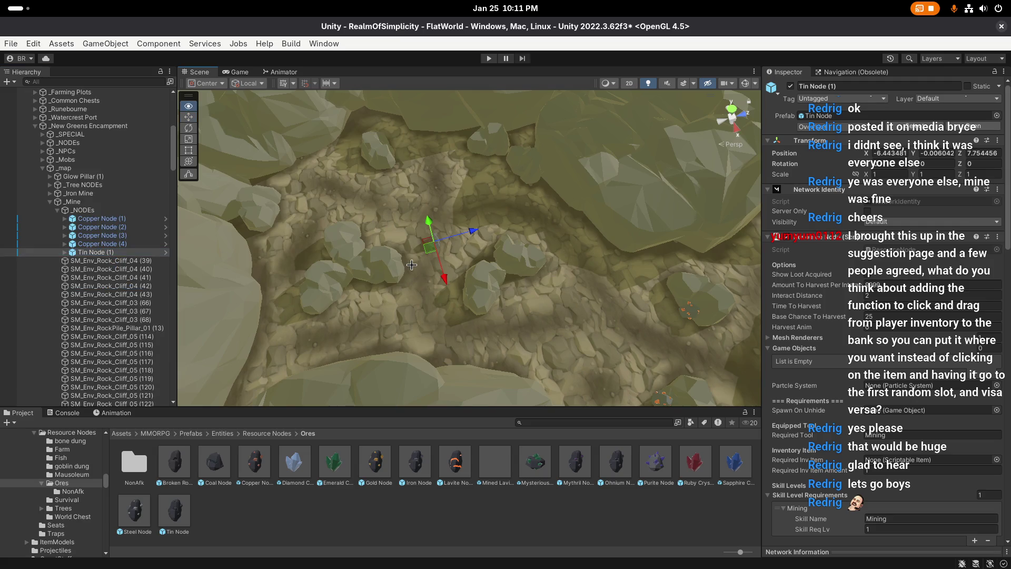
key("f")
scroll(413, 271, "up", 5)
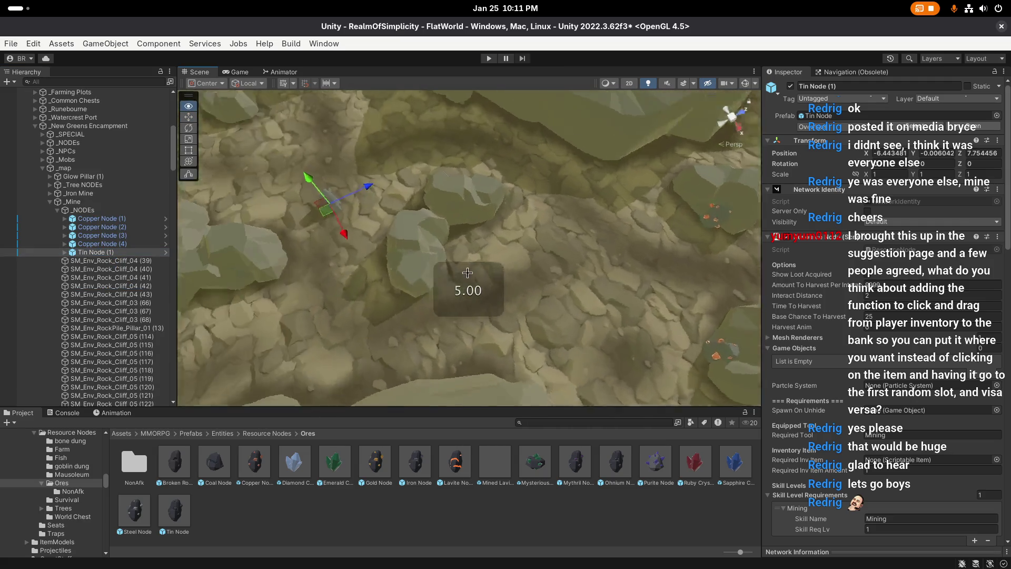
left_click_drag(392, 197, 429, 210)
scroll(490, 269, "up", 3)
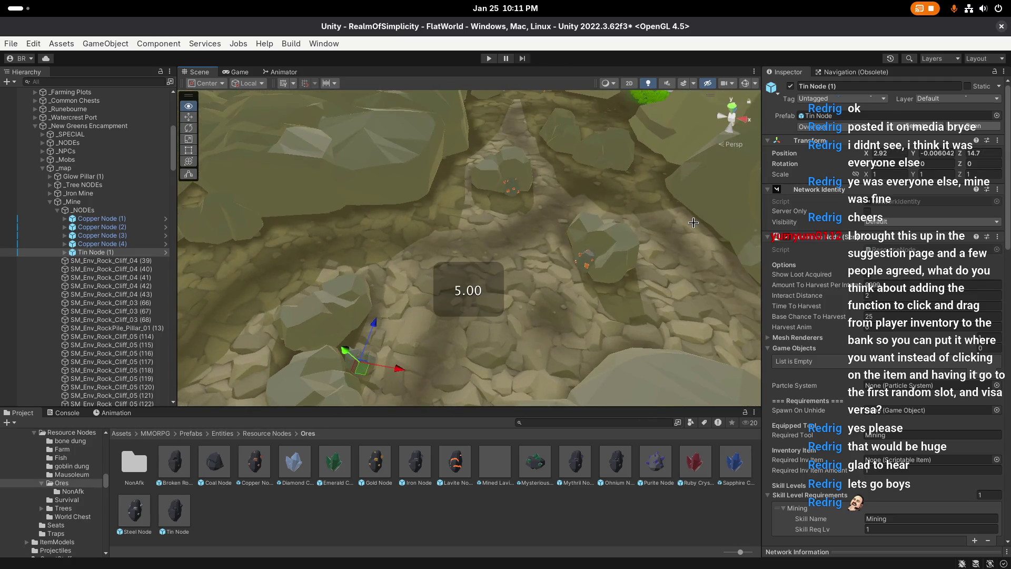
scroll(490, 269, "down", 2)
left_click_drag(542, 180, 478, 158)
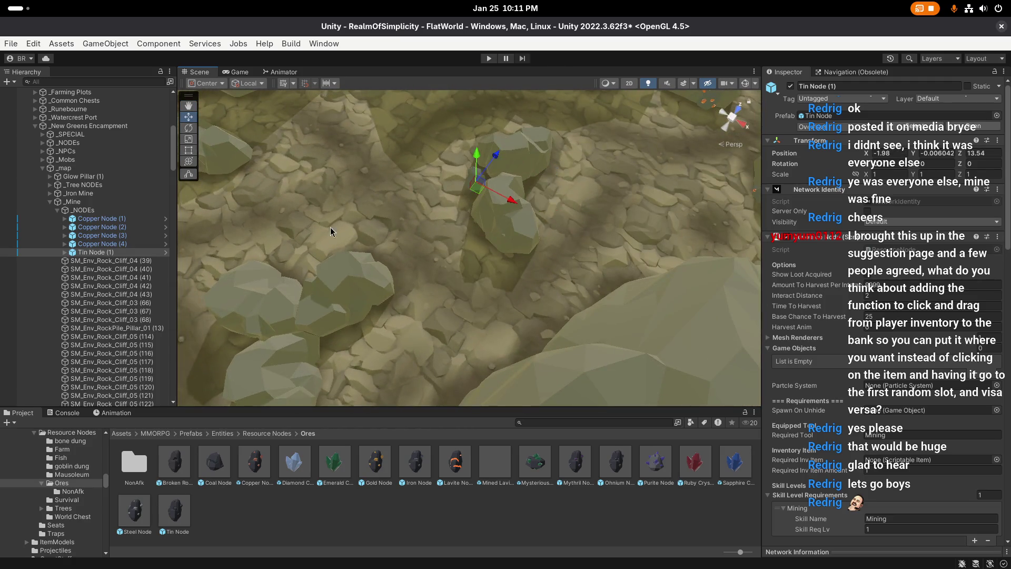
scroll(492, 292, "up", 3)
mouse_move(487, 295)
left_mouse_down()
mouse_move(495, 303)
mouse_move(456, 282)
mouse_move(653, 222)
mouse_move(339, 328)
mouse_move(410, 355)
mouse_move(451, 247)
mouse_move(446, 285)
mouse_move(400, 300)
left_mouse_up()
scroll(497, 279, "up", 3)
Step: Fine-tune Tin Node (1)'s rotation and position on the cave floor
key("e")
key("w")
key("e")
key("w")
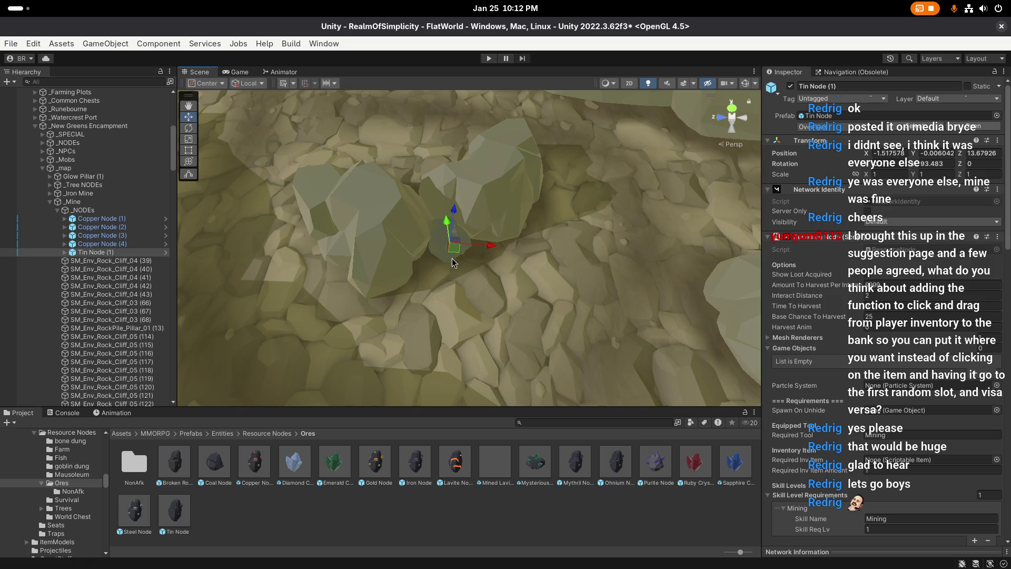
mouse_move(455, 257)
left_mouse_down()
mouse_move(435, 277)
mouse_move(543, 290)
mouse_move(592, 270)
left_mouse_up()
key("e")
key("f")
left_click_drag(485, 288, 473, 263)
key("w")
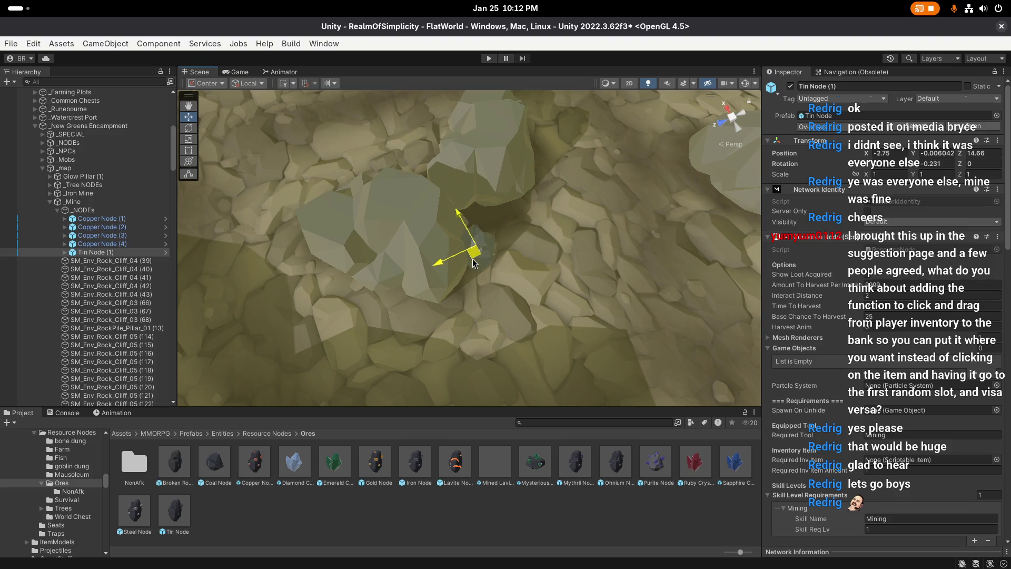
scroll(458, 252, "down", 3)
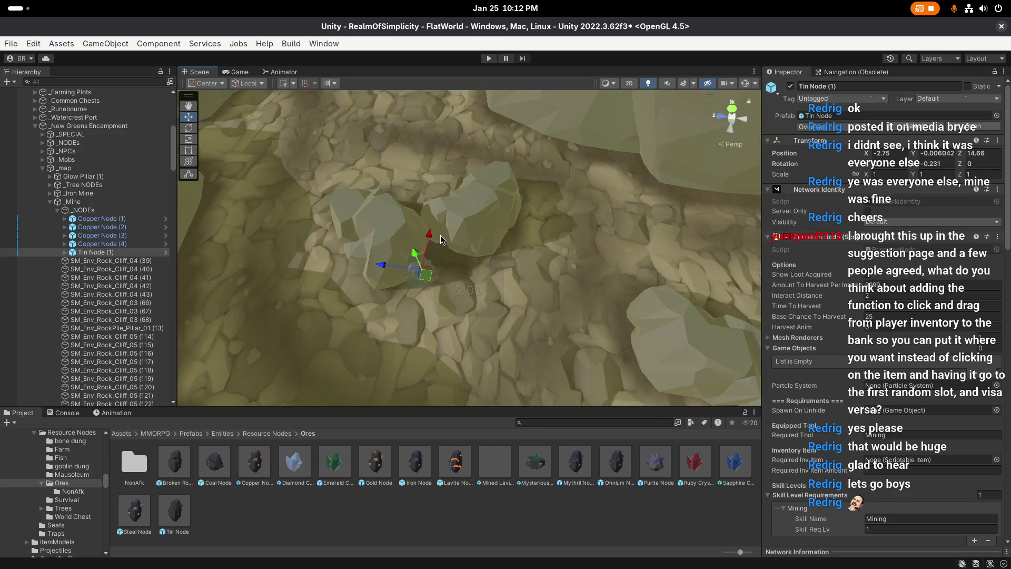
right_click(440, 236)
mouse_move(496, 211)
left_mouse_down()
mouse_move(454, 293)
mouse_move(698, 284)
left_mouse_up()
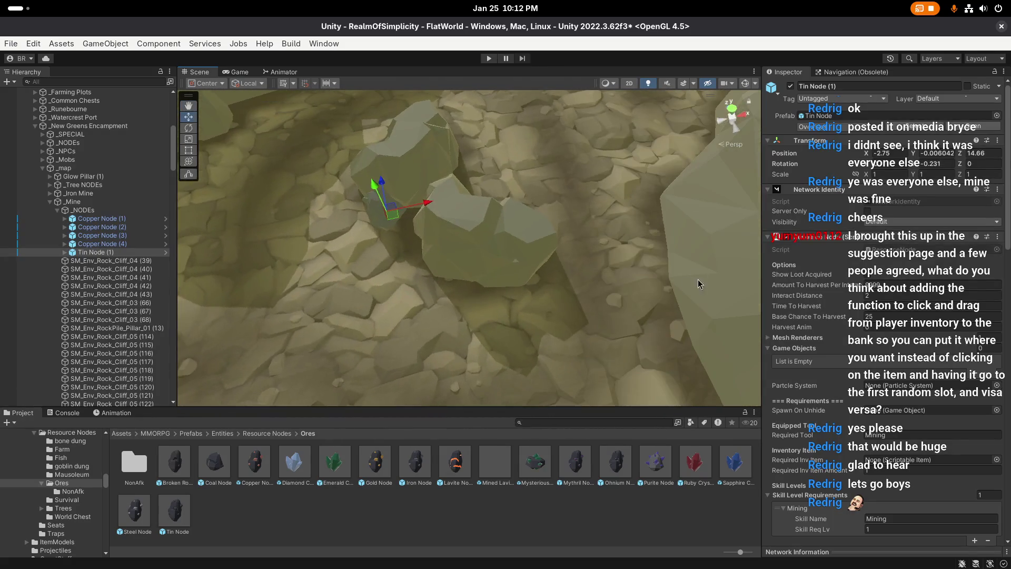
Step: Duplicate the Tin Node into Tin Node (2) and (3), moving and turning each copy
key("ctrl+d")
mouse_move(393, 215)
left_mouse_down()
mouse_move(479, 308)
mouse_move(476, 316)
mouse_move(435, 271)
mouse_move(416, 302)
mouse_move(457, 354)
mouse_move(463, 326)
left_mouse_up()
key("f")
key("e")
key("w")
key("ctrl+d")
key("f")
key("e")
key("w")
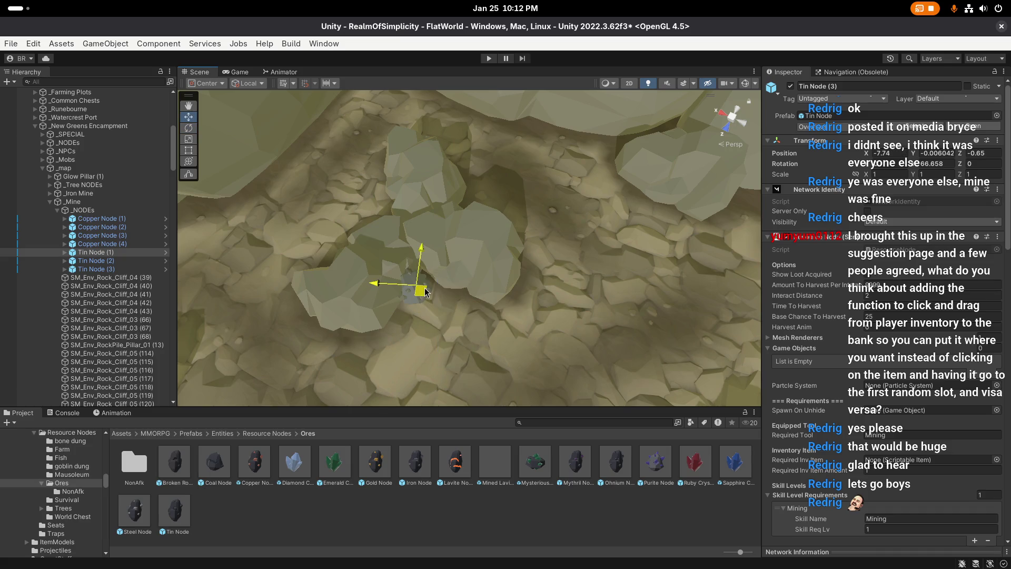
mouse_move(476, 287)
left_mouse_down()
mouse_move(348, 278)
mouse_move(416, 226)
left_mouse_up()
Step: Duplicate into Tin Node (4), turn it to a new facing and slide it along the floor
key("ctrl+d")
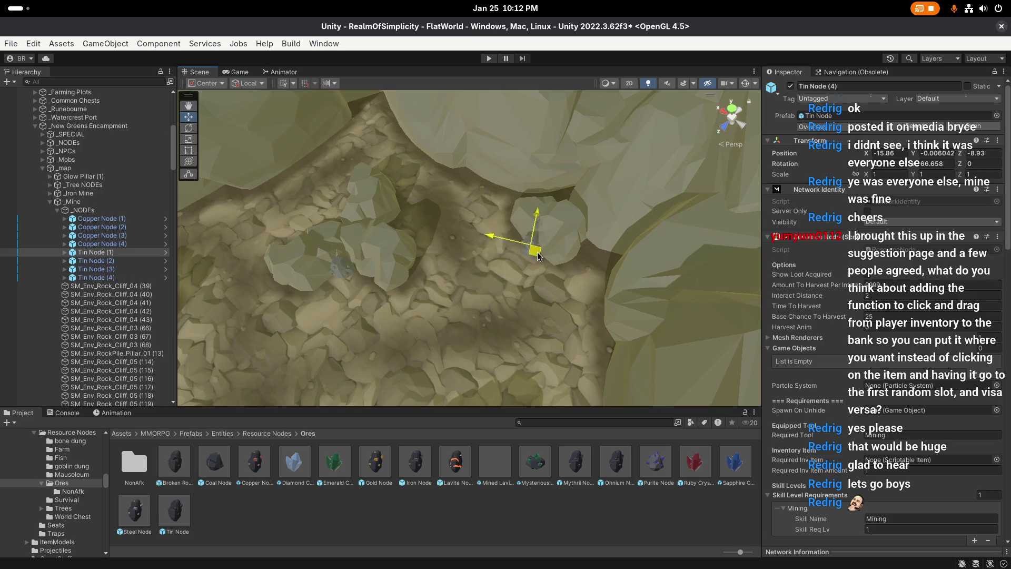
key("f")
key("e")
mouse_move(421, 300)
left_mouse_down()
mouse_move(488, 305)
mouse_move(567, 269)
left_mouse_up()
key("w")
mouse_move(400, 274)
left_mouse_down()
mouse_move(474, 276)
mouse_move(452, 296)
mouse_move(503, 295)
mouse_move(345, 300)
left_mouse_up()
key("e")
key("w")
Step: Add Tin Node (5) with its own rotation and position, then deselect and save the scene
key("ctrl+d")
key("f")
key("e")
mouse_move(452, 319)
left_mouse_down()
mouse_move(432, 292)
mouse_move(409, 334)
left_mouse_up()
key("w")
left_click_drag(447, 287, 441, 290)
left_click(516, 403)
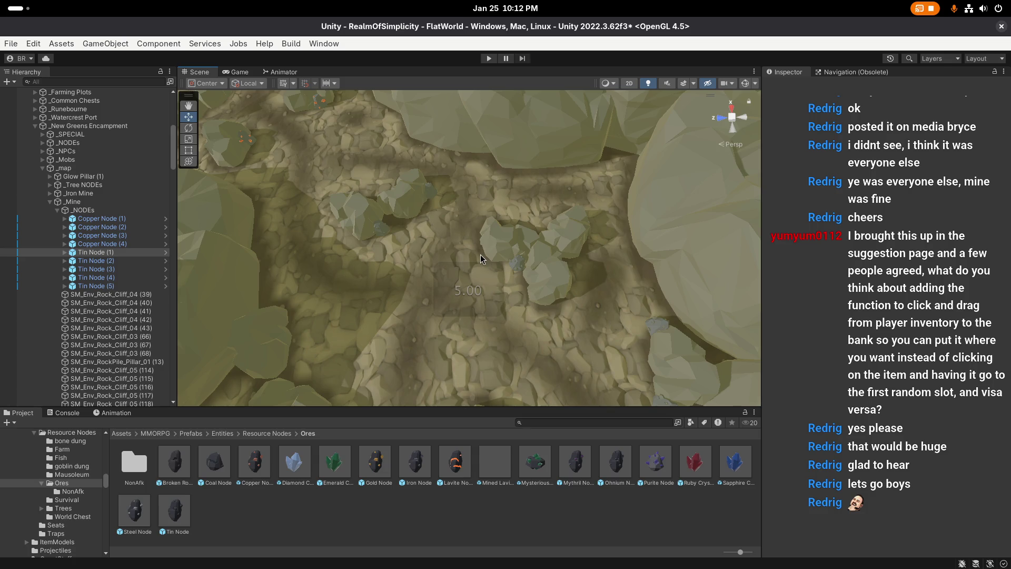
key("ctrl+s")
scroll(479, 260, "up", 2)
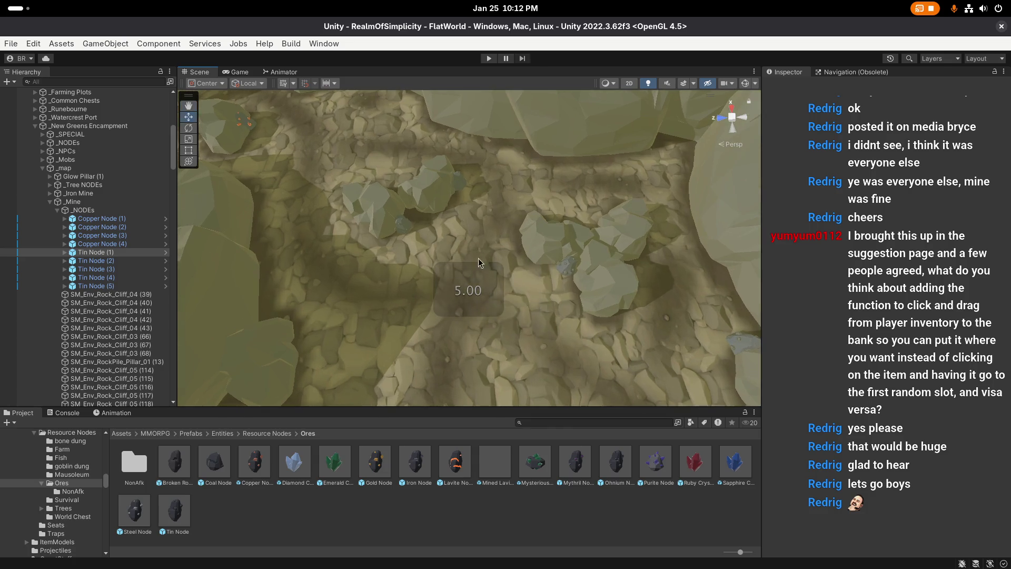
Step: From the NonAfk ore folder, place a Copper Node NonAfk on the floor under _NODEs
double_click(134, 462)
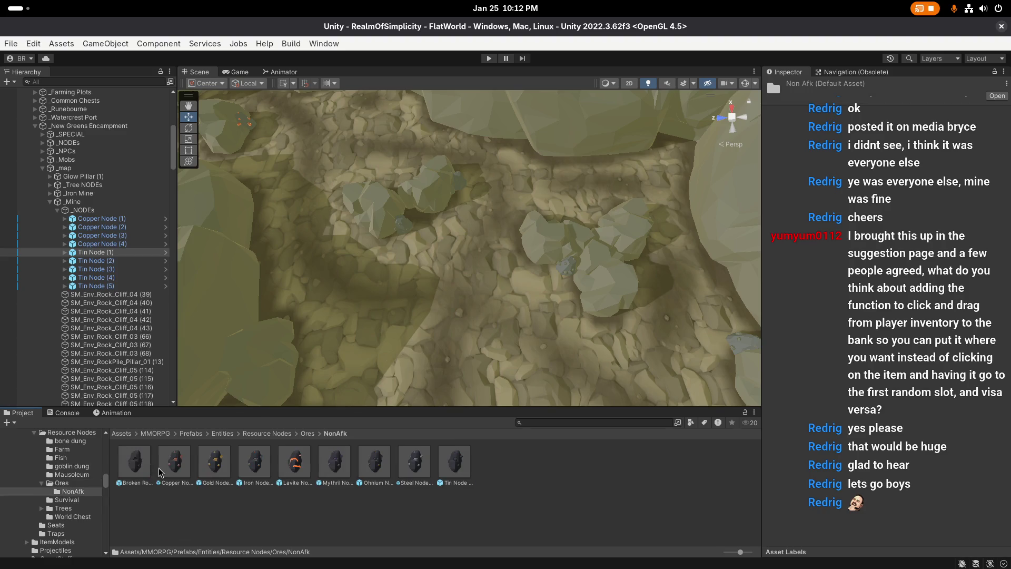
mouse_move(469, 274)
left_mouse_down()
mouse_move(303, 293)
mouse_move(441, 275)
mouse_move(329, 459)
left_mouse_up()
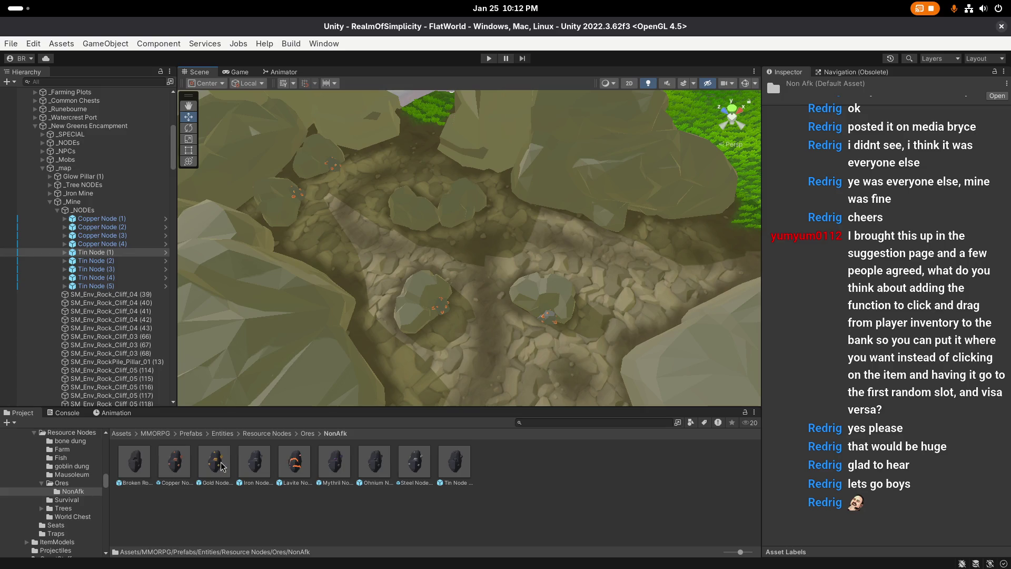
left_click_drag(178, 463, 466, 258)
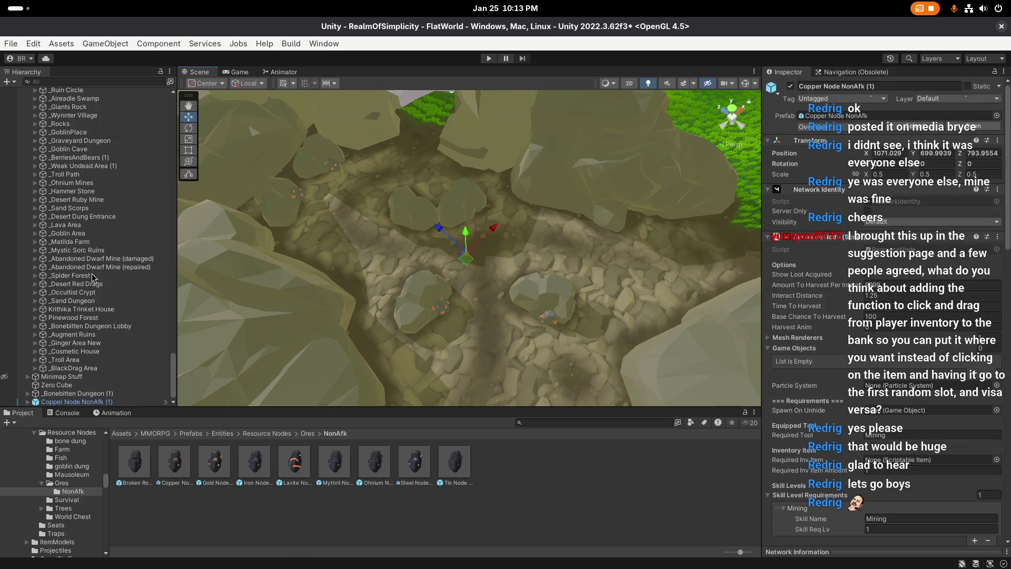
mouse_move(98, 403)
left_mouse_down()
mouse_move(116, 400)
mouse_move(115, 97)
mouse_move(98, 95)
mouse_move(113, 94)
mouse_move(87, 238)
left_mouse_up()
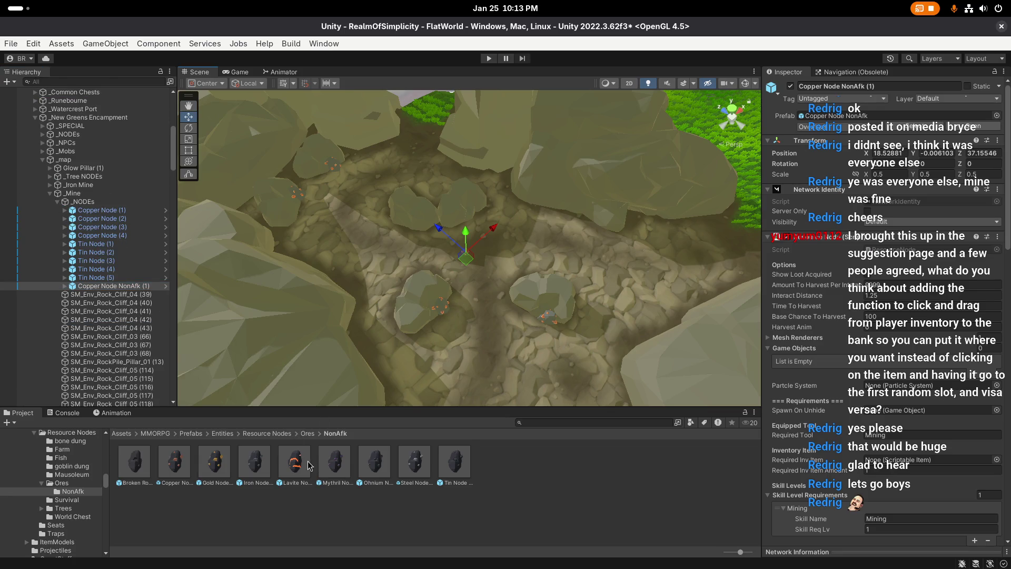
Step: Place a Tin Node NonAfk on the cave floor, then inspect the Steel Node NonAfk prefab
left_click_drag(469, 470, 489, 342)
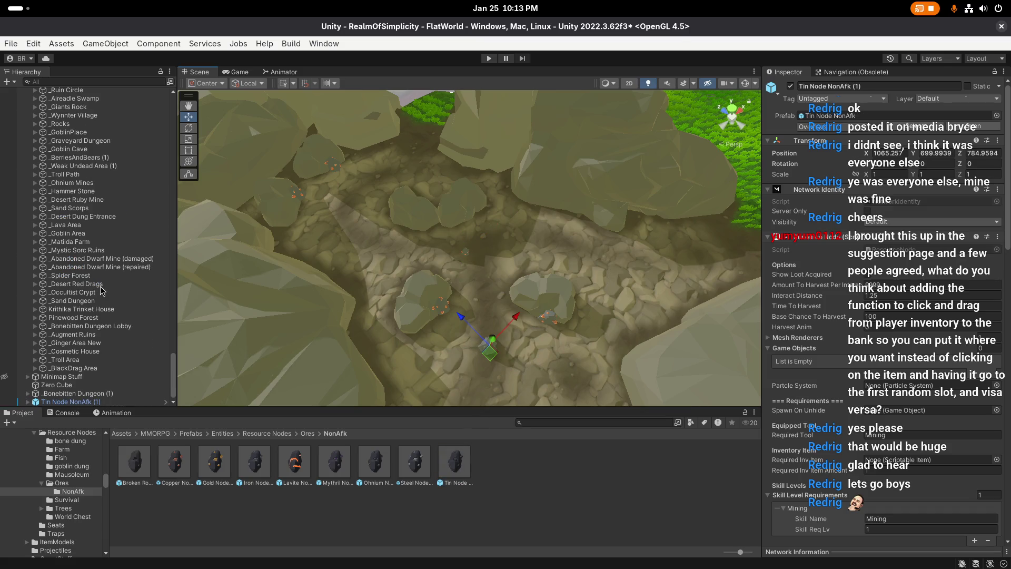
key("f")
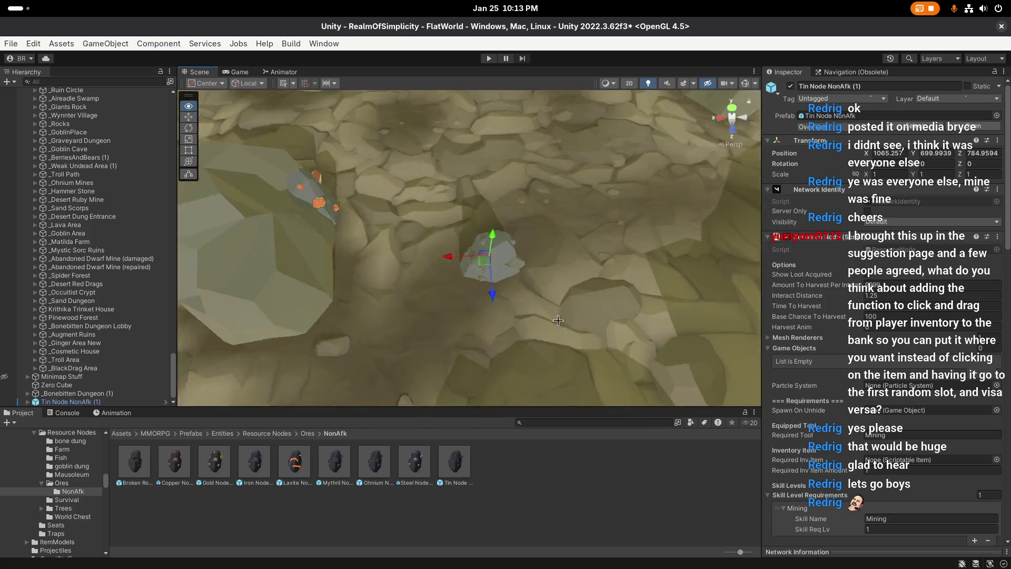
left_click(425, 466)
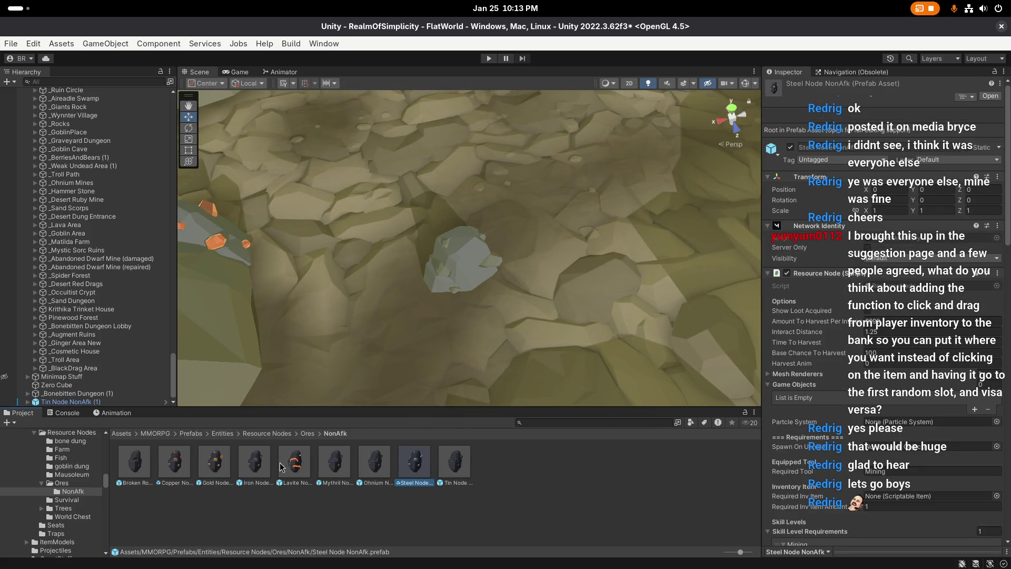
Step: Set the Gold Node NonAfk prefab's scale to 0.5 on every axis and save it
double_click(214, 462)
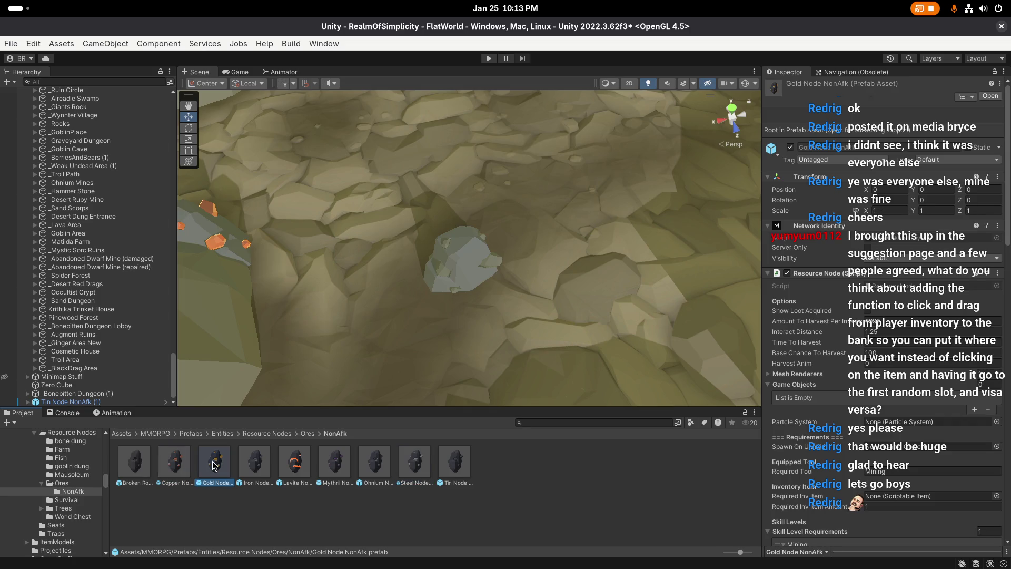
type("0.5")
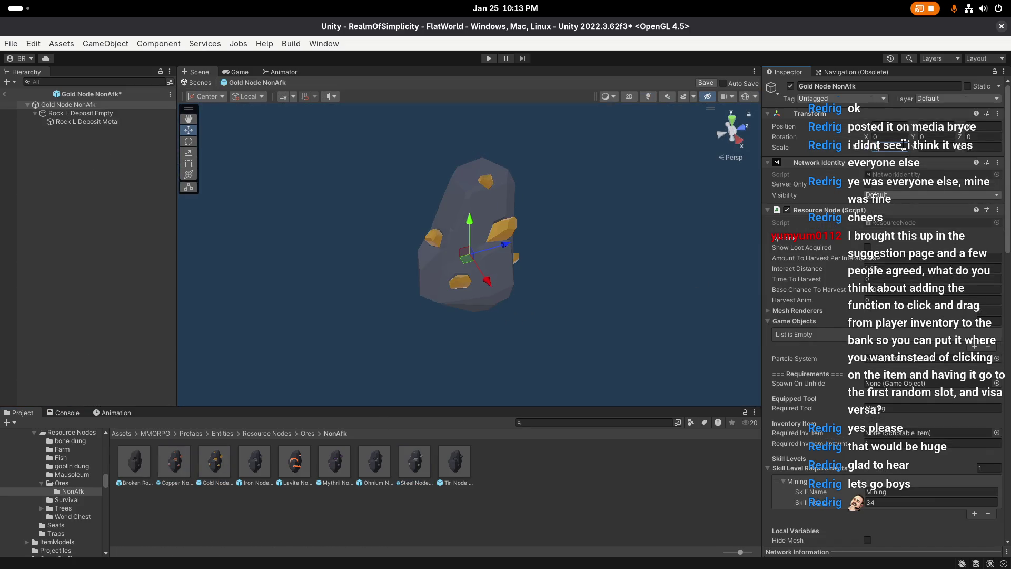
key("Tab")
type("0.5")
key("Tab")
type("0.5")
left_click(706, 83)
Step: Open the Lavite Node NonAfk prefab and set its scale to 0.5
double_click(266, 466)
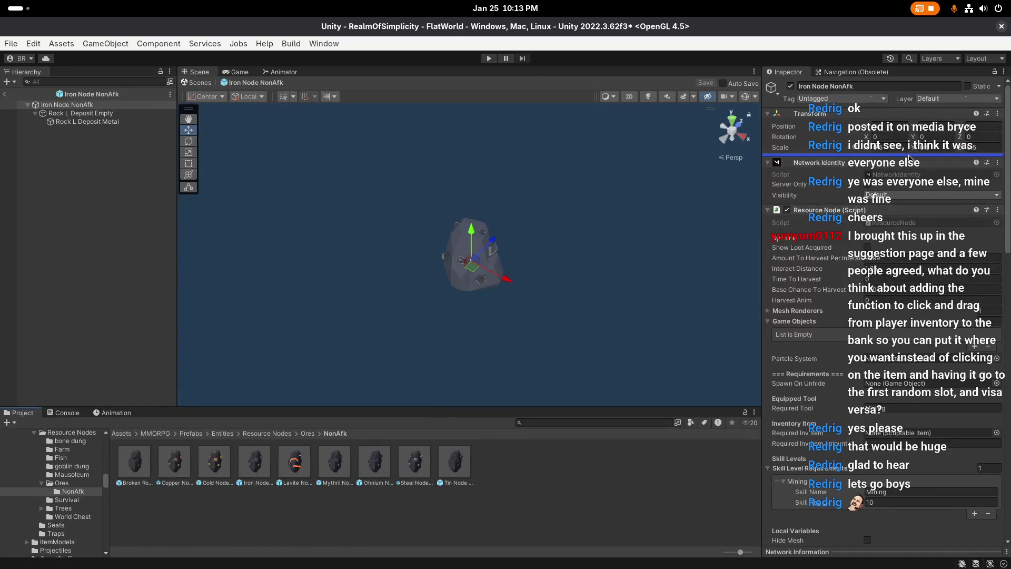
double_click(294, 472)
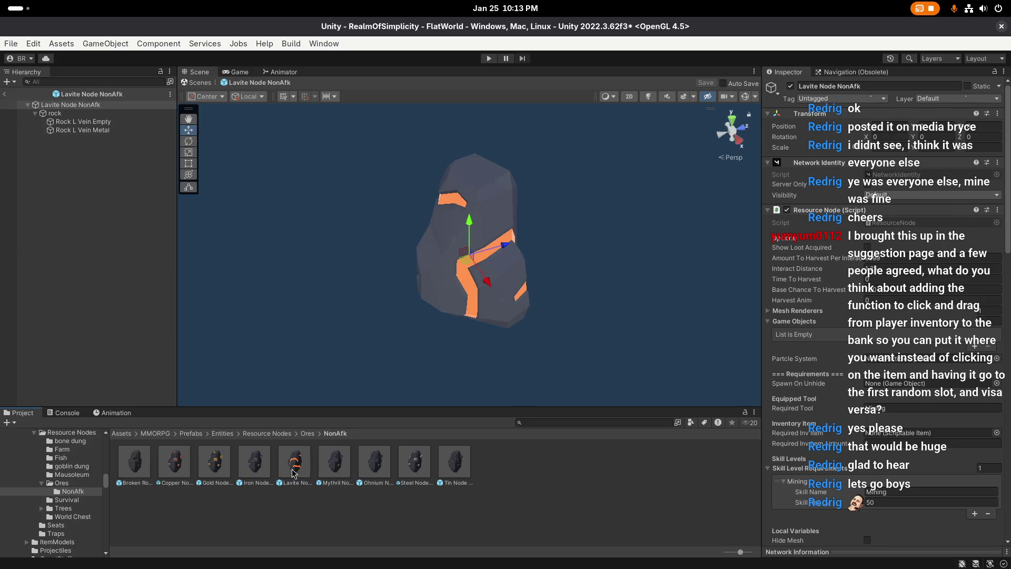
type("0.5")
key("Tab")
type("0.5")
key("Tab")
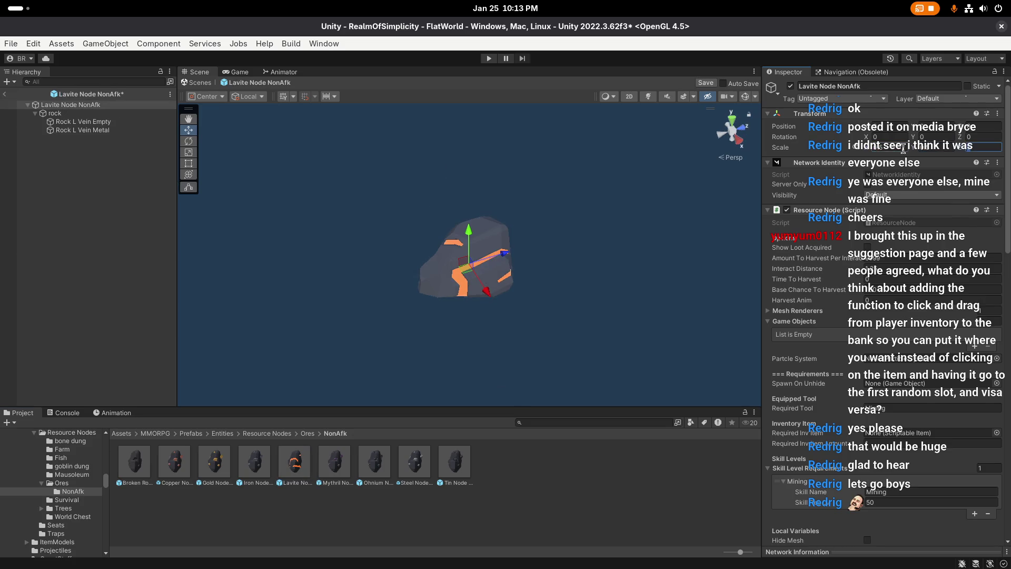
type("0.5")
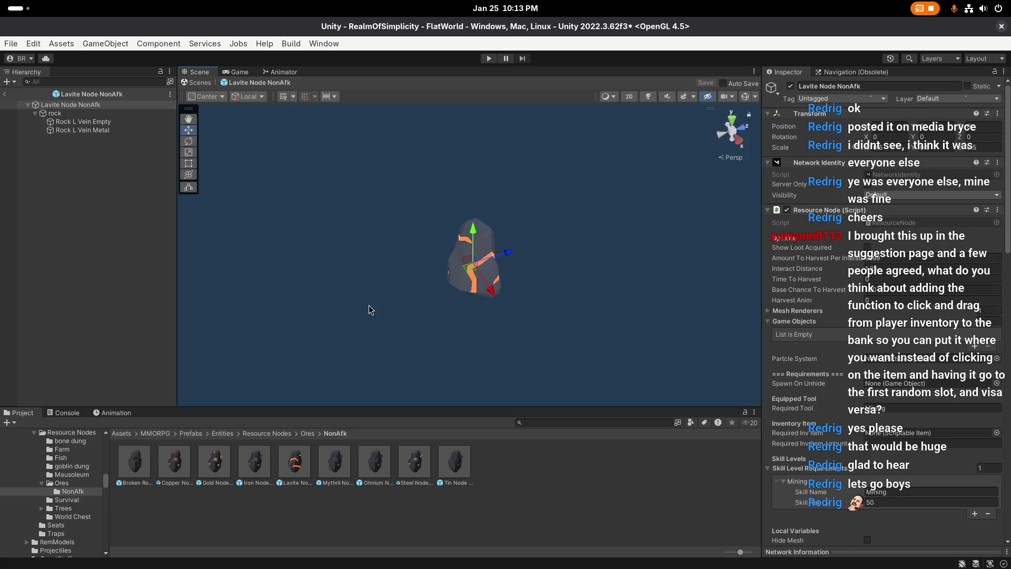
Step: Scale the Mythril Node NonAfk prefab to 0.5 and save it
double_click(335, 461)
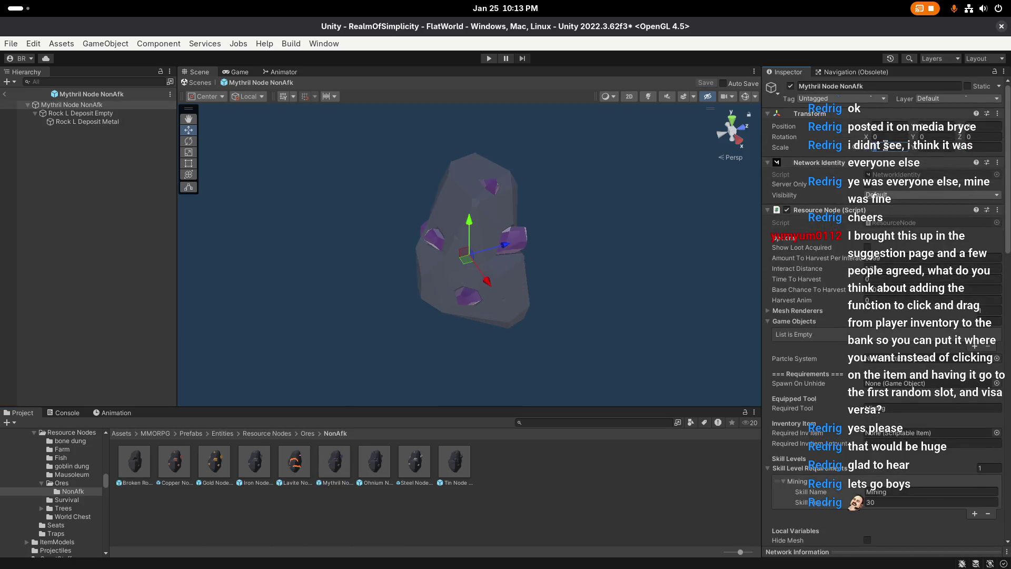
left_click(885, 146)
type("0.5")
key("Tab")
type("0.5")
key("Tab")
Step: Set the Ohmium Node 1 prefab's X, Y and Z scale to 0.5
type("0.5")
left_click(706, 83)
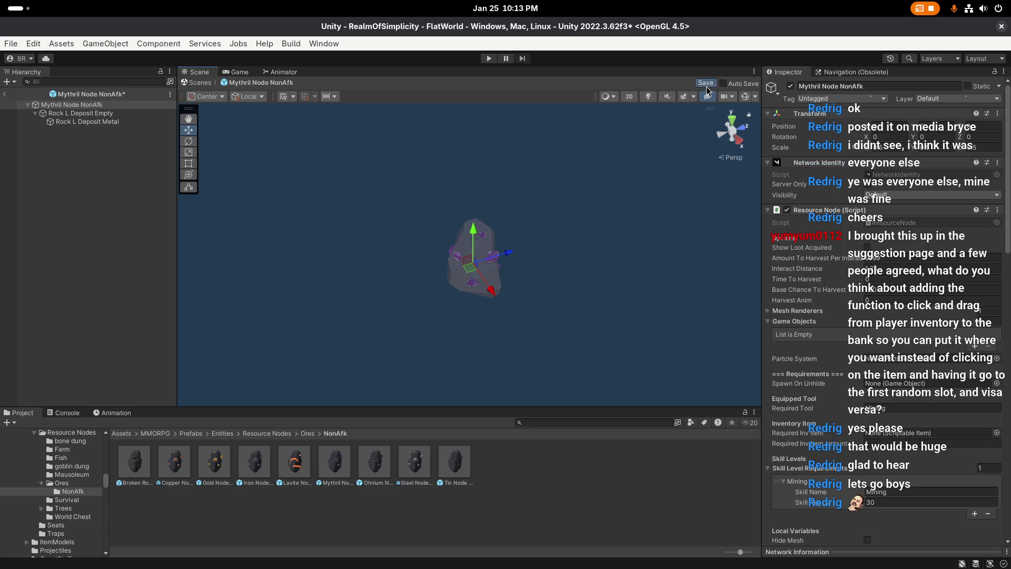
left_click(376, 461)
double_click(376, 460)
left_click(895, 148)
type("0.5")
key("Tab")
type("0.5")
key("Tab")
Step: Scale the Steel Node NonAfk prefab to 0.5 on all axes and save it
type("0.5")
key("Tab")
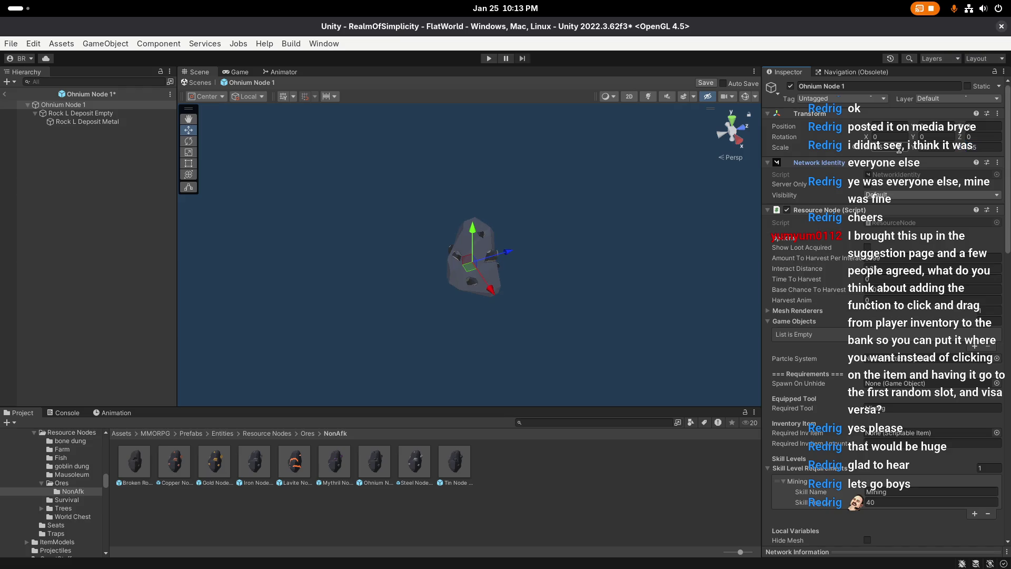
double_click(416, 461)
type("0.5")
key("Tab")
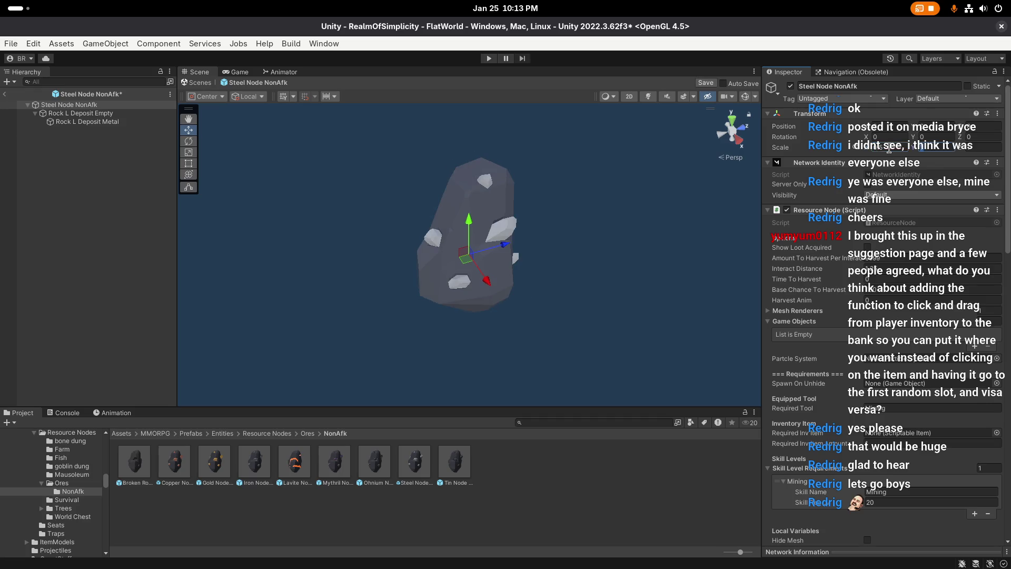
type("0.5")
key("Tab")
type("0.5")
key("Tab")
left_click(708, 84)
Step: Scale the Tin Node NonAfk prefab to 0.5, save it, and return to the mine scene
double_click(455, 462)
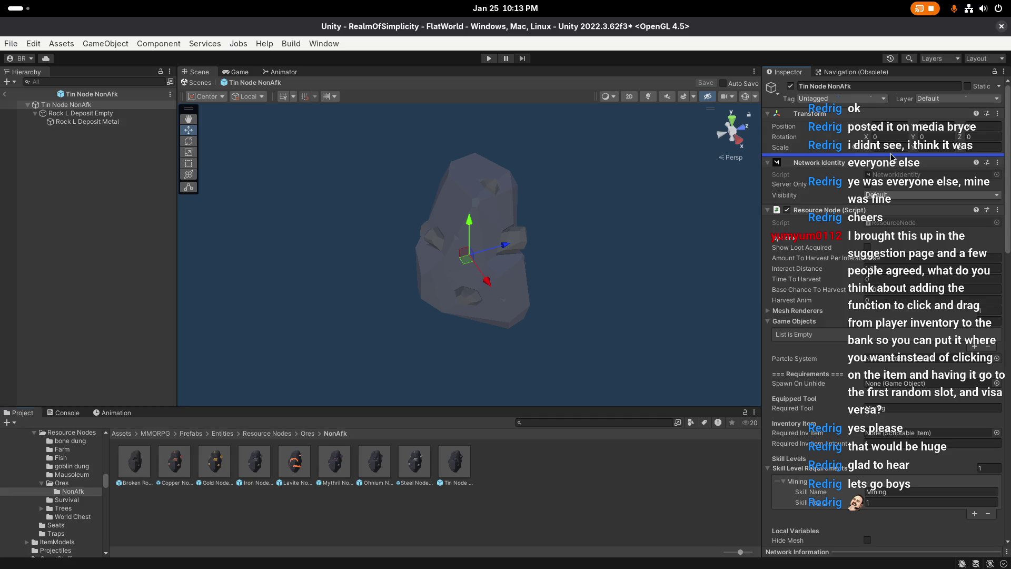
type("0.5")
key("Tab")
type("0.5")
key("Tab")
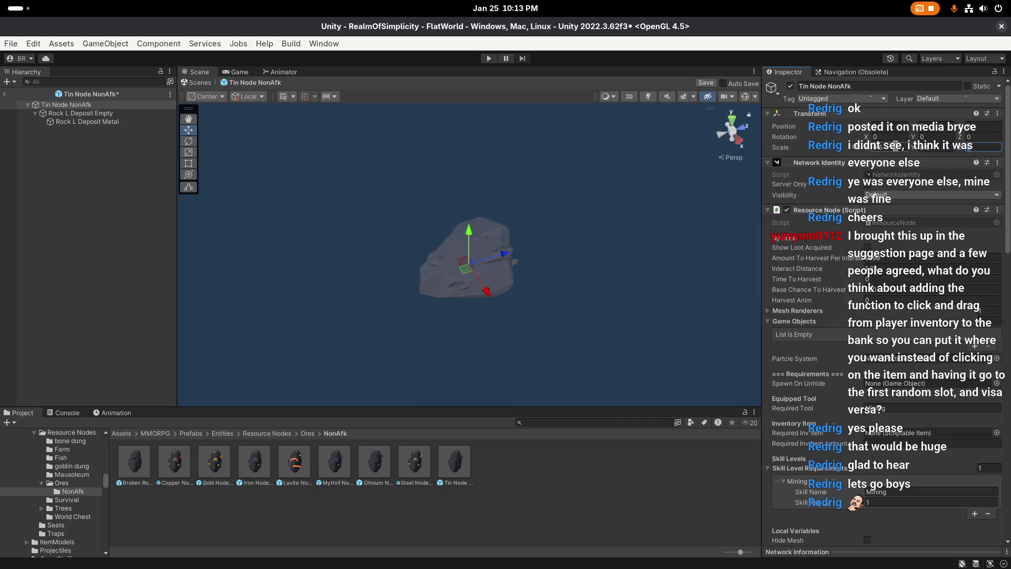
type("0.5")
key("Tab")
left_click(701, 83)
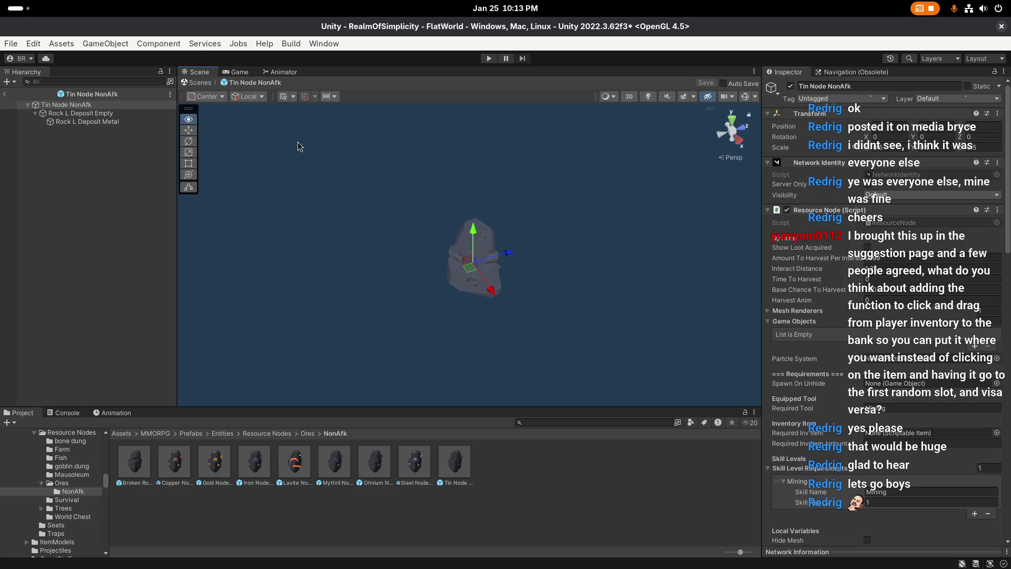
left_click(10, 96)
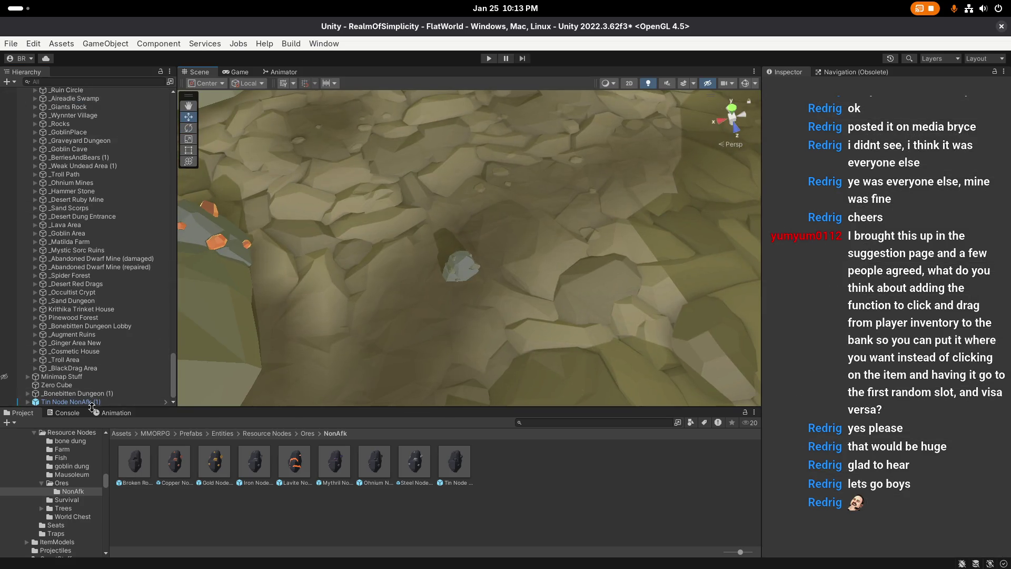
Step: Frame Tin Node NonAfk (1) and parent it under _New Greens Encampment/_map/_Mine/_NODEs
left_click_drag(196, 381, 449, 233)
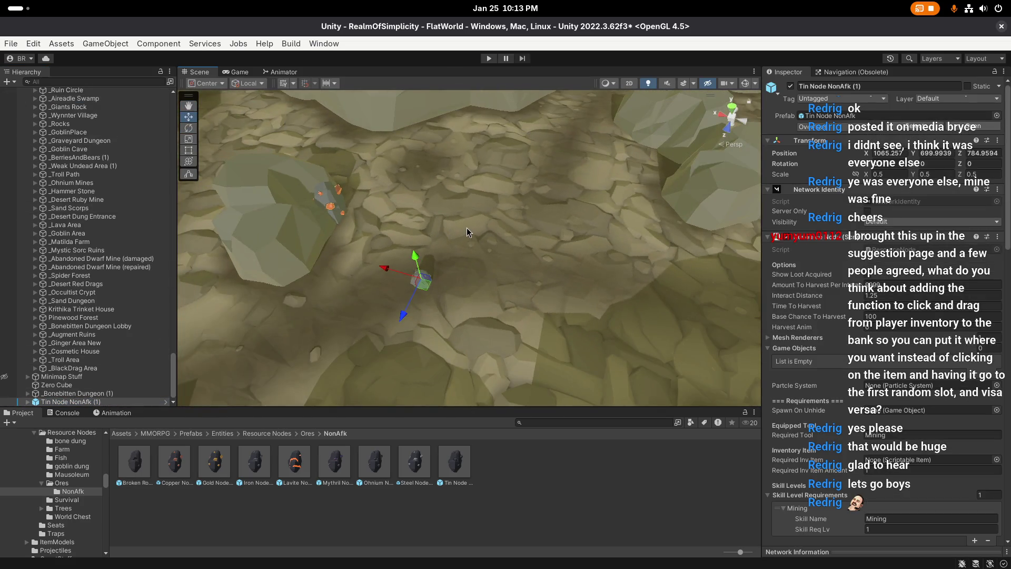
key("f")
scroll(499, 242, "down", 3)
mouse_move(498, 242)
left_mouse_down()
mouse_move(548, 250)
mouse_move(428, 248)
left_mouse_up()
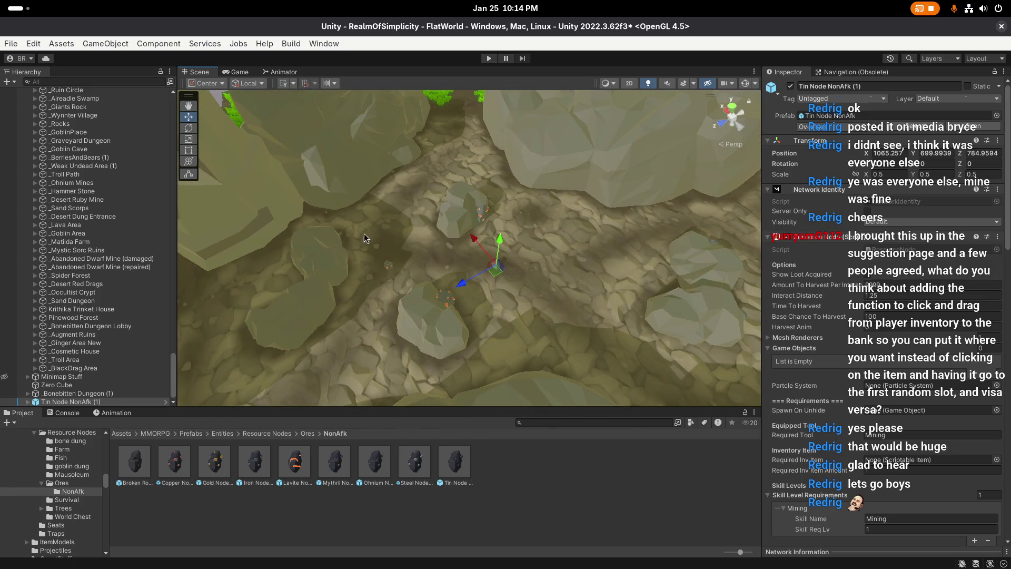
left_click(92, 402)
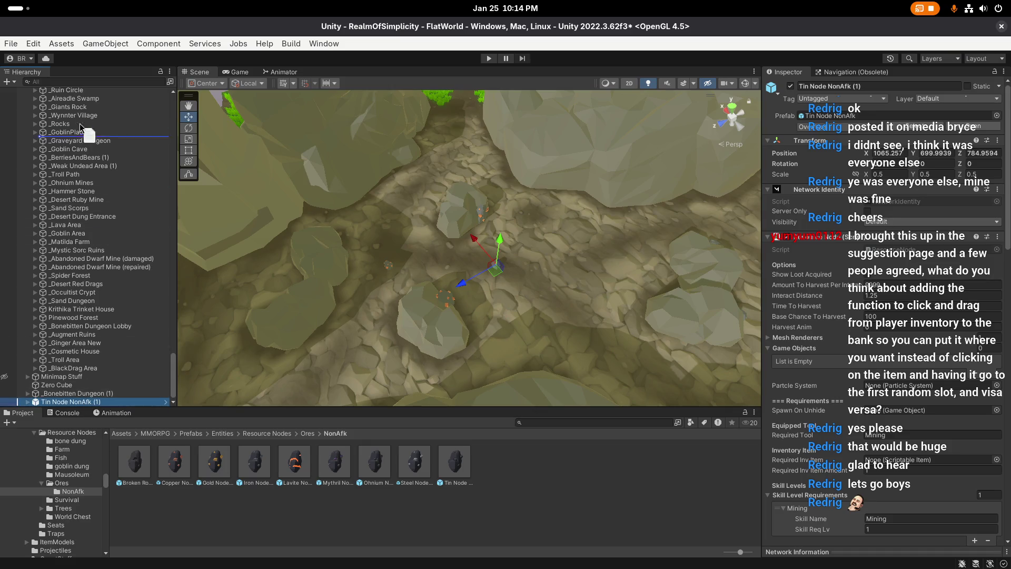
scroll(87, 92, "up", 12)
scroll(88, 90, "up", 15)
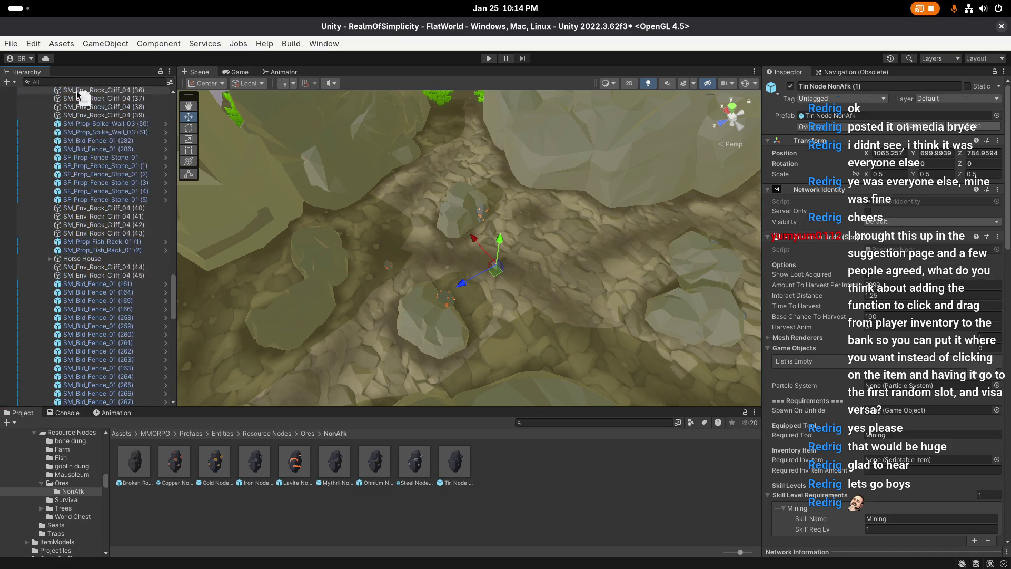
scroll(126, 95, "up", 15)
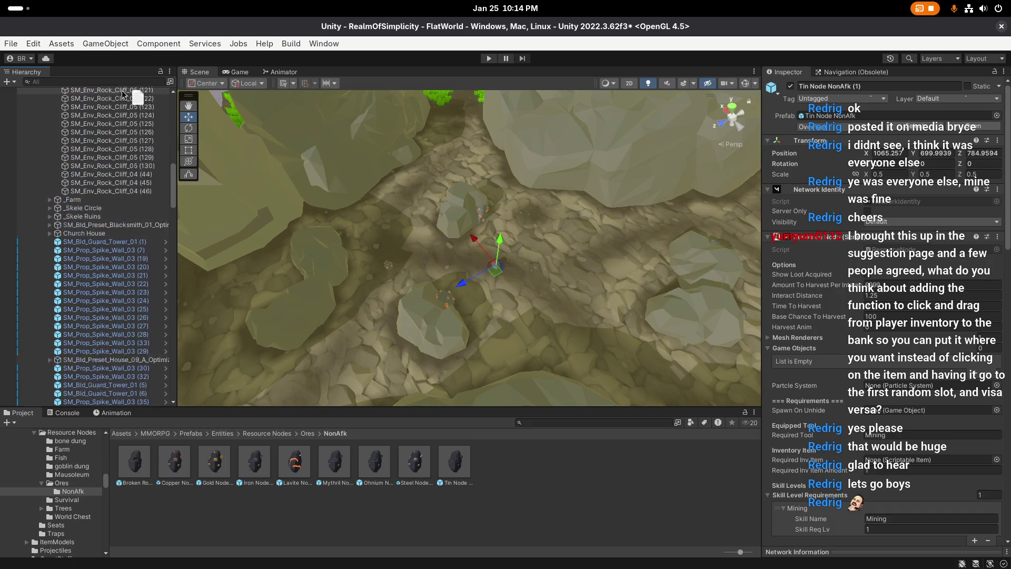
left_click_drag(91, 179, 90, 179)
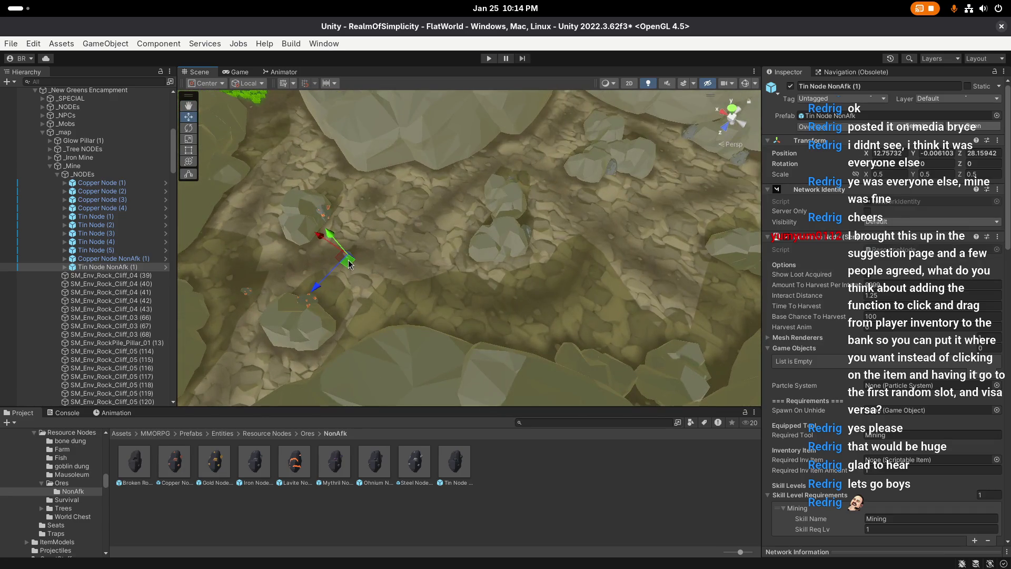
mouse_move(449, 278)
left_mouse_down()
mouse_move(684, 267)
mouse_move(496, 226)
mouse_move(497, 187)
mouse_move(487, 284)
mouse_move(687, 258)
mouse_move(523, 267)
mouse_move(504, 228)
mouse_move(437, 263)
mouse_move(399, 308)
left_mouse_up()
Step: Duplicate the tin node into copies (2) to (4), placing and turning each on the floor
key("e")
key("w")
scroll(573, 239, "down", 3)
key("ctrl+d")
key("e")
key("w")
scroll(389, 247, "down", 2)
key("ctrl+d")
mouse_move(511, 285)
left_mouse_down()
mouse_move(520, 278)
mouse_move(406, 237)
mouse_move(566, 263)
mouse_move(620, 261)
mouse_move(480, 236)
mouse_move(481, 246)
left_mouse_up()
key("ctrl+d")
key("e")
key("w")
Step: Make tin copies (5) and (6), moving and rotating each to a new spot
key("ctrl+d")
left_click_drag(419, 229, 458, 240)
key("e")
left_click_drag(459, 277, 419, 286)
key("w")
mouse_move(462, 236)
left_mouse_down()
mouse_move(469, 246)
mouse_move(426, 229)
mouse_move(478, 219)
left_mouse_up()
key("ctrl+d")
key("e")
left_click_drag(492, 260, 551, 282)
key("w")
mouse_move(510, 245)
left_mouse_down()
mouse_move(539, 241)
mouse_move(342, 216)
left_mouse_up()
Step: Add tin copies (7) and (8), turning them and shifting them into place
key("ctrl+d")
key("e")
left_click_drag(451, 271, 539, 233)
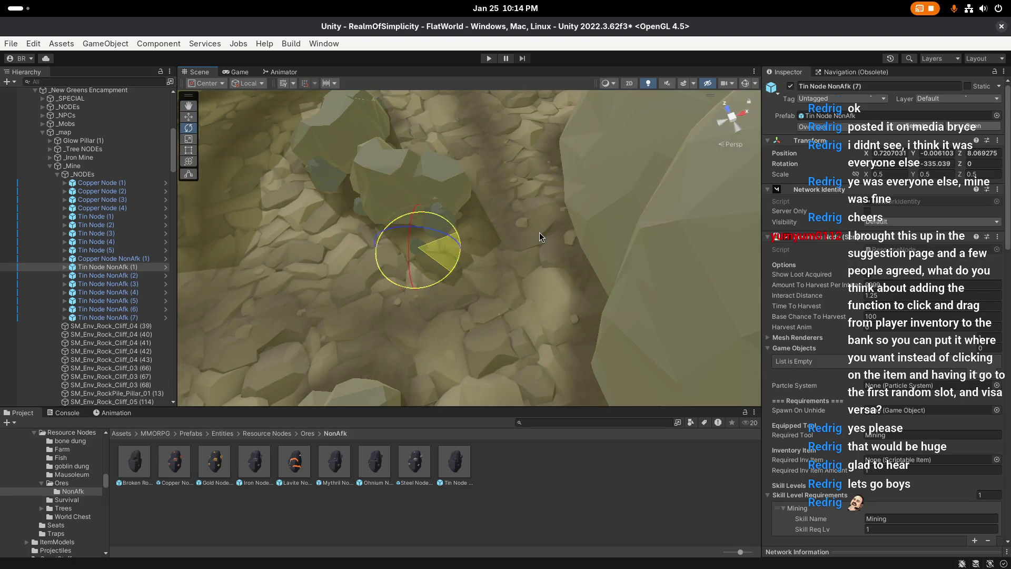
key("w")
mouse_move(450, 262)
left_mouse_down()
mouse_move(429, 240)
mouse_move(368, 234)
left_mouse_up()
key("ctrl+d")
mouse_move(442, 224)
left_mouse_down()
mouse_move(452, 247)
mouse_move(495, 278)
mouse_move(490, 295)
mouse_move(580, 287)
mouse_move(475, 296)
mouse_move(507, 277)
mouse_move(464, 302)
left_mouse_up()
key("e")
key("w")
left_click_drag(451, 260, 459, 264)
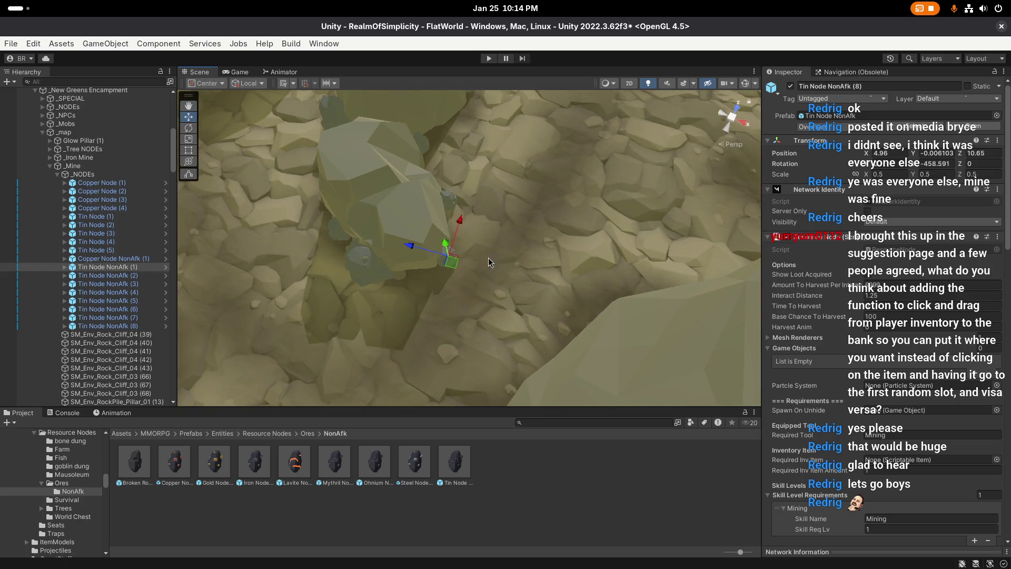
Step: Place Tin Node NonAfk (9) on the floor and create copies (10) and (11)
key("ctrl+d")
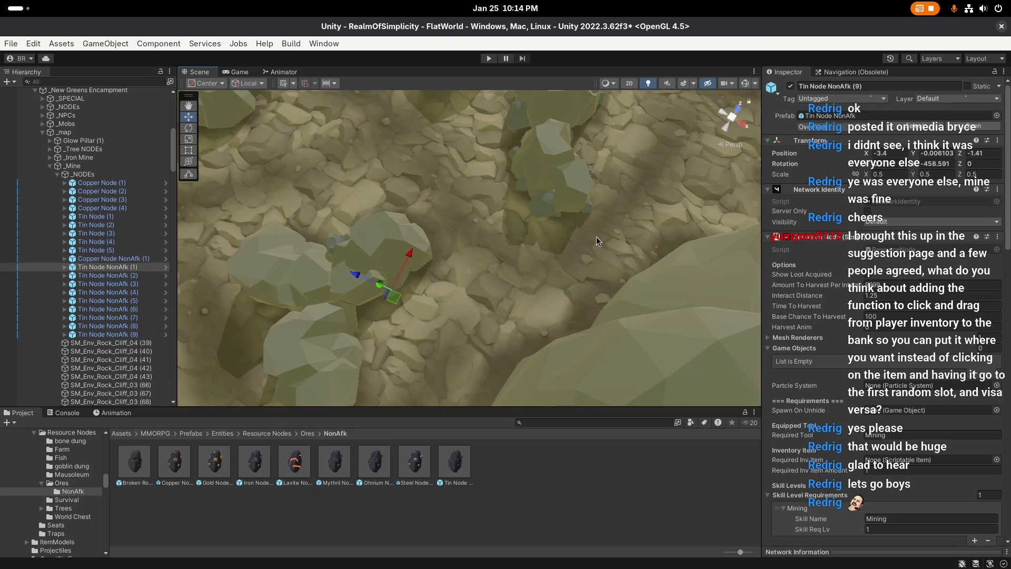
left_click_drag(437, 232, 424, 263)
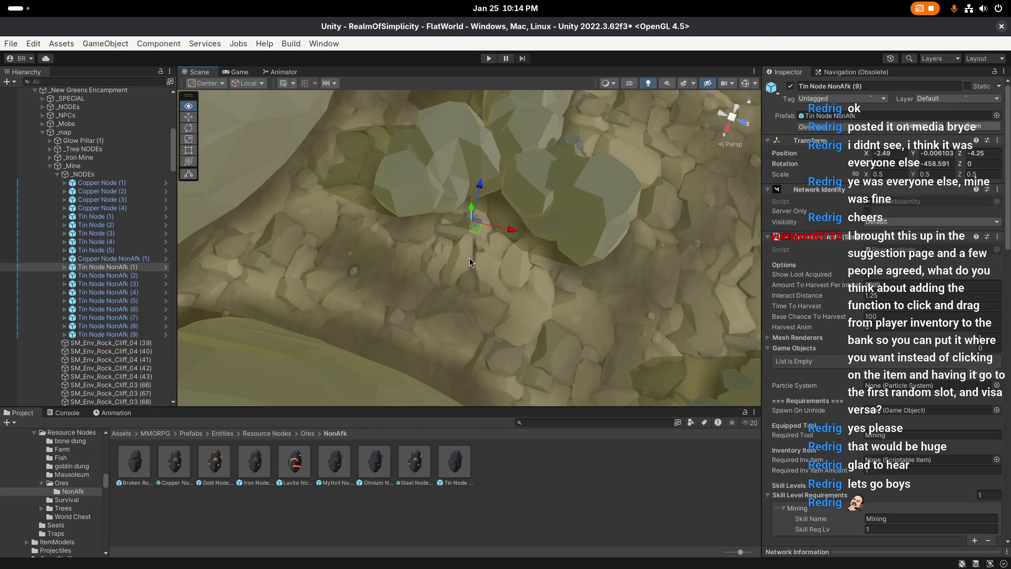
mouse_move(471, 231)
left_mouse_down()
mouse_move(413, 225)
mouse_move(496, 223)
mouse_move(464, 257)
mouse_move(392, 248)
mouse_move(606, 273)
mouse_move(435, 274)
mouse_move(505, 233)
mouse_move(555, 270)
mouse_move(451, 267)
left_mouse_up()
key("e")
key("w")
key("ctrl+d")
key("e")
key("w")
key("ctrl+d")
key("e")
key("w")
Step: Duplicate Tin Node NonAfk (12), turning and nudging it into its spot
left_click_drag(506, 251, 332, 185)
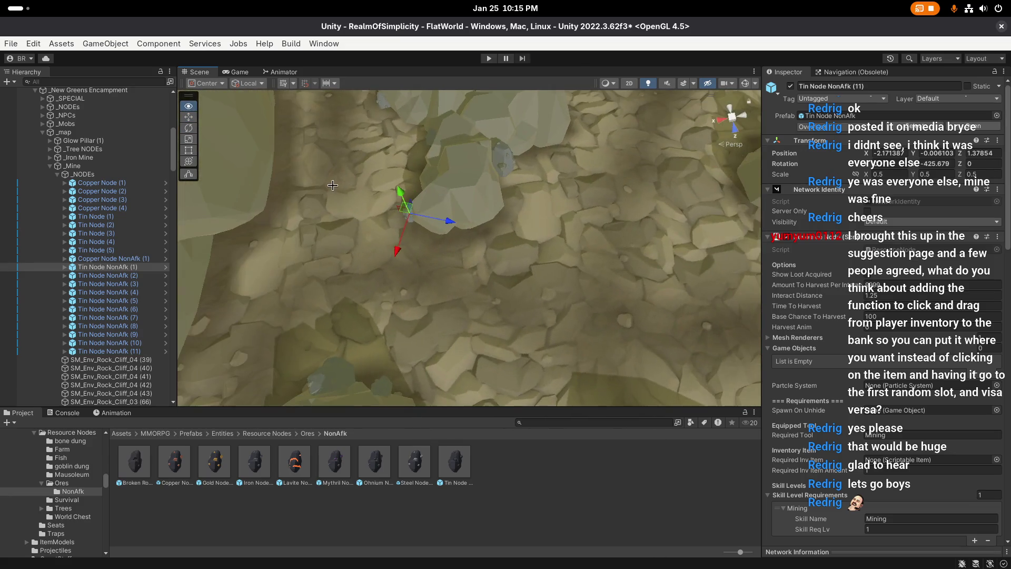
key("ctrl+d")
mouse_move(407, 209)
left_mouse_down()
mouse_move(527, 237)
mouse_move(479, 237)
left_mouse_up()
key("e")
left_click_drag(506, 269, 695, 260)
key("w")
key("e")
left_click_drag(475, 249, 429, 283)
key("w")
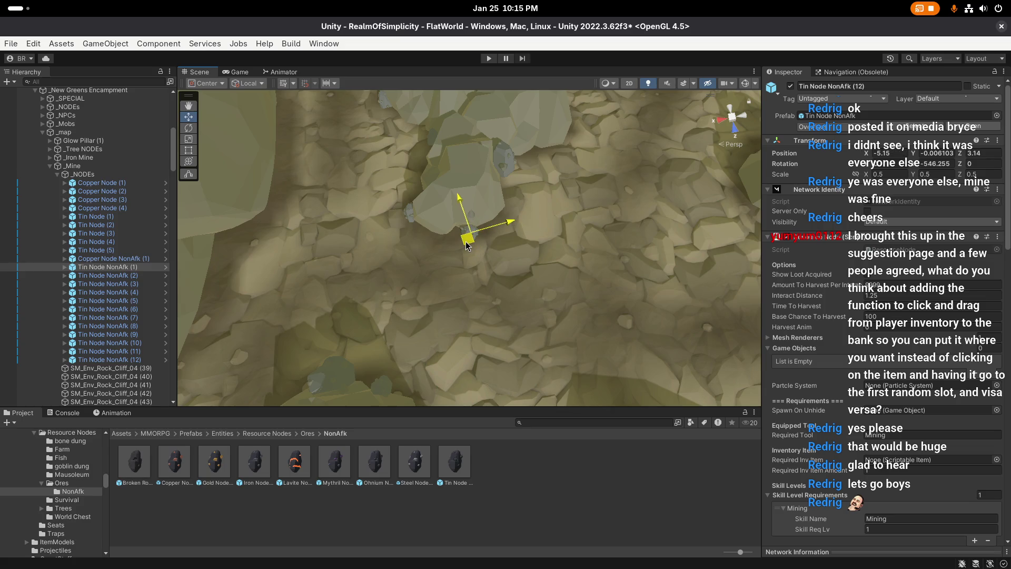
left_click_drag(458, 246, 395, 226)
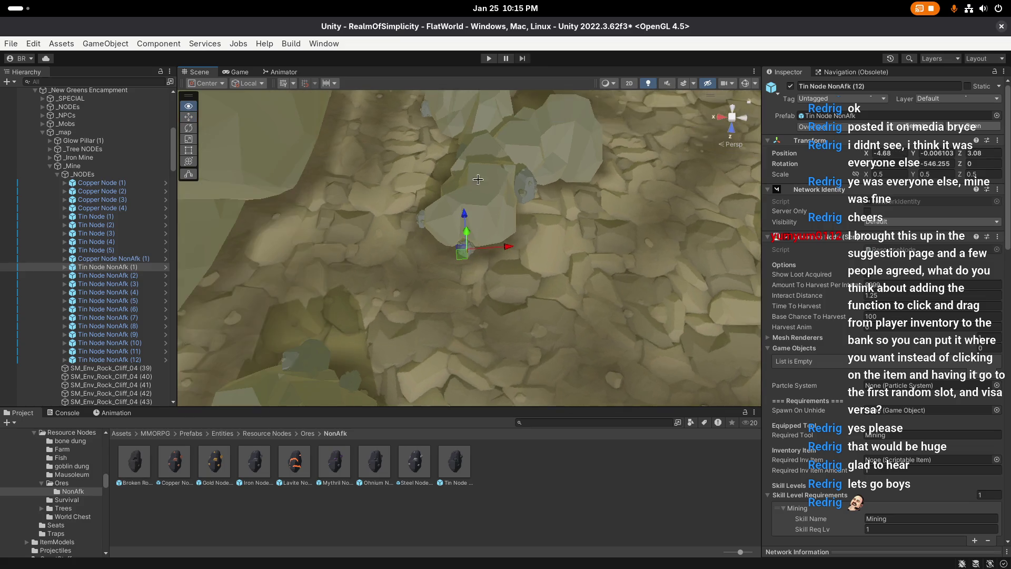
Step: Duplicate the tin node and nudge Tin Node NonAfk (13) into place
key("ctrl+d")
mouse_move(381, 281)
left_mouse_down()
mouse_move(422, 274)
mouse_move(469, 289)
mouse_move(476, 274)
mouse_move(428, 273)
mouse_move(405, 213)
left_mouse_up()
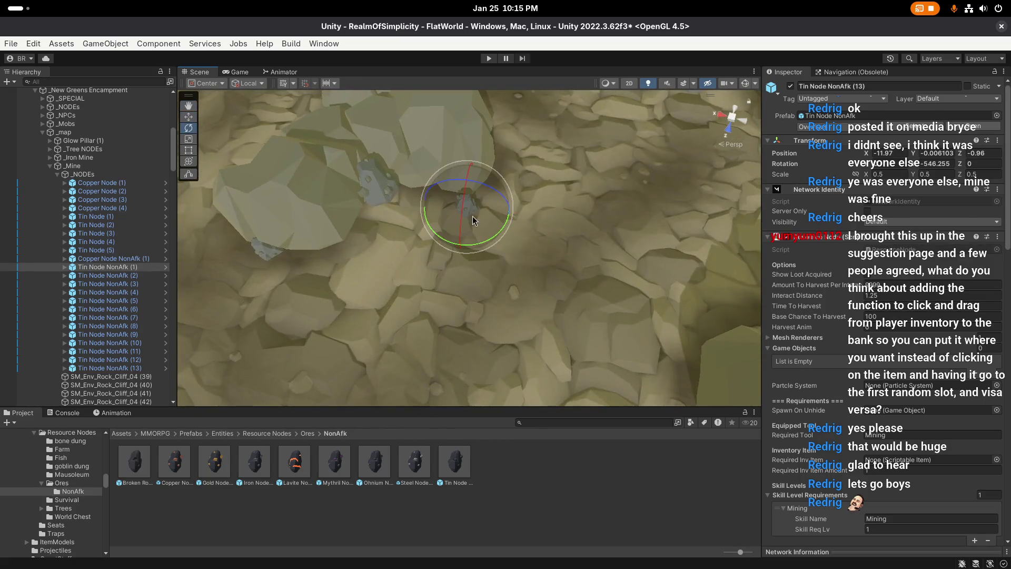
key("w")
mouse_move(487, 241)
left_mouse_down()
mouse_move(457, 202)
mouse_move(362, 206)
mouse_move(427, 236)
mouse_move(519, 247)
mouse_move(449, 253)
mouse_move(499, 226)
mouse_move(416, 232)
mouse_move(450, 274)
mouse_move(630, 282)
left_mouse_up()
Step: Add Tin Node NonAfk copies (14) and (15), rotating and moving each into place
key("ctrl+d")
key("e")
key("w")
key("ctrl+d")
key("e")
left_click_drag(455, 263, 447, 248)
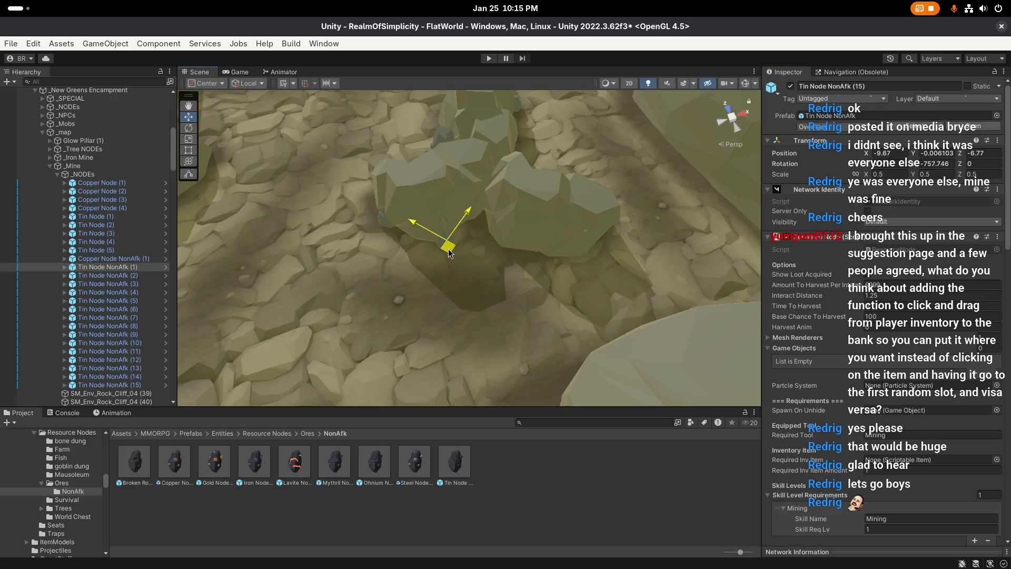
Step: Add Tin Node NonAfk (16), turning it around and moving it to a new spot
key("ctrl+d")
key("e")
left_click_drag(480, 295, 487, 291)
key("w")
mouse_move(491, 244)
left_mouse_down()
mouse_move(491, 257)
mouse_move(445, 224)
mouse_move(484, 271)
mouse_move(456, 289)
left_mouse_up()
Step: Add Tin Node NonAfk (17) and turn it, then fly to another part of the cave
key("ctrl+d")
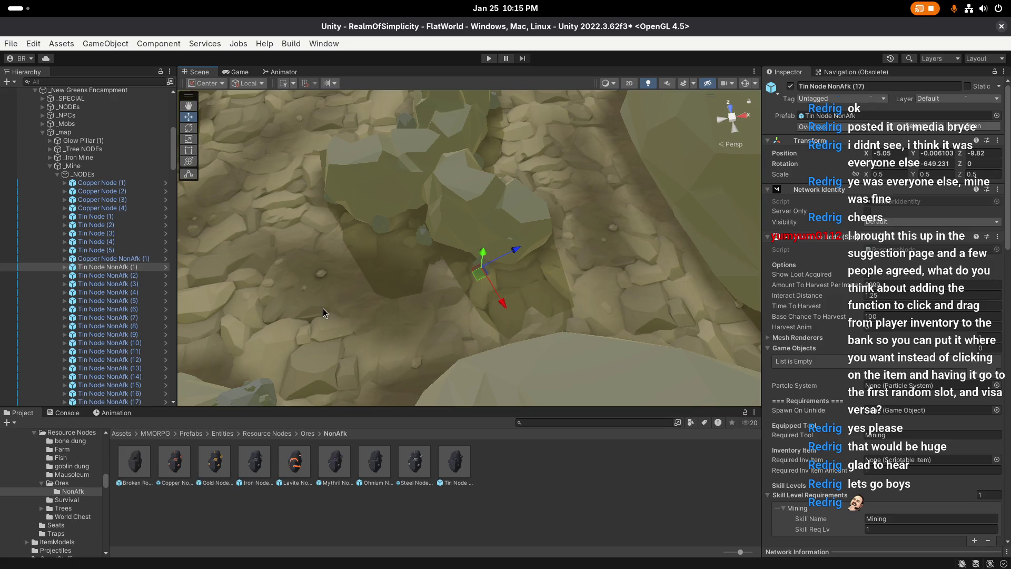
left_click_drag(381, 295, 453, 295)
key("e")
left_click_drag(526, 300, 563, 311)
key("w")
mouse_move(481, 295)
left_mouse_down()
mouse_move(481, 266)
mouse_move(501, 247)
mouse_move(382, 255)
left_mouse_up()
mouse_move(567, 248)
left_mouse_down()
mouse_move(627, 229)
mouse_move(401, 229)
mouse_move(369, 236)
mouse_move(525, 236)
mouse_move(432, 247)
mouse_move(343, 291)
mouse_move(226, 291)
mouse_move(388, 302)
mouse_move(203, 299)
mouse_move(477, 269)
mouse_move(485, 241)
mouse_move(421, 222)
mouse_move(481, 241)
mouse_move(337, 229)
mouse_move(501, 208)
mouse_move(408, 224)
mouse_move(467, 290)
left_mouse_up()
scroll(501, 226, "up", 2)
Step: Add Tin Node NonAfk copies (18) and (19), rotating each one individually
key("ctrl+d")
key("e")
key("w")
key("ctrl+d")
key("e")
mouse_move(465, 333)
left_mouse_down()
mouse_move(392, 339)
mouse_move(506, 276)
mouse_move(532, 242)
left_mouse_up()
key("w")
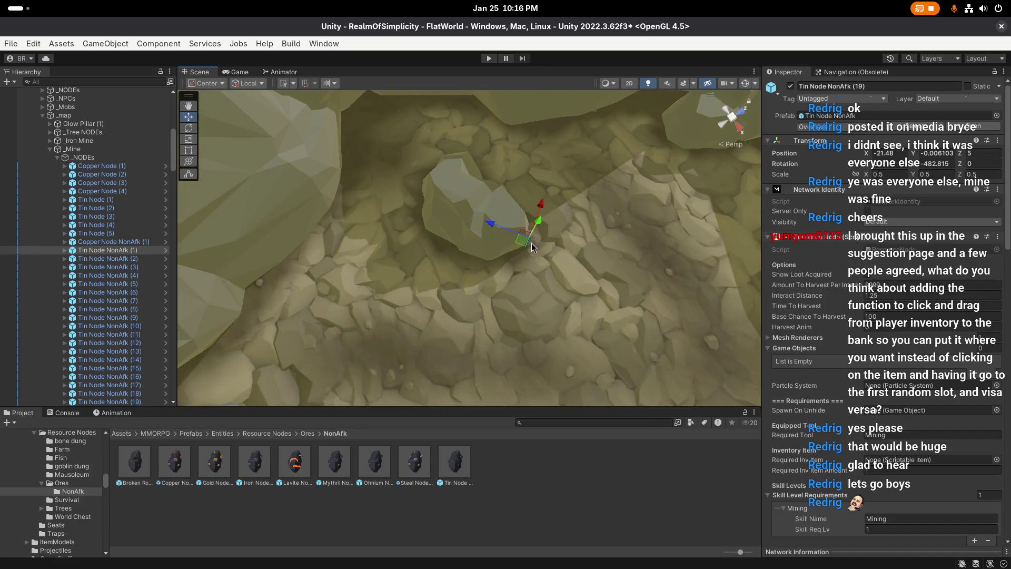
Step: Add Tin Node NonAfk (20), turned on its vertical axis, and (21), moved along the floor
key("ctrl+d")
key("e")
mouse_move(478, 308)
left_mouse_down()
mouse_move(373, 319)
mouse_move(464, 287)
mouse_move(505, 248)
mouse_move(533, 255)
left_mouse_up()
key("w")
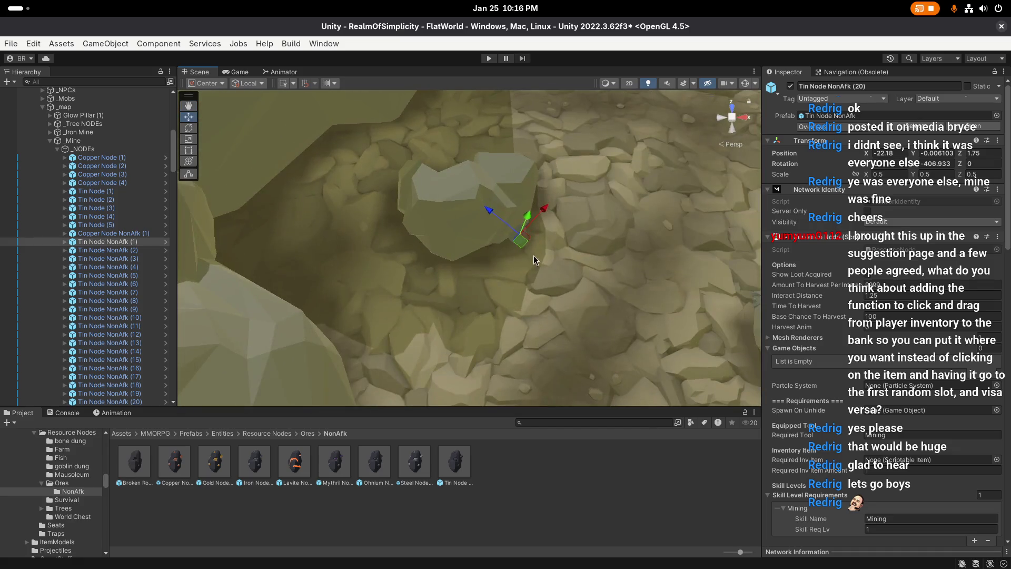
key("ctrl+d")
mouse_move(456, 265)
left_mouse_down()
mouse_move(449, 270)
mouse_move(586, 235)
mouse_move(531, 269)
left_mouse_up()
Step: Add tin copies (22) and (23), then frame Tin Node (1) and fly to the copper area
key("ctrl+d")
left_click_drag(530, 269, 571, 253)
key("ctrl+d")
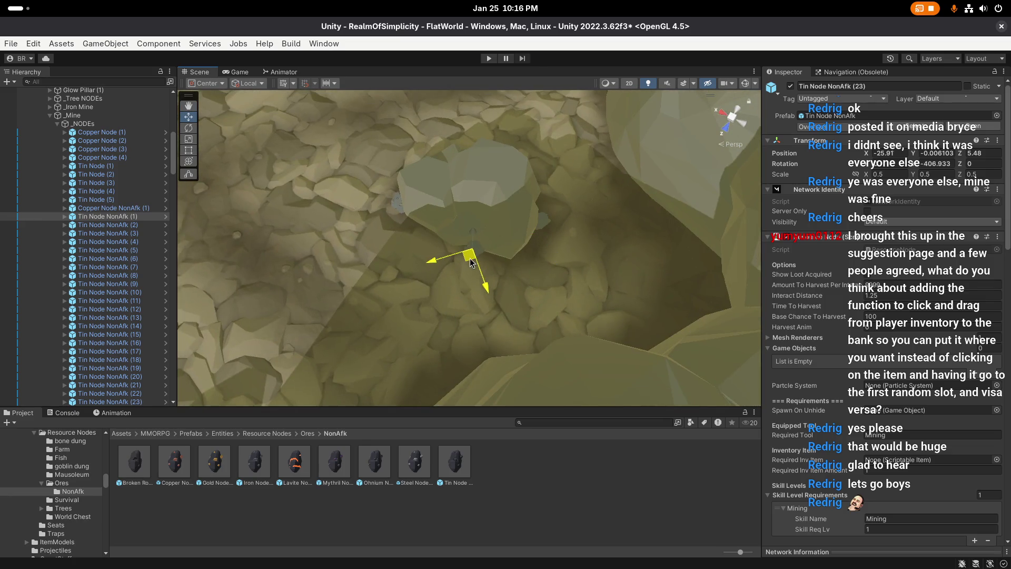
double_click(96, 166)
left_click_drag(600, 260, 446, 272)
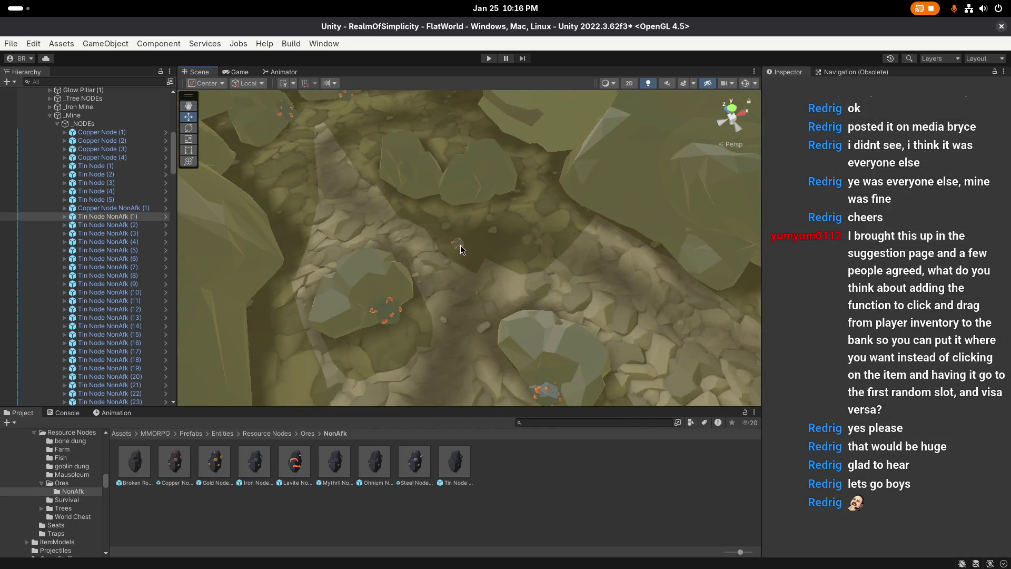
Step: Select Copper Node NonAfk (1), center the view on it, and nudge it slightly
left_click(459, 248)
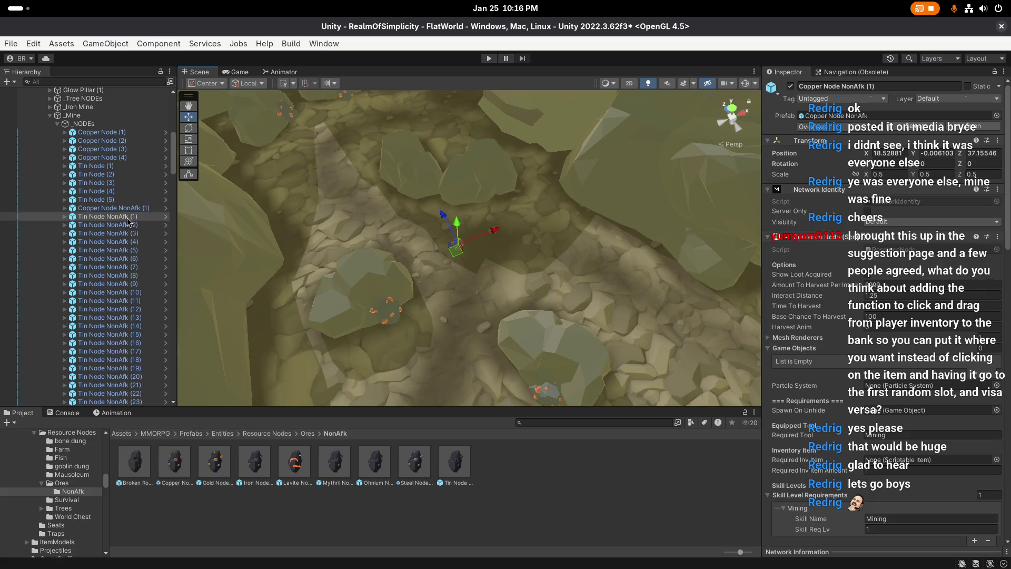
mouse_move(552, 248)
left_mouse_down()
mouse_move(570, 257)
mouse_move(422, 235)
left_mouse_up()
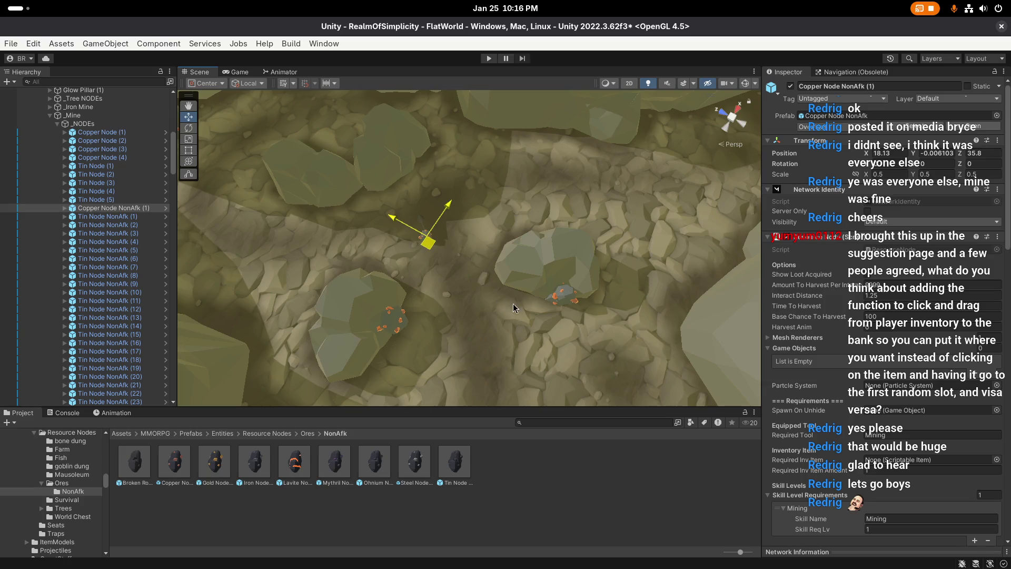
key("f")
left_click_drag(471, 280, 455, 286)
mouse_move(394, 273)
left_mouse_down()
mouse_move(544, 263)
mouse_move(437, 222)
mouse_move(471, 219)
left_mouse_up()
Step: Duplicate the copper node and turn the new copy into position
key("ctrl+d")
key("e")
mouse_move(536, 248)
left_mouse_down()
mouse_move(517, 246)
mouse_move(634, 254)
left_mouse_up()
mouse_move(349, 238)
left_mouse_down()
mouse_move(516, 248)
mouse_move(495, 234)
mouse_move(419, 247)
mouse_move(565, 256)
left_mouse_up()
key("w")
Step: Add another copper copy, shifting Copper Node NonAfk (4) to the left
key("ctrl+d")
Step: Place Copper Node NonAfk (5) far along the floor and turn it
key("ctrl+d")
mouse_move(548, 219)
left_mouse_down()
mouse_move(459, 227)
mouse_move(400, 267)
mouse_move(464, 254)
mouse_move(428, 258)
left_mouse_up()
key("e")
key("w")
left_click_drag(468, 223, 450, 184)
Step: Add three more copper copies, rotating and repositioning each
key("ctrl+d")
mouse_move(388, 277)
left_mouse_down()
mouse_move(443, 282)
mouse_move(548, 234)
left_mouse_up()
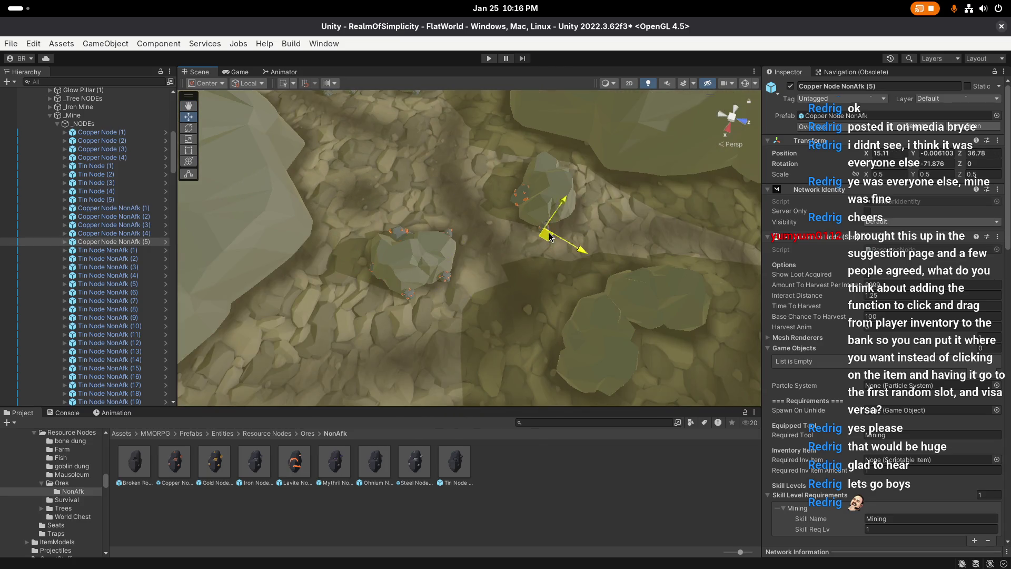
key("f")
key("e")
left_click_drag(474, 264, 597, 255)
key("w")
mouse_move(433, 205)
left_mouse_down()
mouse_move(427, 213)
mouse_move(382, 202)
mouse_move(450, 270)
mouse_move(545, 261)
mouse_move(438, 255)
mouse_move(447, 233)
mouse_move(447, 241)
mouse_move(464, 237)
mouse_move(421, 205)
mouse_move(473, 242)
mouse_move(476, 226)
mouse_move(412, 244)
mouse_move(407, 226)
mouse_move(544, 224)
left_mouse_up()
key("ctrl+d")
key("e")
key("w")
key("ctrl+d")
key("e")
key("w")
Step: Add one more copper copy and save the scene
key("ctrl+d")
key("e")
key("w")
mouse_move(440, 216)
left_mouse_down()
mouse_move(451, 216)
mouse_move(291, 200)
mouse_move(364, 168)
mouse_move(481, 216)
left_mouse_up()
key("ctrl+d")
left_click_drag(343, 248, 511, 249)
scroll(511, 250, "up", 1)
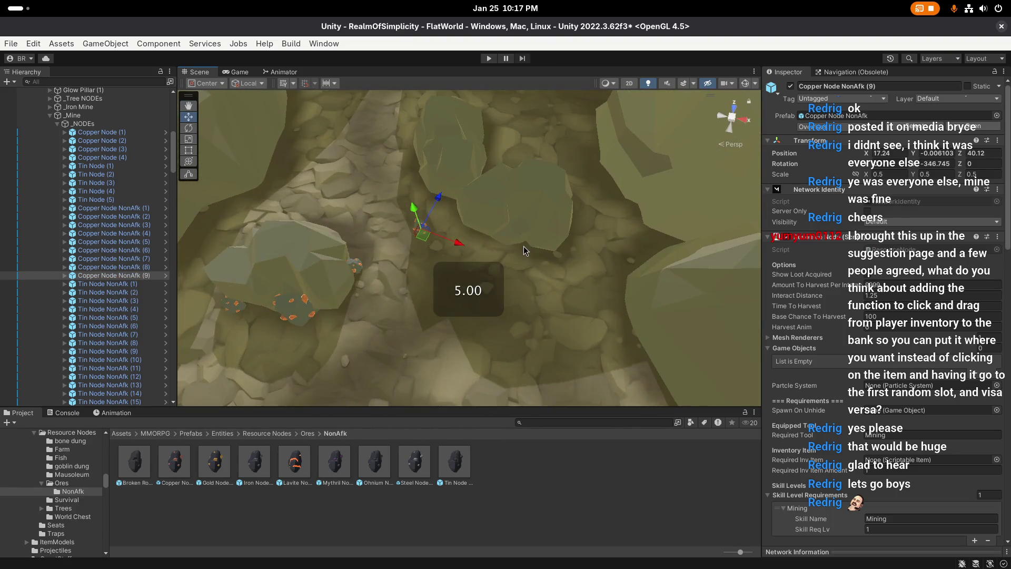
key("ctrl+s")
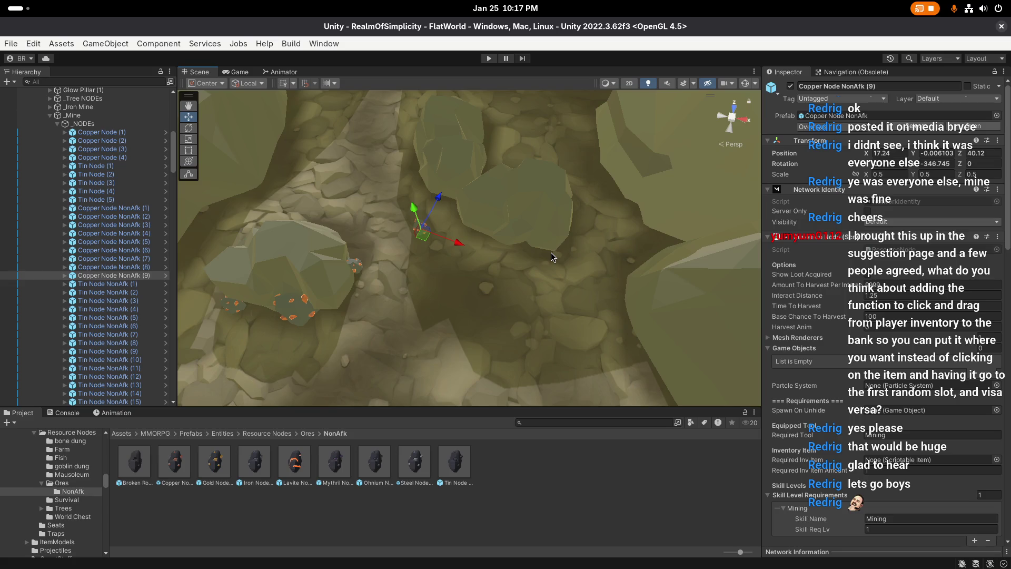
Step: Move Copper Node NonAfk (9) further along, rotate it, and nudge it into place
scroll(421, 269, "up", 3)
mouse_move(431, 258)
left_mouse_down()
mouse_move(422, 228)
mouse_move(624, 252)
mouse_move(474, 266)
left_mouse_up()
scroll(422, 228, "down", 3)
key("e")
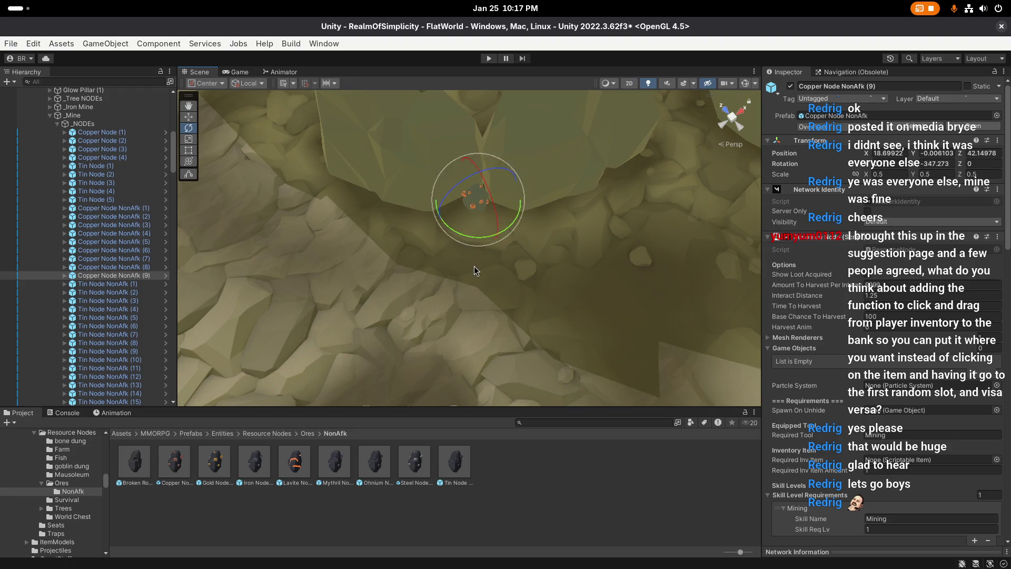
key("w")
mouse_move(479, 211)
left_mouse_down()
mouse_move(549, 217)
mouse_move(445, 226)
left_mouse_up()
Step: Duplicate into Copper Node NonAfk (10) and turn it
key("ctrl+d")
key("e")
mouse_move(413, 264)
left_mouse_down()
mouse_move(381, 273)
mouse_move(484, 271)
left_mouse_up()
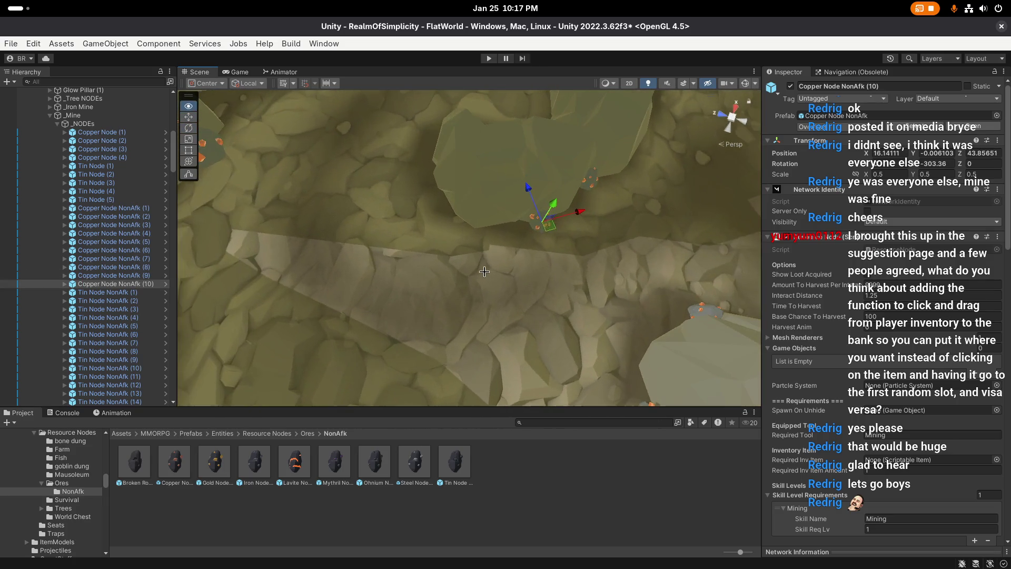
Step: Settle Copper Node NonAfk (10) in place and add two more rotated copper copies
mouse_move(541, 238)
left_mouse_down()
mouse_move(519, 238)
mouse_move(563, 249)
mouse_move(505, 253)
mouse_move(487, 234)
mouse_move(450, 272)
mouse_move(476, 261)
mouse_move(435, 281)
mouse_move(469, 253)
mouse_move(504, 254)
mouse_move(321, 314)
mouse_move(552, 296)
left_mouse_up()
key("ctrl+d")
key("e")
key("w")
key("ctrl+d")
Step: Reposition the latest copper copy and add Copper Node NonAfk (14), turned into place
key("ctrl+d")
key("e")
key("w")
mouse_move(487, 264)
left_mouse_down()
mouse_move(534, 282)
mouse_move(390, 232)
mouse_move(384, 213)
left_mouse_up()
key("e")
key("w")
Step: Place Copper Node NonAfk (16) and (17) on the floor, rotating each
key("ctrl+d")
key("e")
mouse_move(490, 248)
left_mouse_down()
mouse_move(513, 255)
mouse_move(477, 230)
mouse_move(422, 253)
mouse_move(588, 265)
left_mouse_up()
key("w")
key("ctrl+d")
Step: Add another copper copy, center on it, turn it around, and nudge it
key("ctrl+d")
mouse_move(528, 217)
left_mouse_down()
mouse_move(457, 260)
mouse_move(372, 290)
mouse_move(397, 263)
mouse_move(622, 257)
left_mouse_up()
key("e")
key("w")
key("ctrl+d")
mouse_move(507, 257)
left_mouse_down()
mouse_move(440, 274)
mouse_move(481, 311)
mouse_move(453, 286)
mouse_move(520, 180)
mouse_move(524, 254)
mouse_move(316, 226)
mouse_move(474, 174)
mouse_move(343, 300)
mouse_move(485, 293)
mouse_move(413, 232)
left_mouse_up()
key("e")
key("w")
key("ctrl+d")
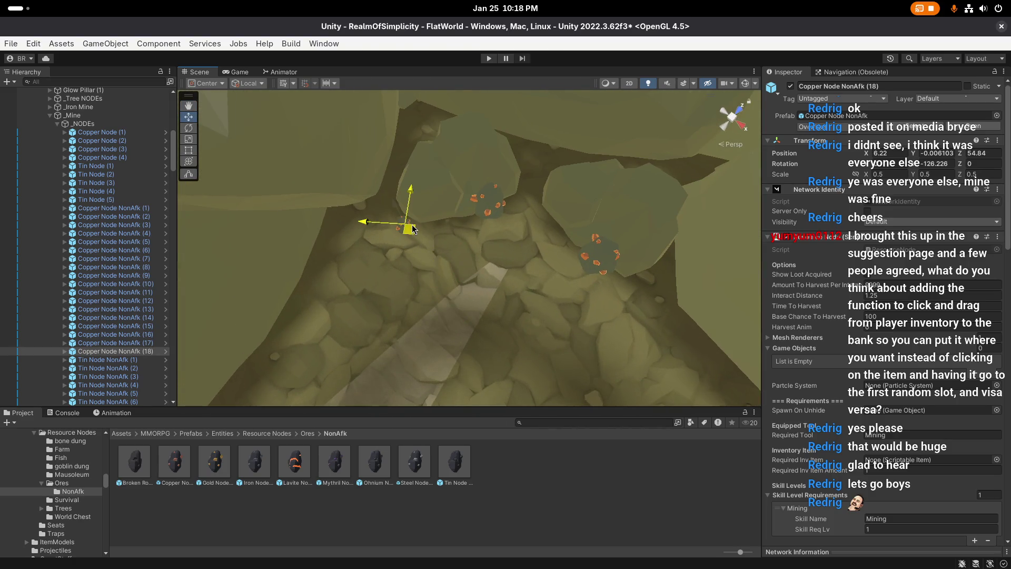
key("f")
key("e")
mouse_move(442, 287)
left_mouse_down()
mouse_move(368, 316)
mouse_move(290, 327)
mouse_move(404, 314)
left_mouse_up()
key("w")
mouse_move(481, 283)
left_mouse_down()
mouse_move(506, 274)
mouse_move(472, 272)
left_mouse_up()
Step: Add Copper Node NonAfk (19), moving it right and turning it
key("ctrl+d")
left_click_drag(347, 264, 392, 261)
key("e")
mouse_move(417, 295)
left_mouse_down()
mouse_move(410, 281)
mouse_move(519, 252)
mouse_move(421, 295)
mouse_move(483, 295)
mouse_move(482, 267)
mouse_move(408, 239)
mouse_move(538, 263)
mouse_move(475, 296)
mouse_move(633, 277)
left_mouse_up()
scroll(411, 279, "up", 2)
key("w")
Step: Add copper copies (20) and (21), sliding (21) along the floor
key("ctrl+d")
key("e")
key("w")
key("ctrl+d")
key("e")
key("w")
mouse_move(453, 277)
left_mouse_down()
mouse_move(457, 268)
mouse_move(520, 318)
mouse_move(495, 293)
mouse_move(497, 267)
mouse_move(531, 274)
mouse_move(508, 278)
left_mouse_up()
Step: Add Copper Node NonAfk (22), save the scene, and fly up to overview the cave path
key("ctrl+d")
key("e")
key("w")
scroll(553, 269, "up", 1)
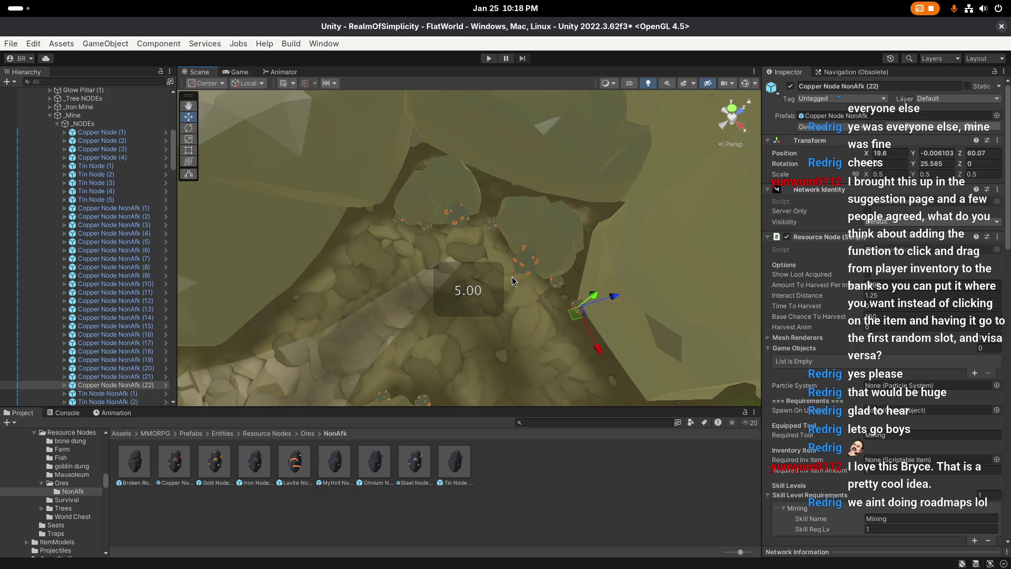
key("ctrl+s")
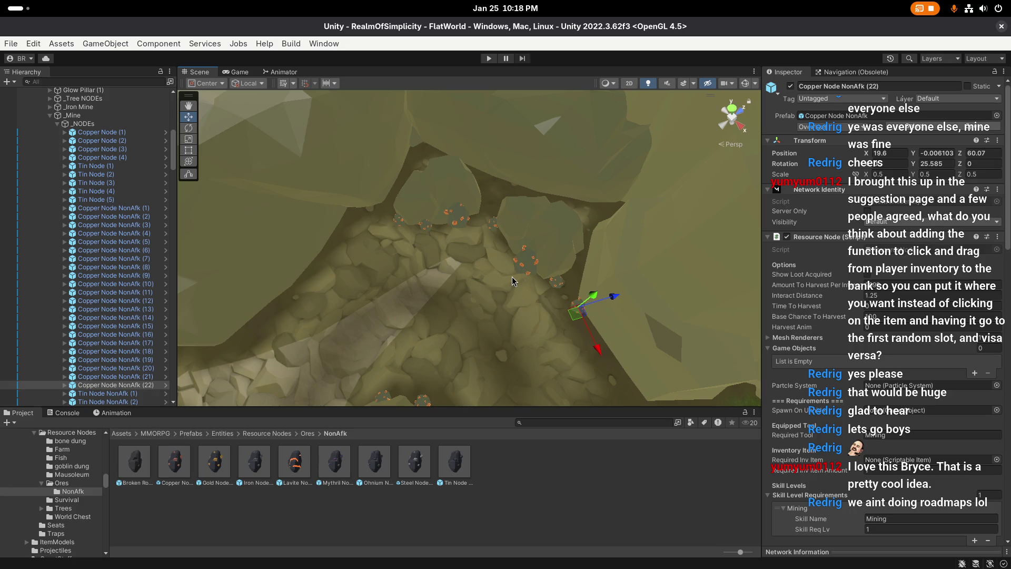
left_click_drag(513, 281, 448, 315)
mouse_move(503, 274)
left_mouse_down()
mouse_move(440, 264)
mouse_move(495, 271)
left_mouse_up()
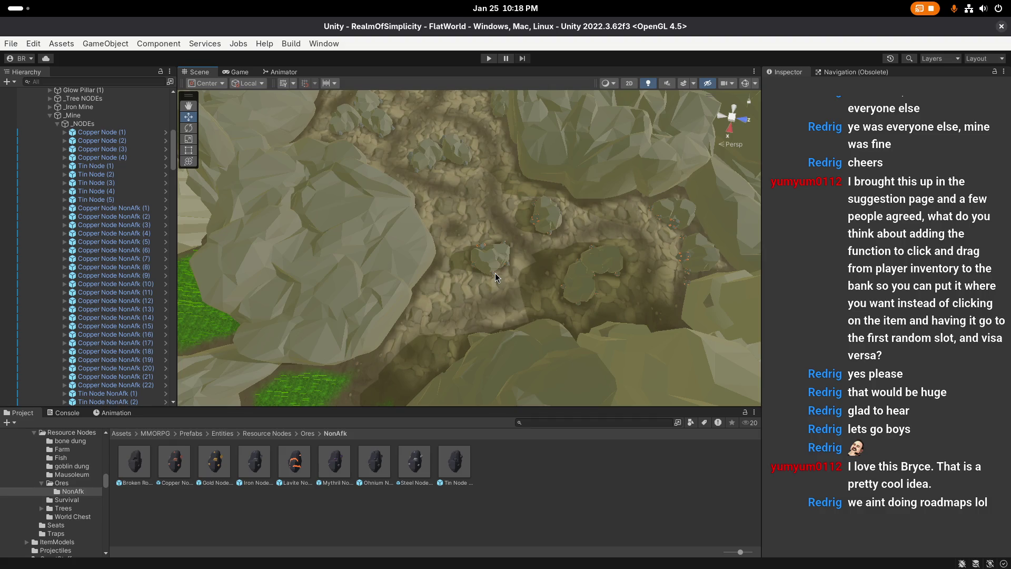
Step: Save the whole project from the File menu
scroll(495, 273, "up", 2)
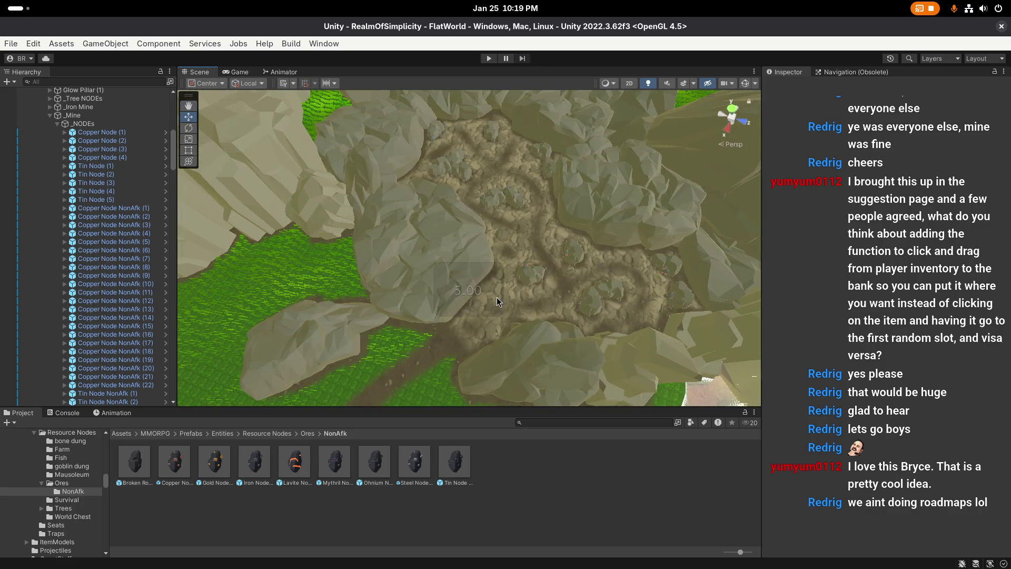
left_click(13, 44)
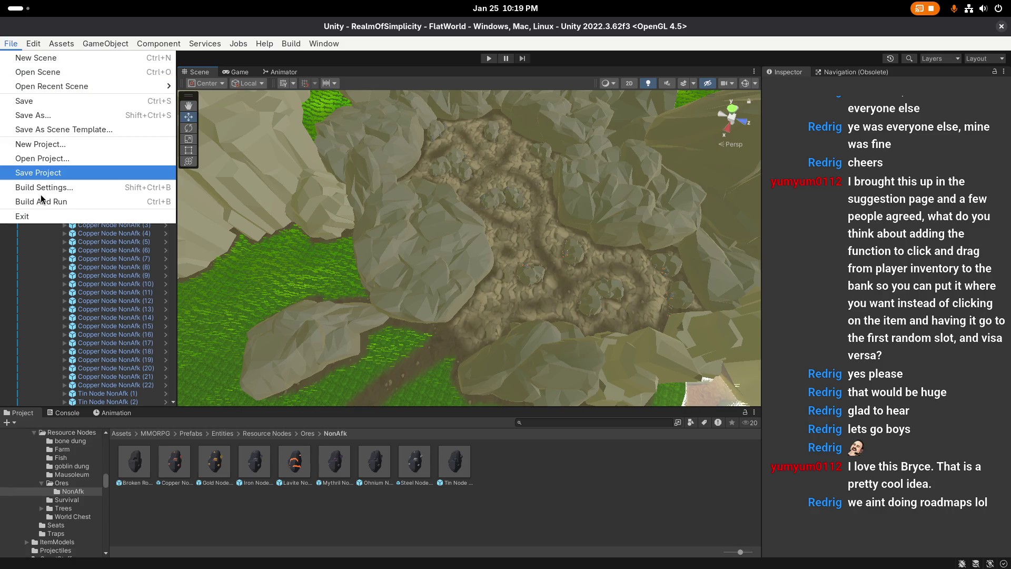
left_click(45, 181)
Step: Zoom in on the mine floor and select a tin rock
scroll(432, 362, "up", 1)
scroll(431, 361, "down", 5)
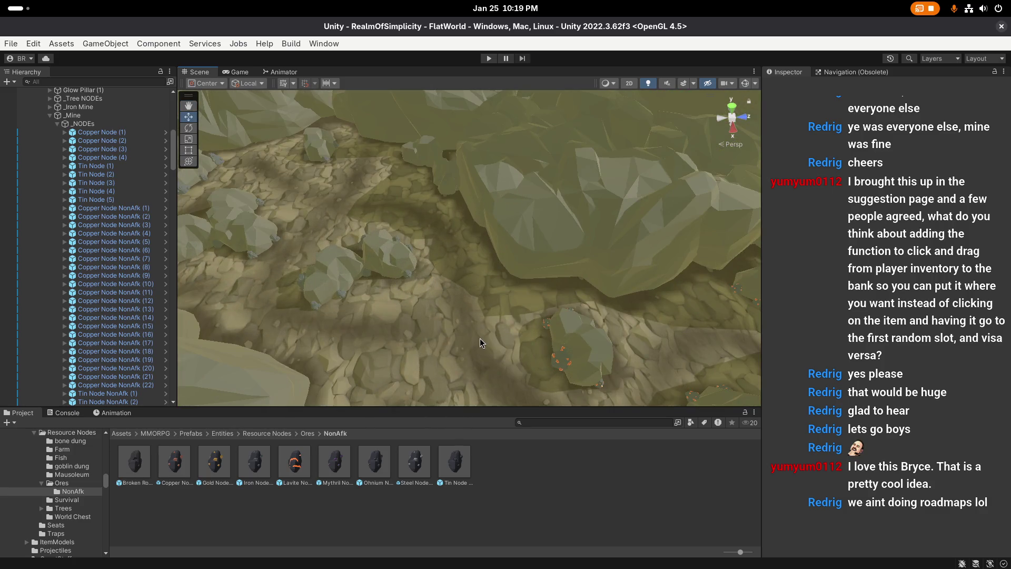
scroll(368, 271, "down", 3)
scroll(443, 264, "down", 3)
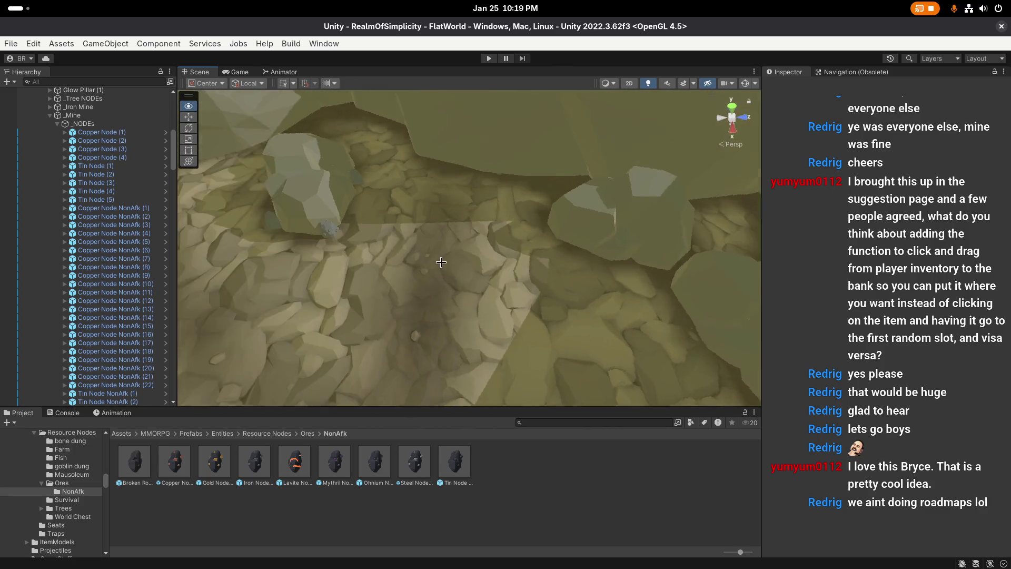
left_click(392, 226)
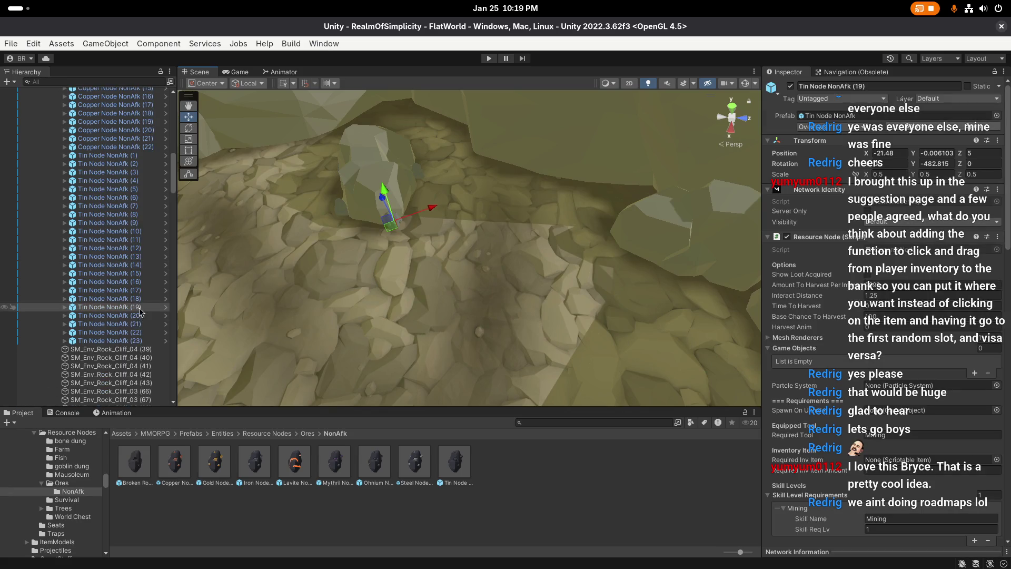
Step: Duplicate Tin Node NonAfk (23) into (24), then place and rotate it on the mine floor
left_click(135, 341)
key("ctrl+d")
left_click_drag(416, 153, 602, 291)
scroll(602, 291, "down", 3)
left_click_drag(391, 222, 429, 226)
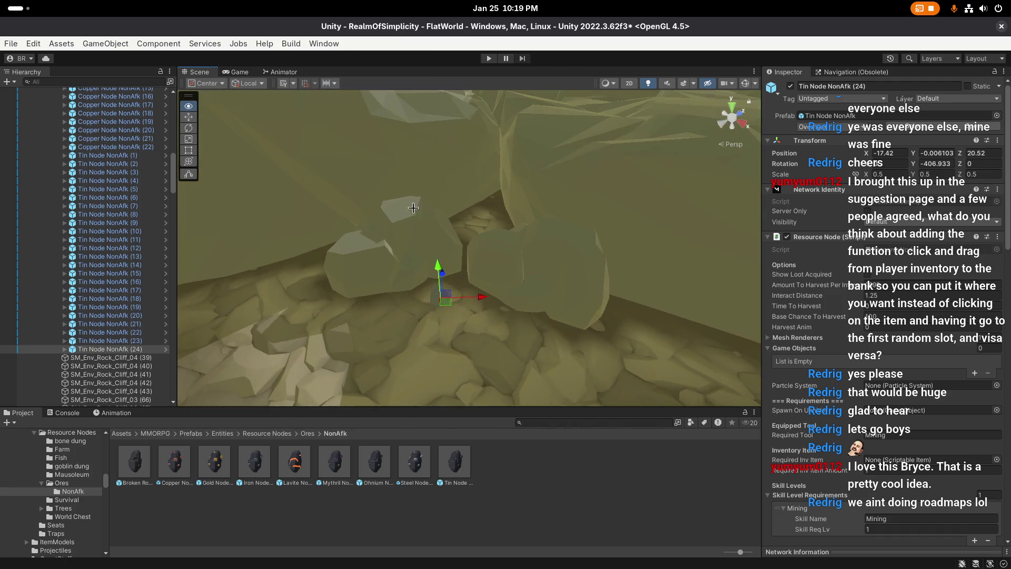
scroll(413, 208, "down", 3)
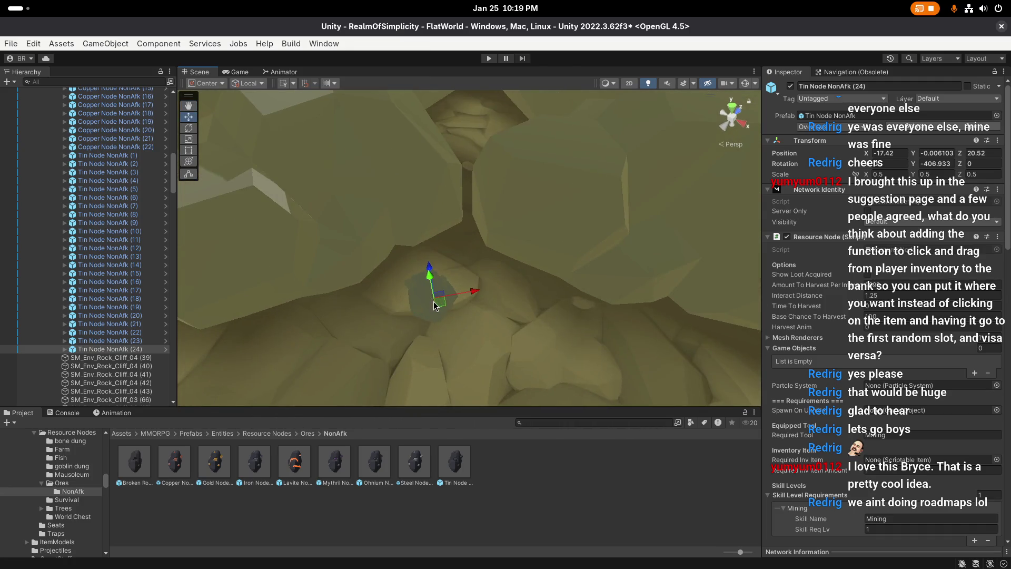
mouse_move(423, 284)
left_mouse_down()
mouse_move(537, 271)
mouse_move(588, 243)
mouse_move(578, 234)
mouse_move(488, 260)
mouse_move(471, 306)
left_mouse_up()
key("e")
scroll(550, 276, "down", 3)
key("w")
scroll(577, 234, "down", 2)
Step: Duplicate it again into Tin Node NonAfk (25) and position it on the floor
key("ctrl+d")
key("e")
key("w")
mouse_move(482, 258)
left_mouse_down()
mouse_move(514, 286)
mouse_move(397, 256)
left_mouse_up()
left_click(516, 291)
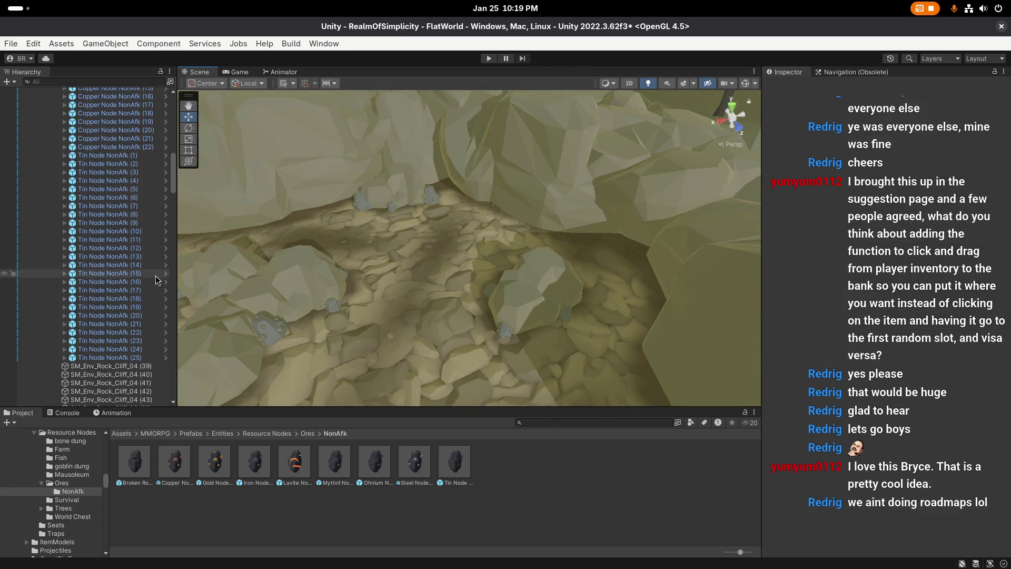
Step: Frame the view on Tin Node (4), then go up to the Entities prefab folder
scroll(421, 237, "up", 2)
left_click(420, 243)
key("f")
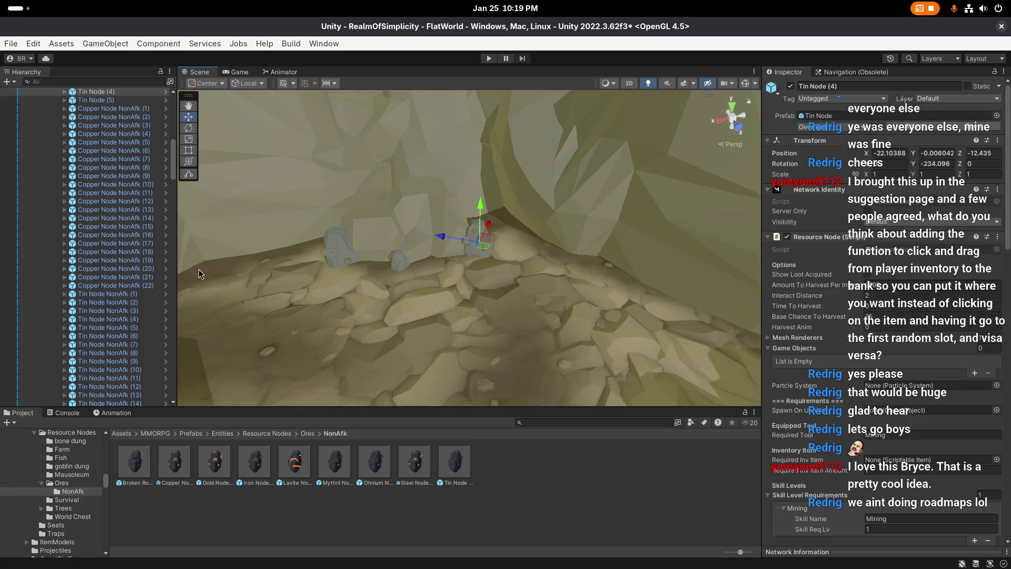
scroll(152, 266, "up", 3)
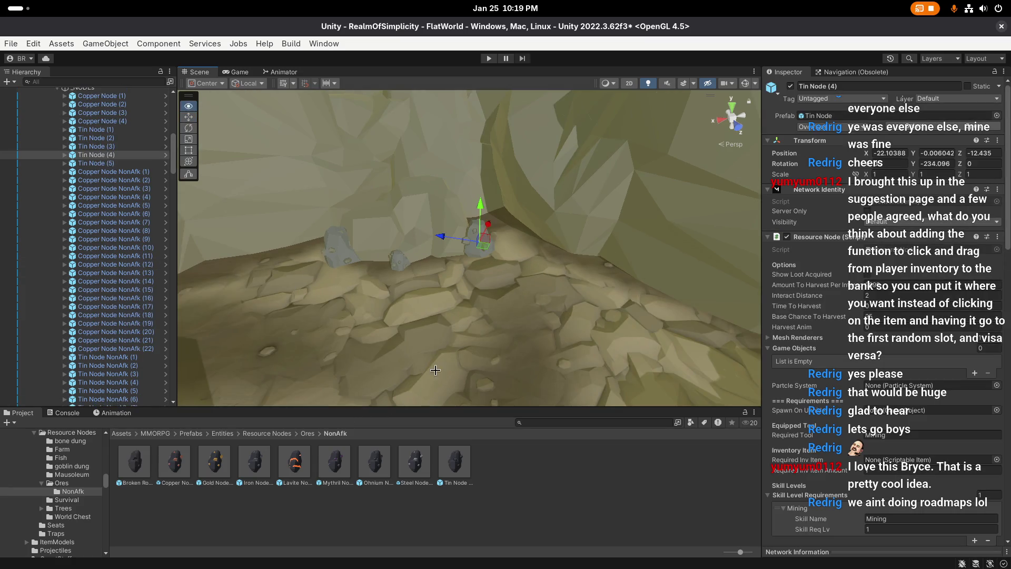
left_click(468, 362)
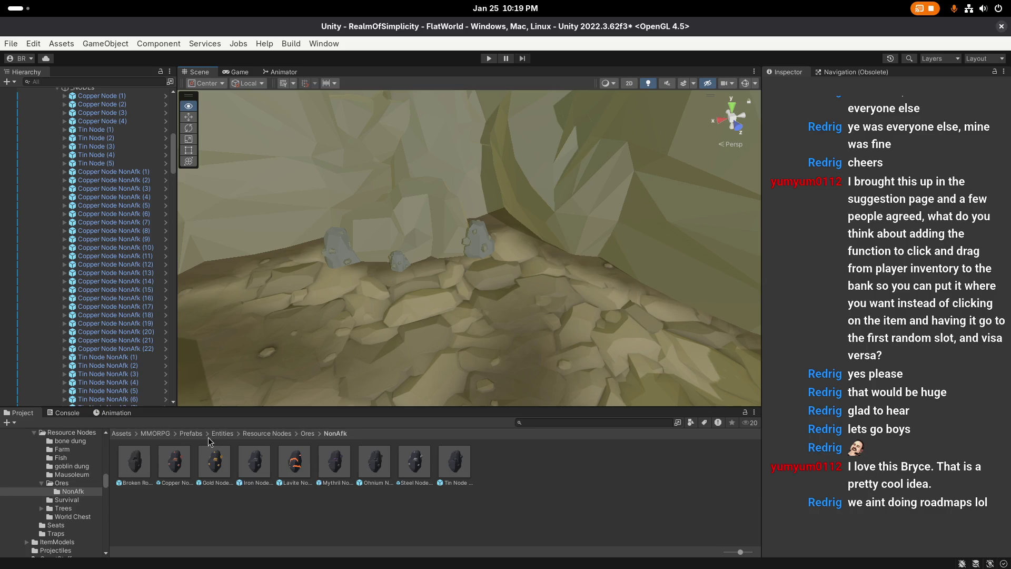
left_click(221, 434)
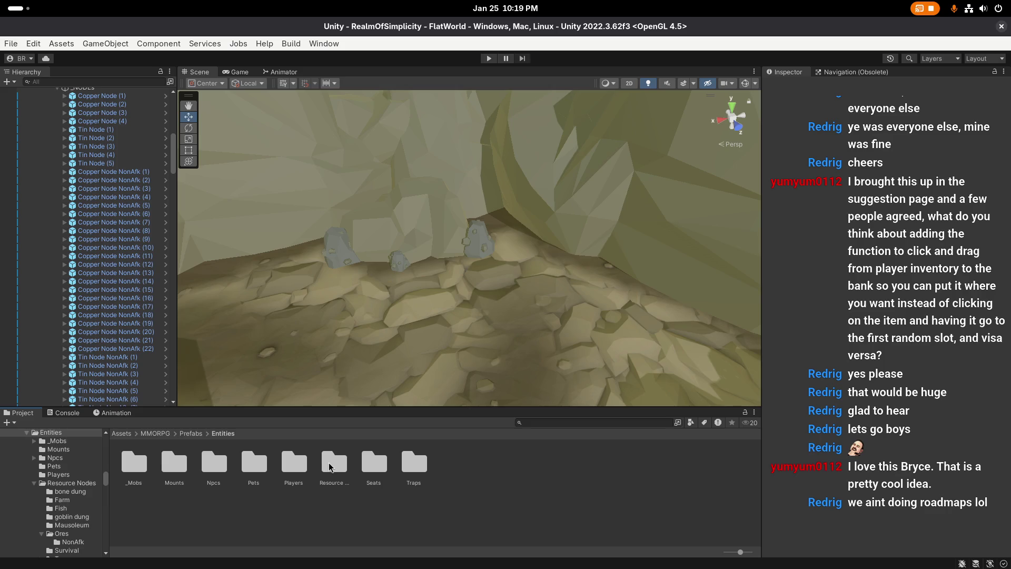
Step: Place a Male player character from the Players folder beside the tin rocks
double_click(284, 464)
double_click(133, 461)
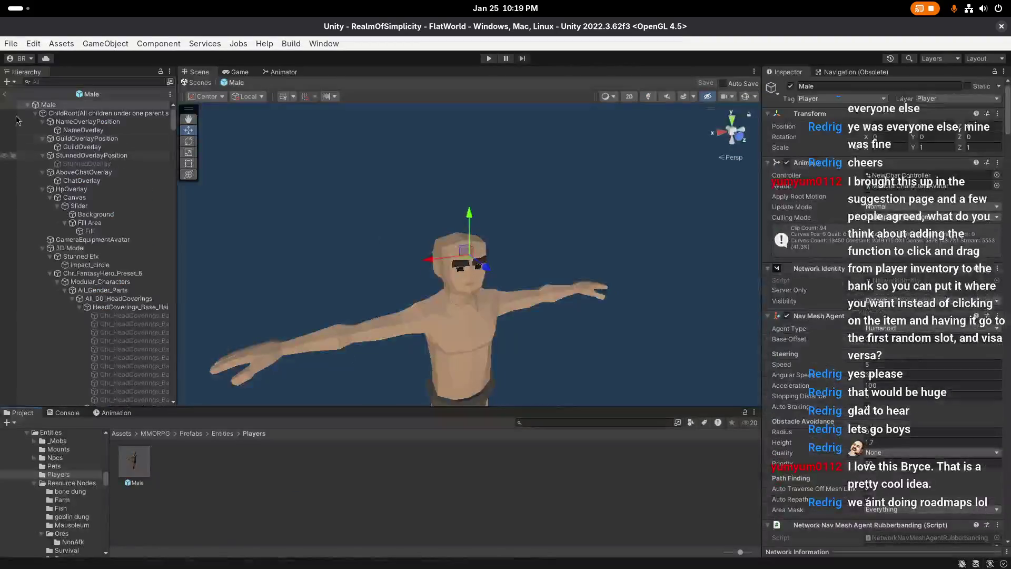
left_click(4, 93)
mouse_move(341, 289)
left_mouse_down()
mouse_move(453, 288)
mouse_move(444, 285)
mouse_move(452, 295)
mouse_move(446, 244)
mouse_move(420, 318)
mouse_move(429, 281)
mouse_move(441, 337)
mouse_move(446, 318)
left_mouse_up()
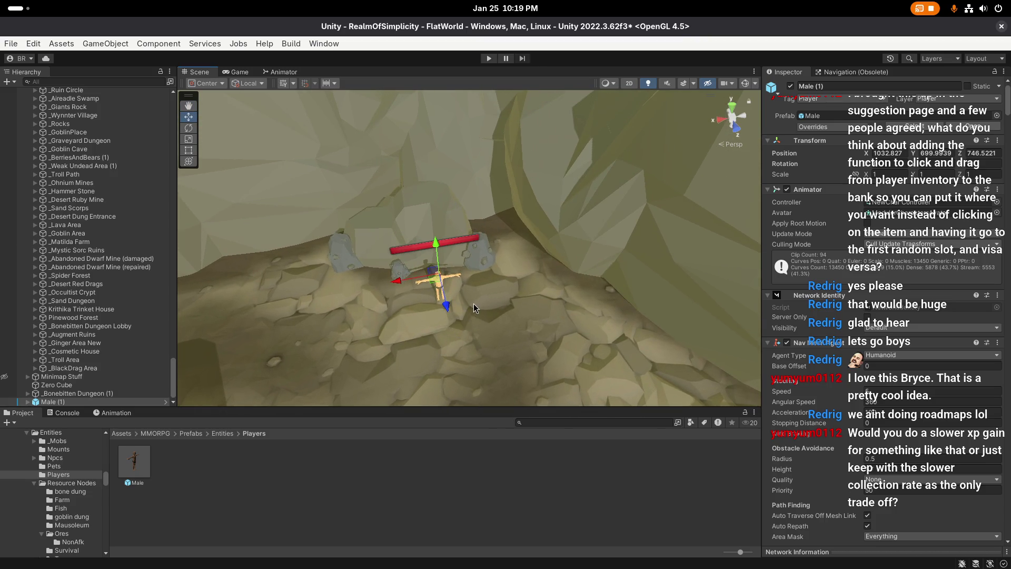
scroll(463, 251, "up", 3)
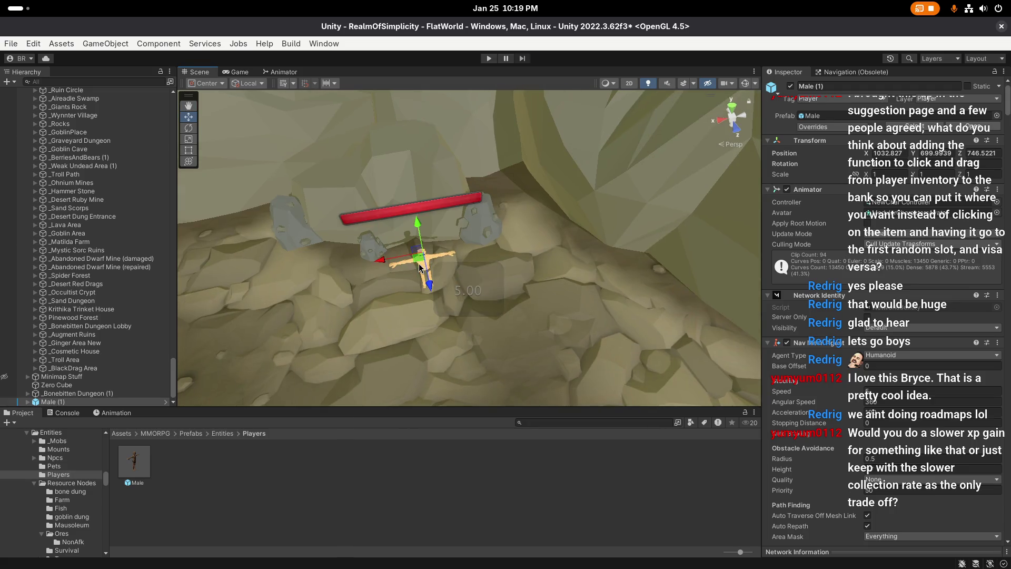
mouse_move(420, 257)
left_mouse_down()
mouse_move(485, 221)
mouse_move(476, 221)
mouse_move(495, 236)
left_mouse_up()
Step: Test-scale Tin Node (4) to about 1.4, undo it, and select the Tin Node prefab
left_click(500, 236)
key("f")
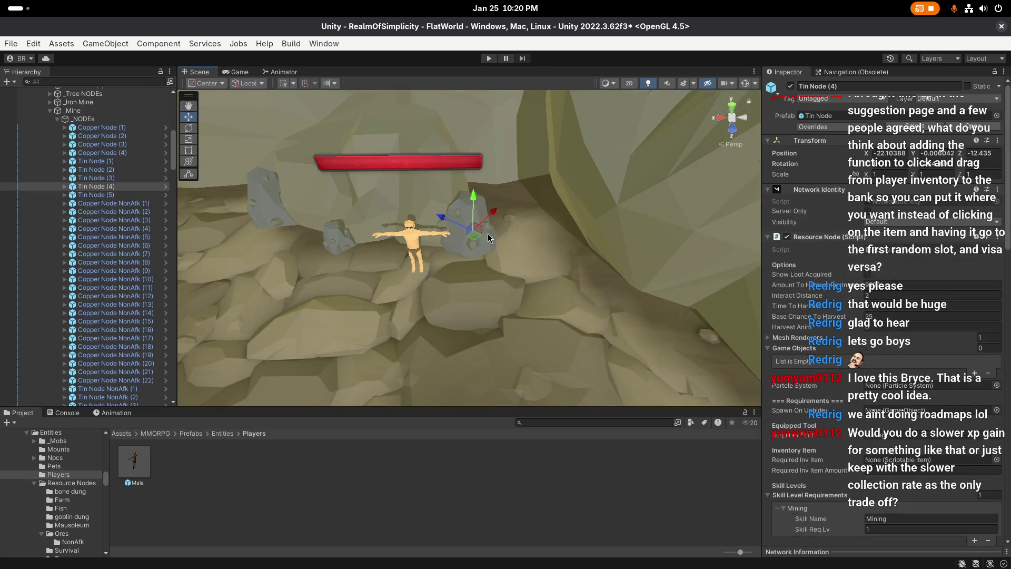
key("r")
left_click_drag(476, 232, 499, 224)
key("w")
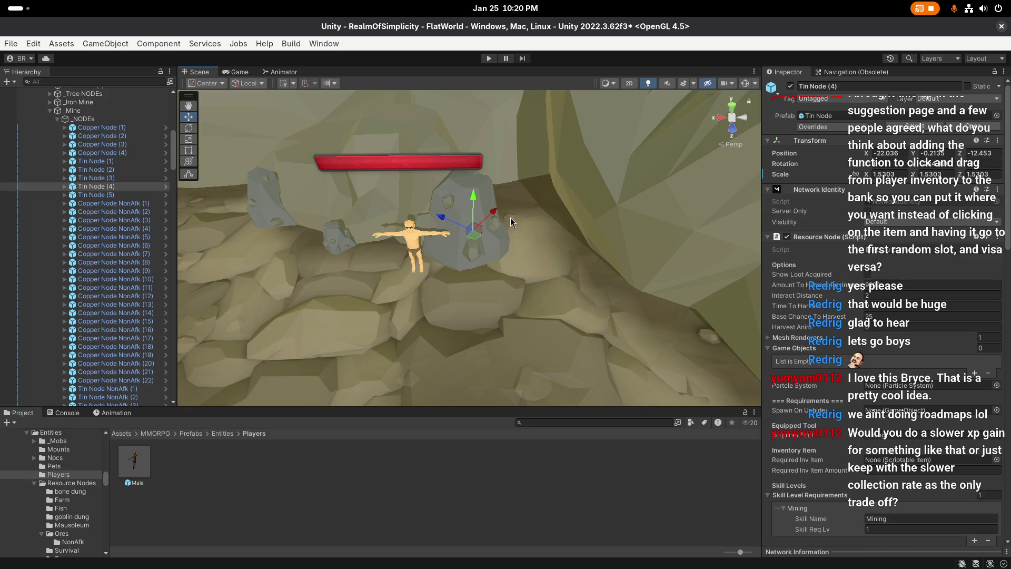
key("ctrl+z")
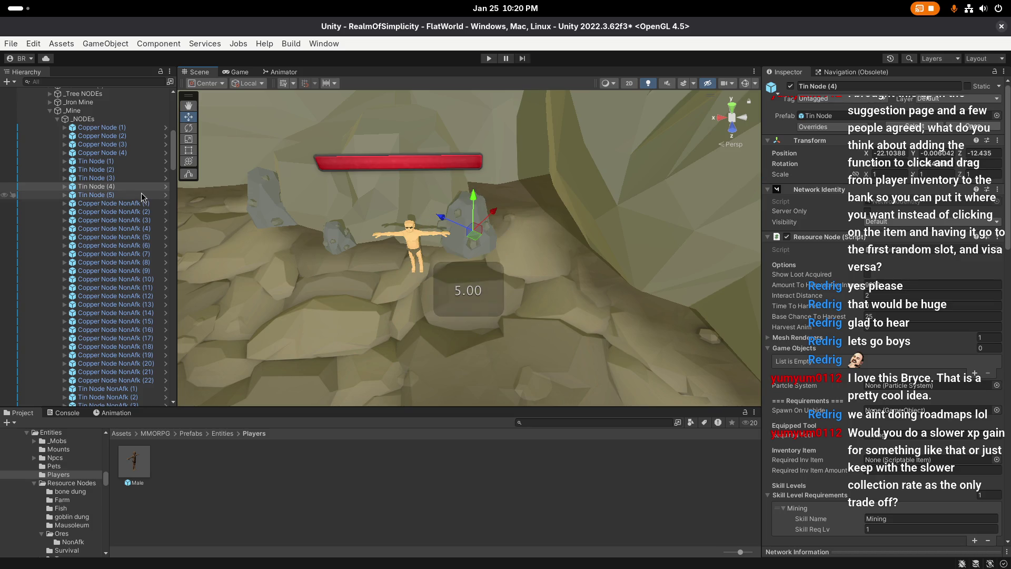
left_click(914, 127)
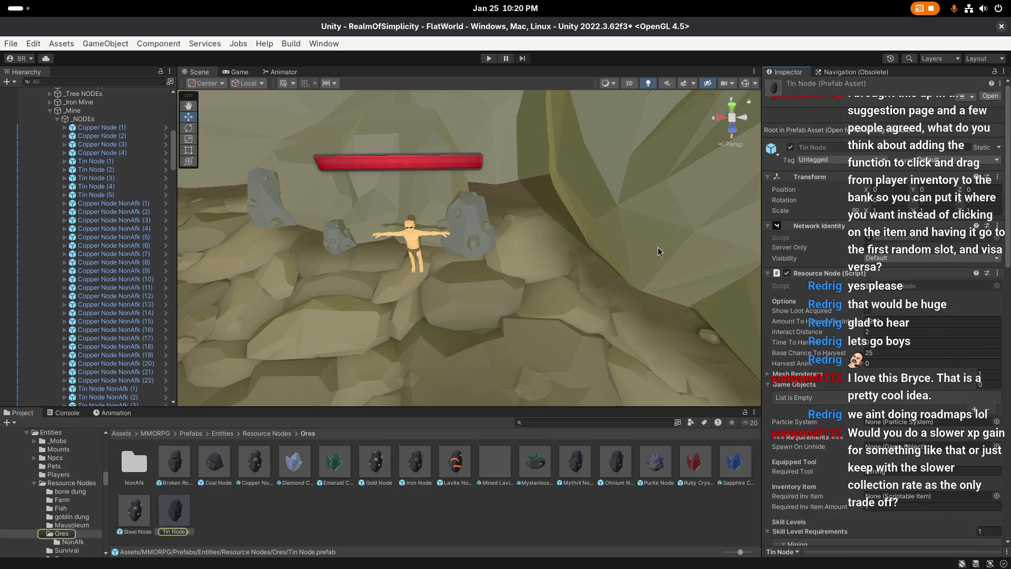
Step: Set the Copper Node prefab's scale to 1.5 and save it
double_click(257, 456)
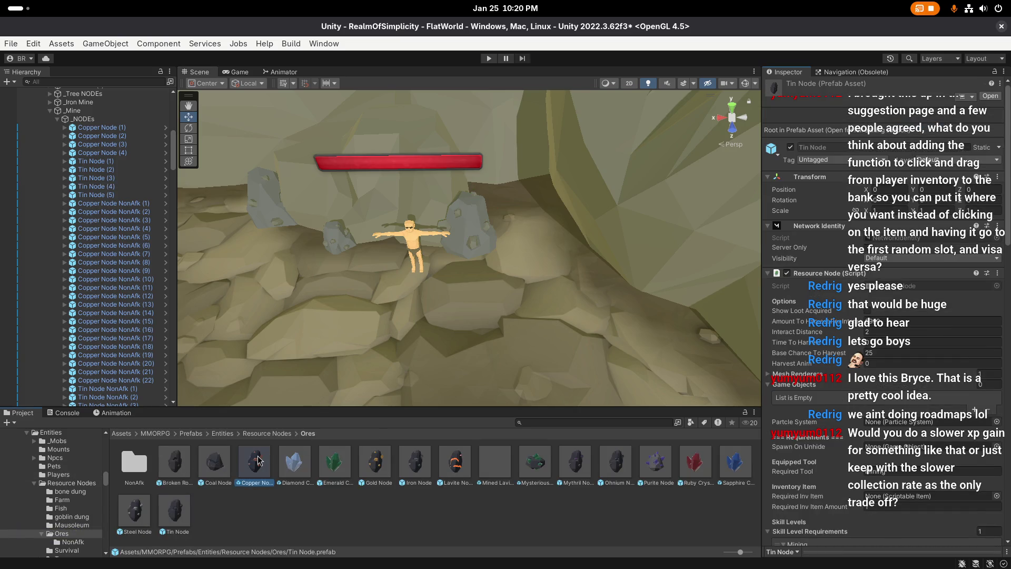
left_click(901, 149)
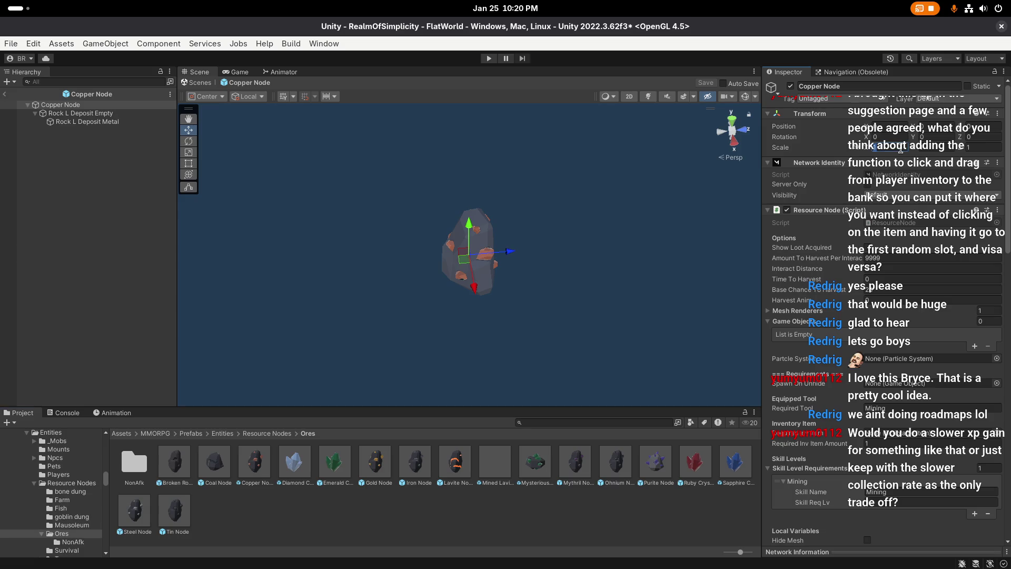
key("Tab")
type("1.5")
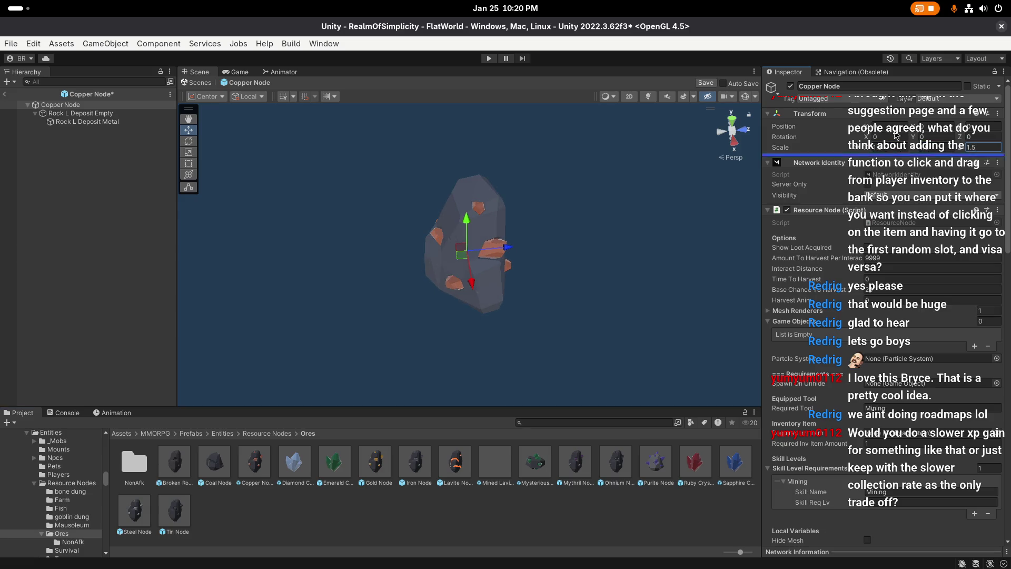
left_click(706, 84)
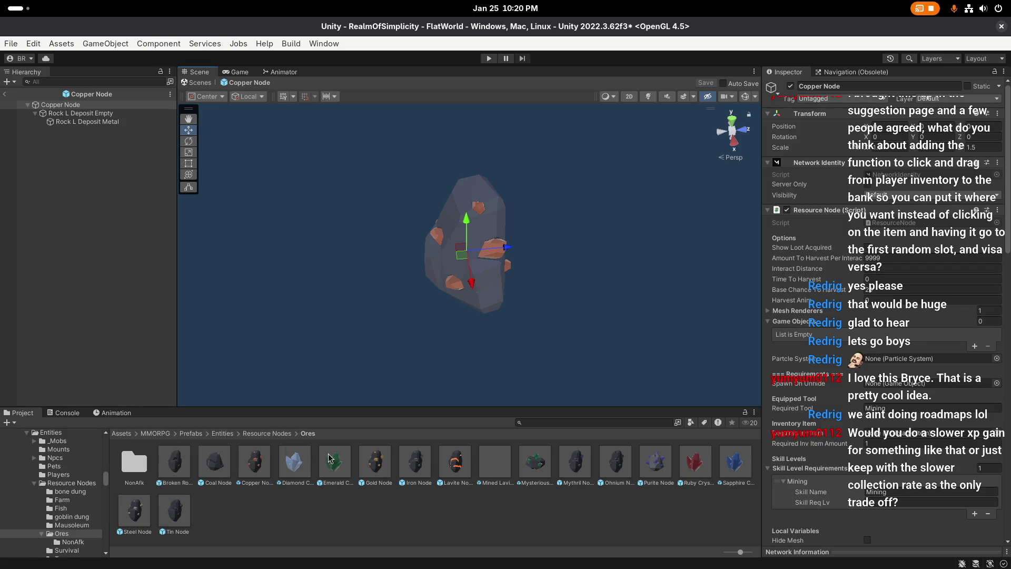
Step: Set the Gold Node prefab's X, Y, Z scale to 1.5 and save it
double_click(375, 461)
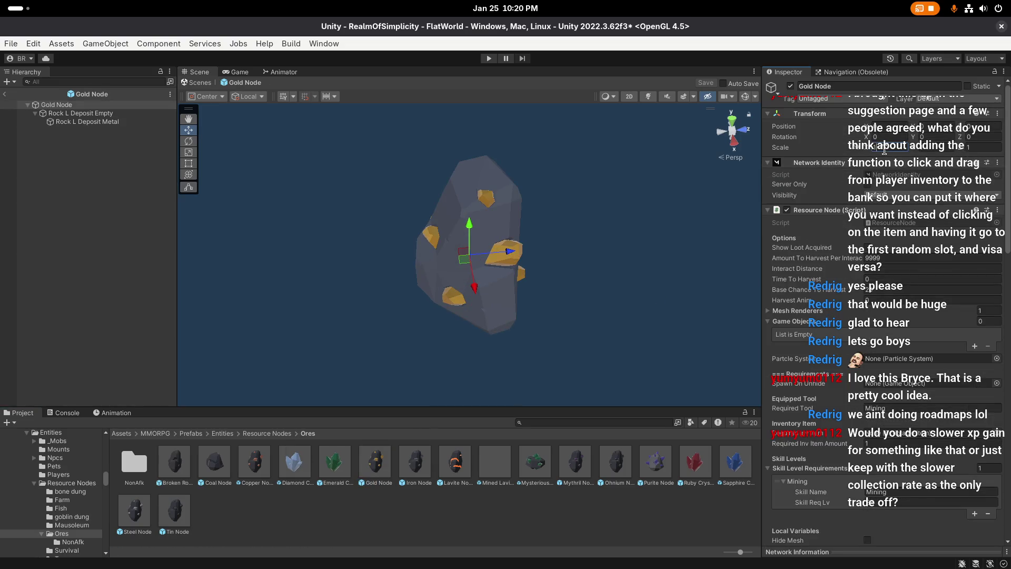
type("1.5")
key("Tab")
type("1.5")
key("Tab")
type("1.5")
left_click(706, 83)
Step: Set the Iron Node prefab's X, Y, Z scale to 1.5 and save it
double_click(415, 461)
left_click(875, 147)
type("1.5")
key("Tab")
type("1.5")
key("Tab")
type("1.5")
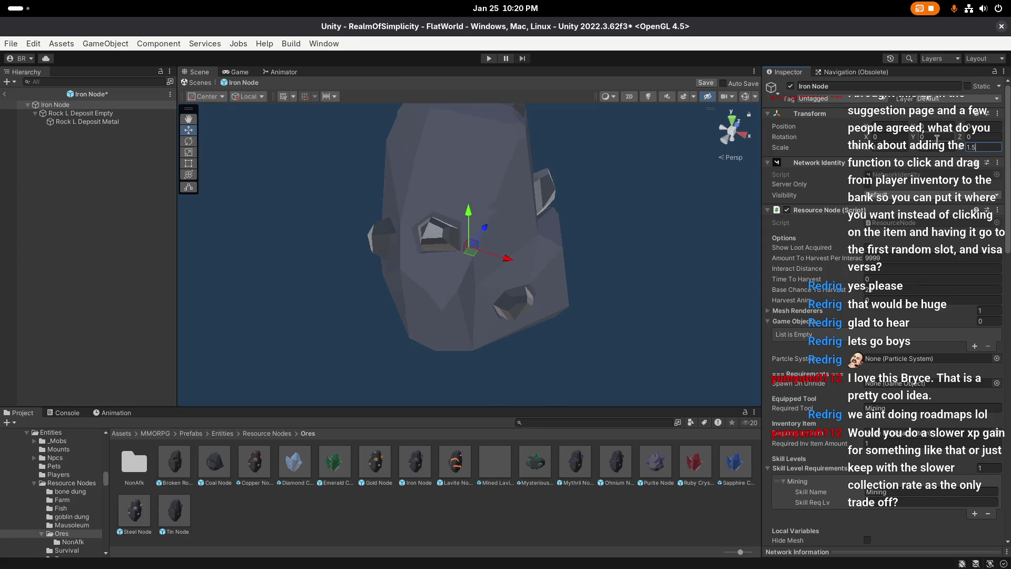
left_click(707, 84)
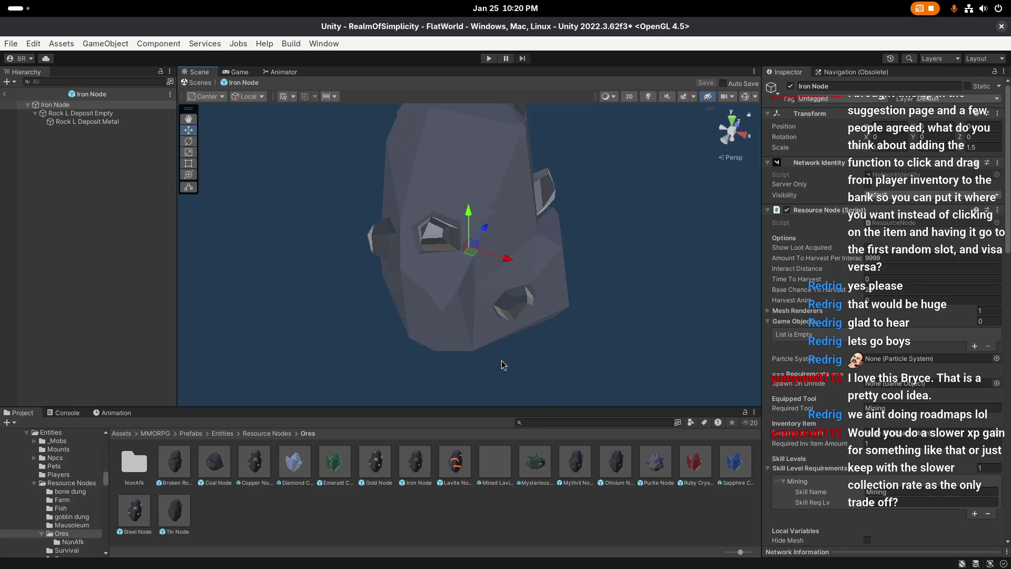
Step: Set the Lavite Node prefab's X, Y, Z scale to 1.5 and save it
double_click(455, 461)
left_click(895, 146)
type("1.5")
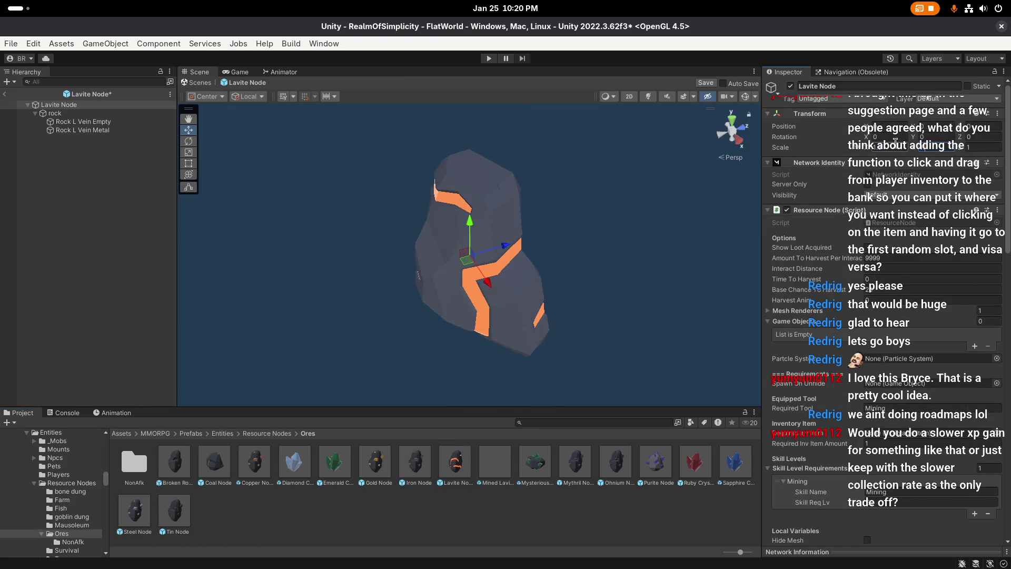
key("Tab")
type("1.5")
key("Tab")
type("1.5")
left_click(706, 83)
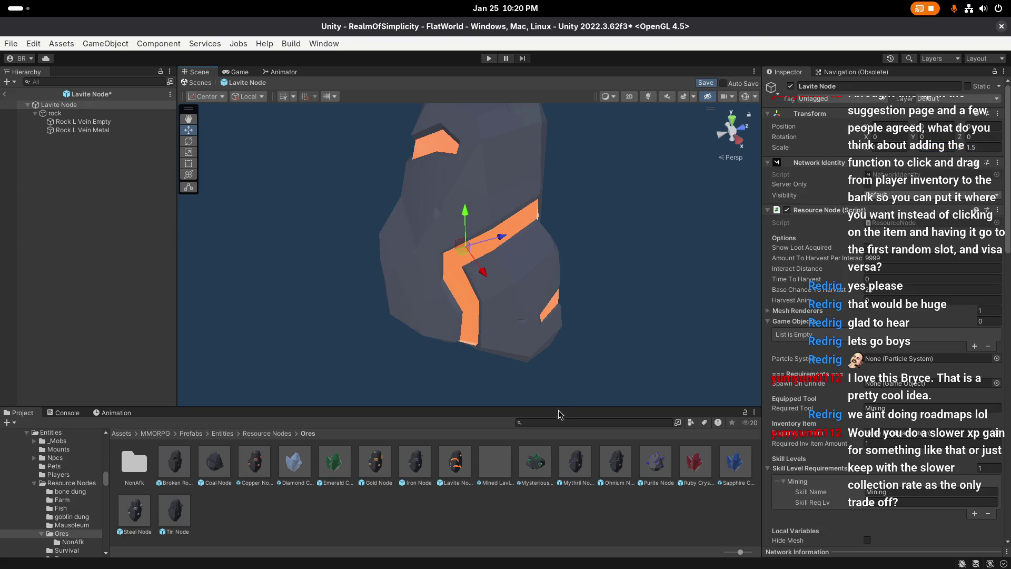
Step: Set the Mythril Node prefab's X, Y, Z scale to 1.5 and save it
double_click(576, 460)
left_click(901, 148)
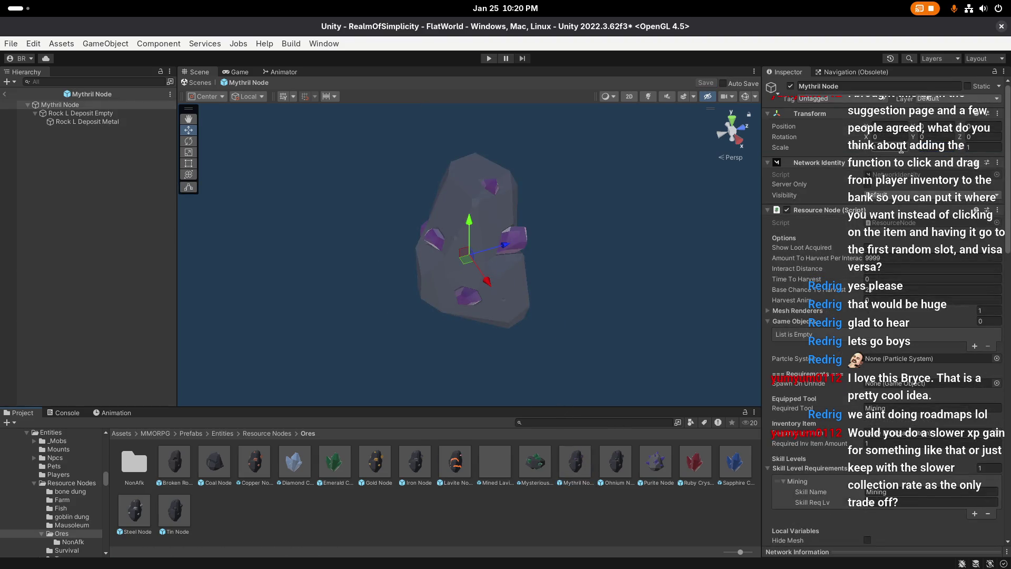
type("1.5")
key("Tab")
type("1.5")
key("Tab")
type("1.5")
left_click(706, 83)
Step: Set the Ohnium Node prefab's X, Y, Z scale to 1.5 and save it
double_click(611, 461)
left_click(890, 147)
type("1.5")
key("Tab")
type("1.5")
key("Tab")
type("1.5")
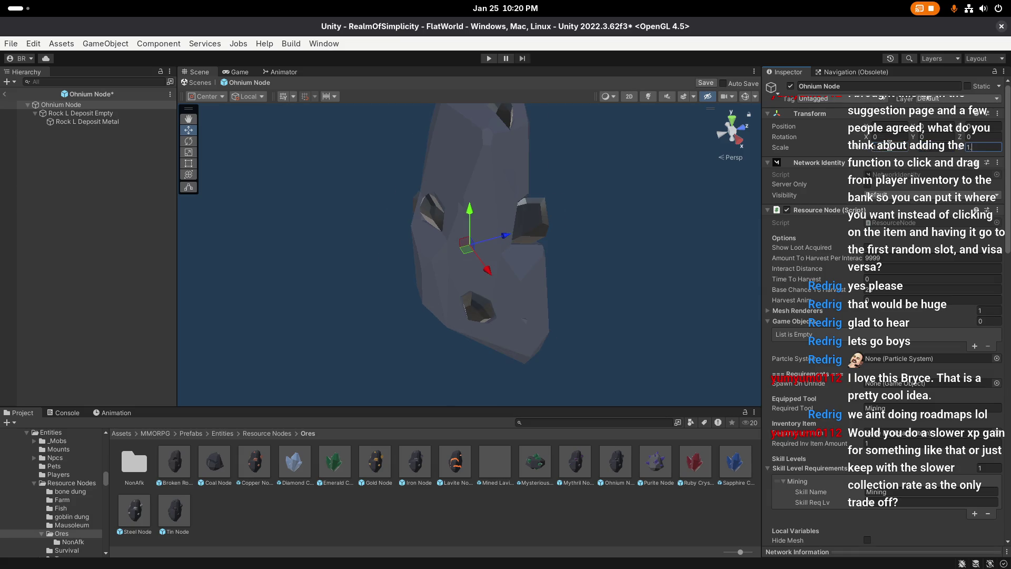
key("Return")
key("ctrl+s")
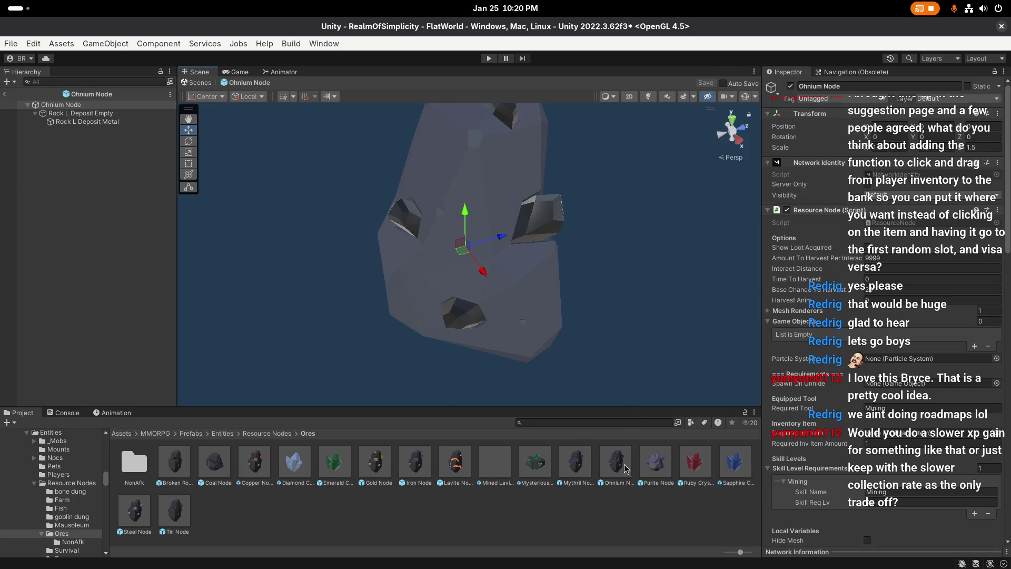
Step: Set the Steel Node prefab's X, Y, Z scale to 1.5 and save it
double_click(129, 512)
type("1.5")
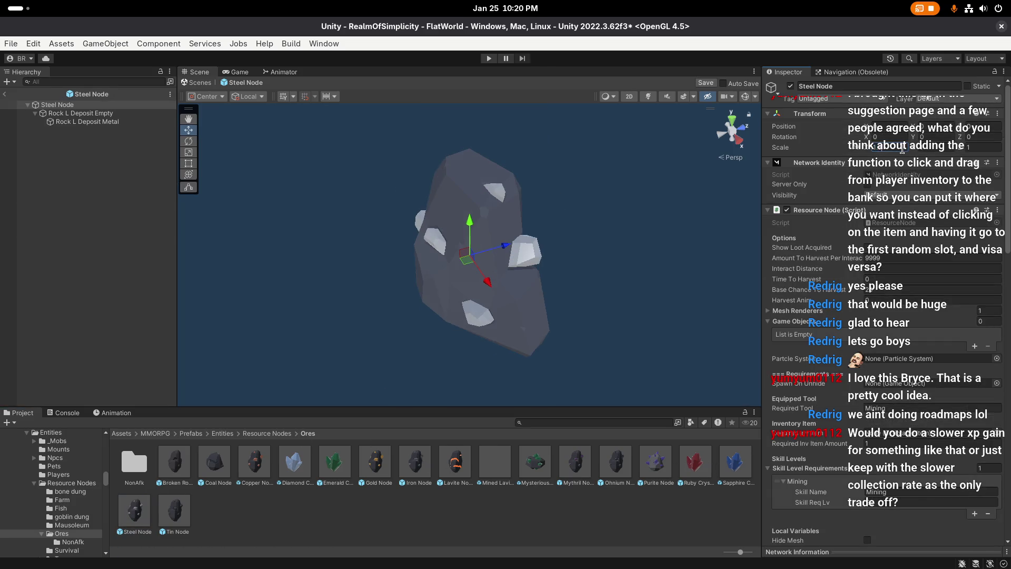
key("Tab")
type("1.5")
key("Tab")
type("1.5")
key("ctrl+s")
Step: Set the Tin Node prefab's scale to 1.5, save it, and return to the mine scene
double_click(174, 506)
left_click(883, 147)
type("1.5")
key("Tab")
type("1.5")
key("Tab")
type(".5")
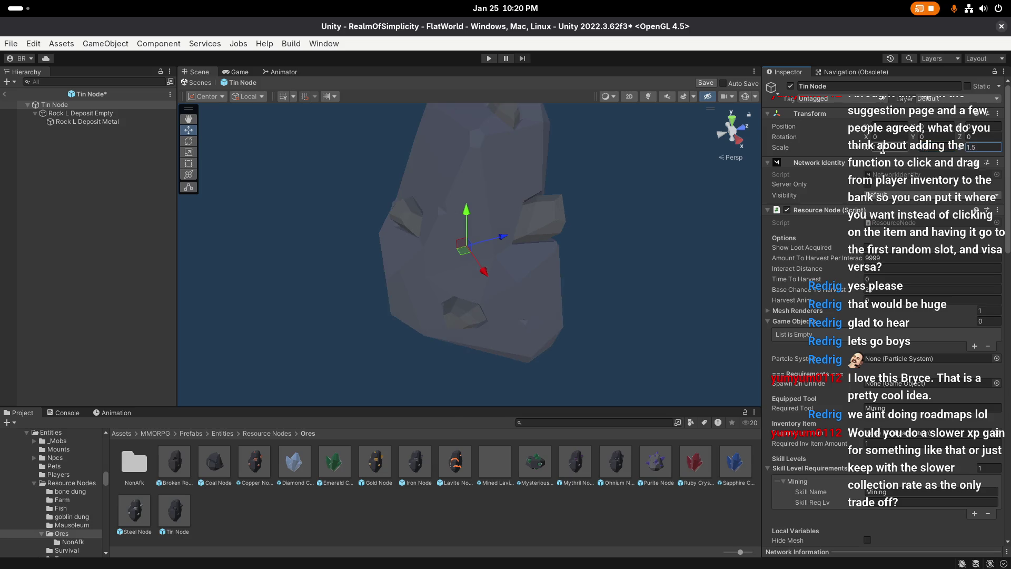
key("Return")
key("ctrl+s")
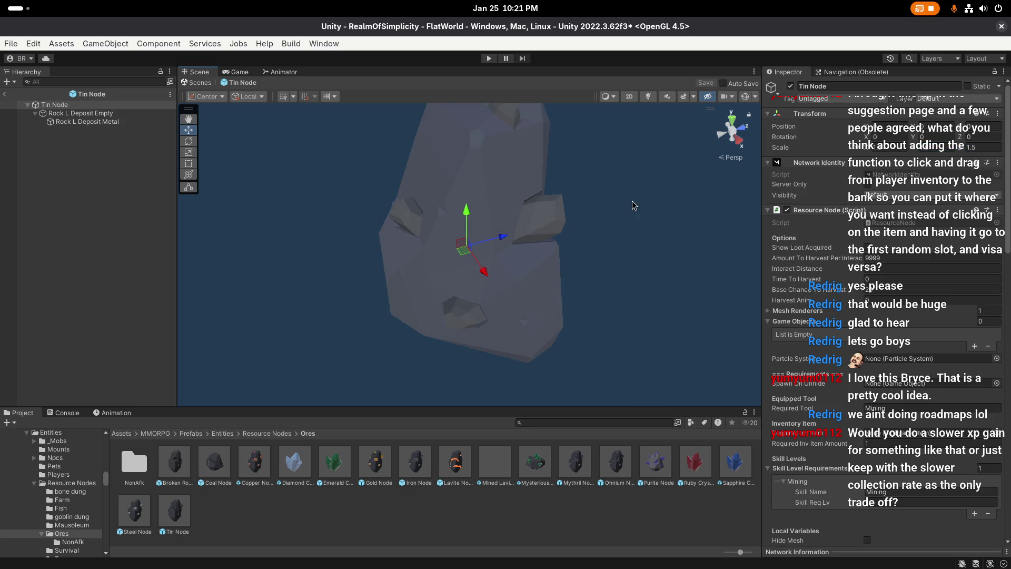
left_click(9, 95)
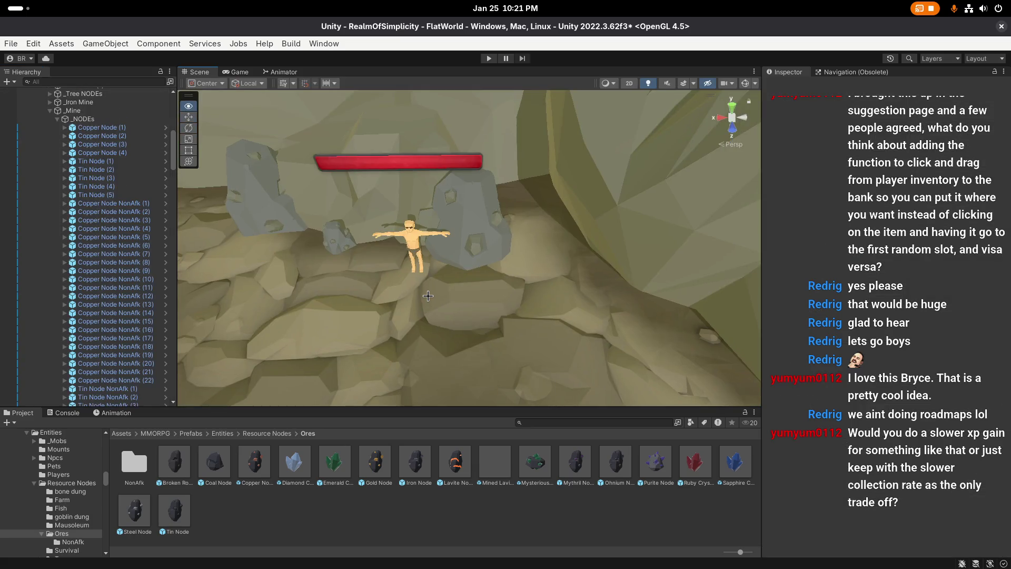
Step: Save the scene, delete the Male (1) character from the mine, and save again
scroll(532, 324, "down", 1)
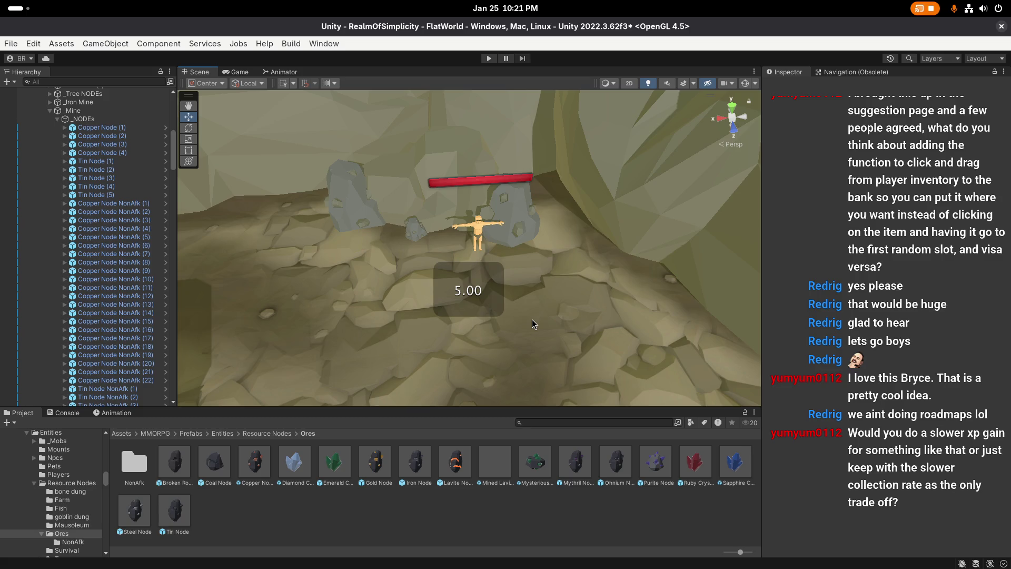
key("ctrl+s")
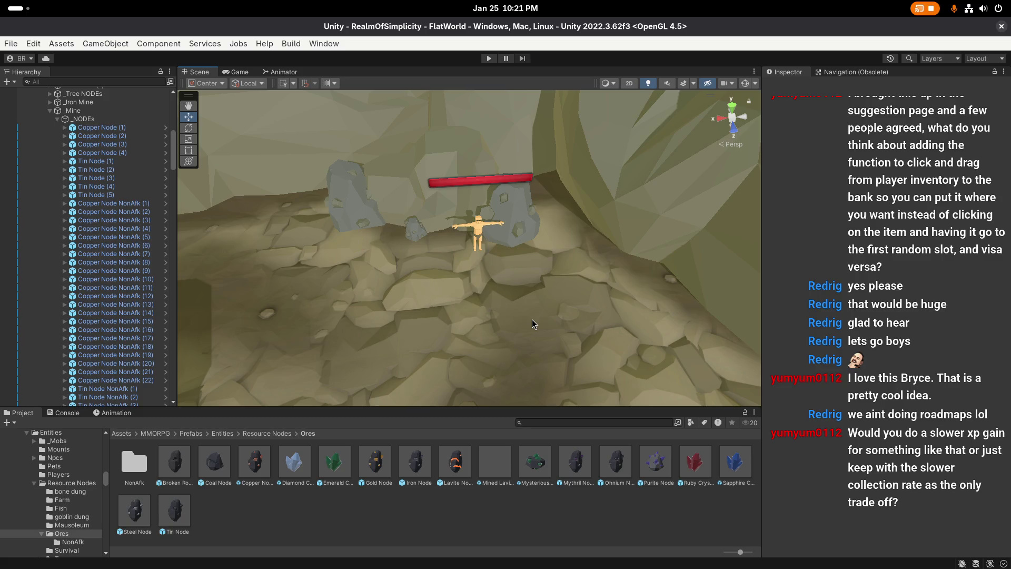
left_click_drag(532, 324, 458, 269)
left_click(471, 243)
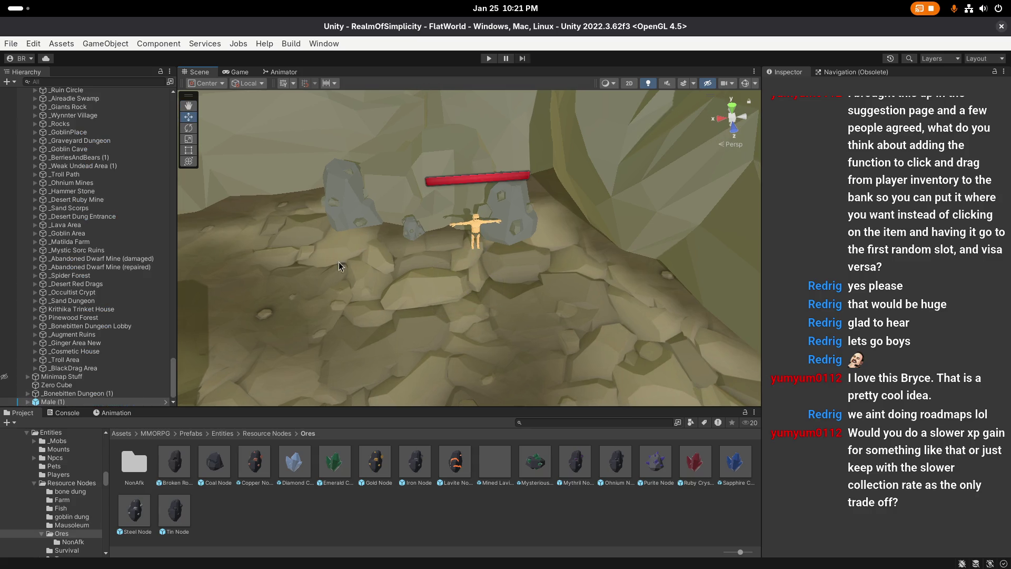
key("Delete")
right_click(504, 323)
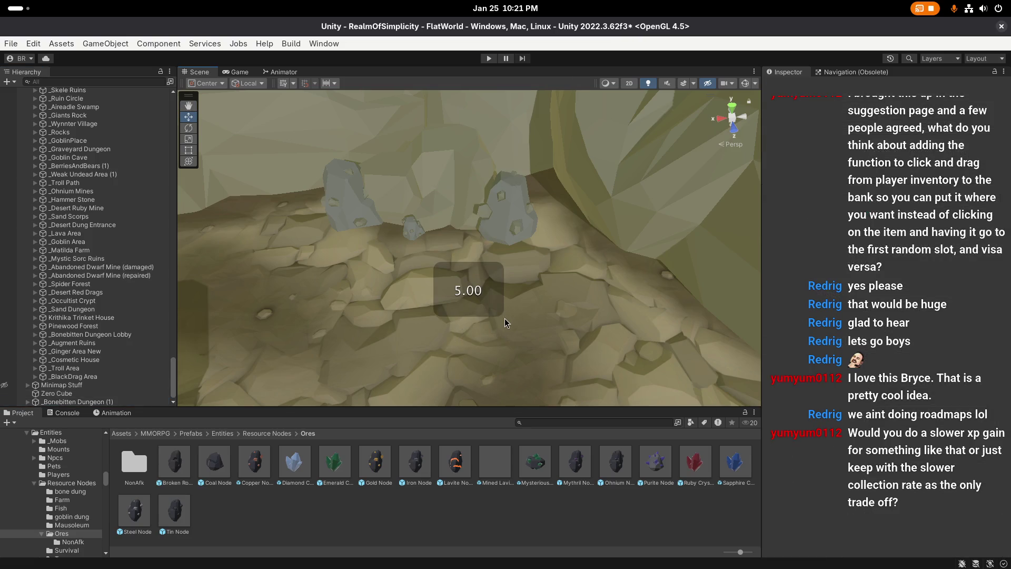
key("ctrl+s")
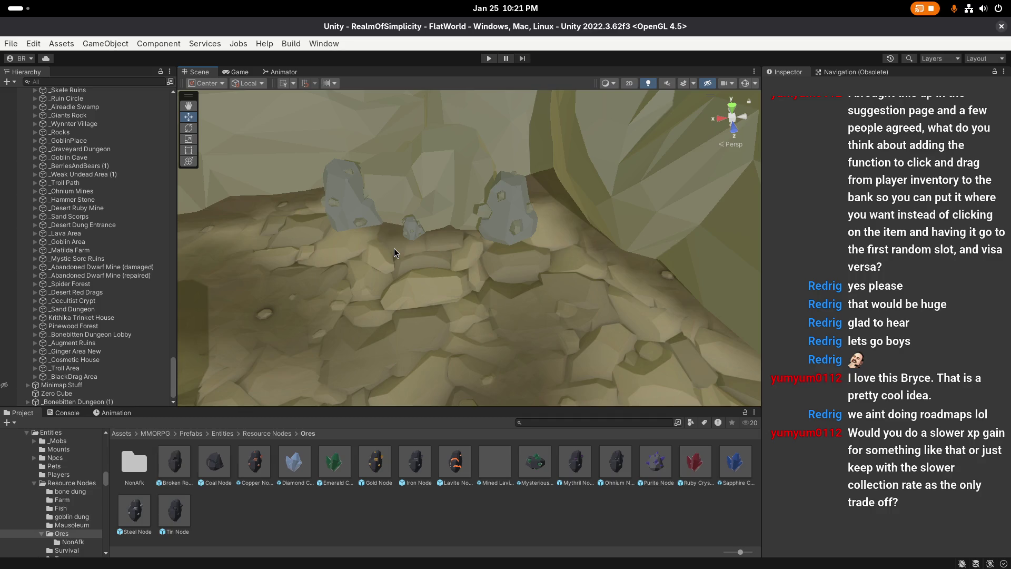
Step: Save the whole project from the File menu
left_click(14, 47)
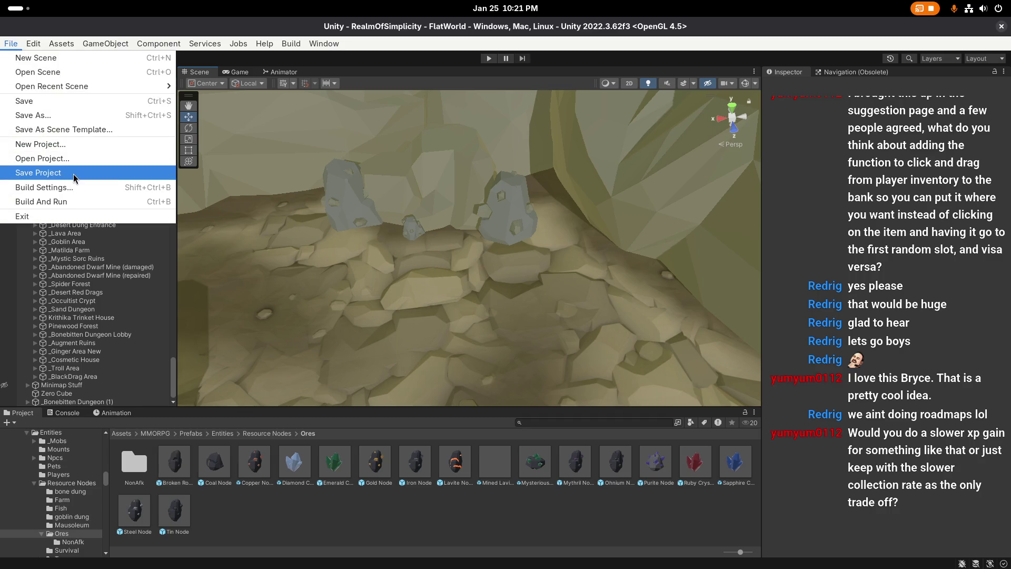
left_click(37, 169)
right_click(481, 319)
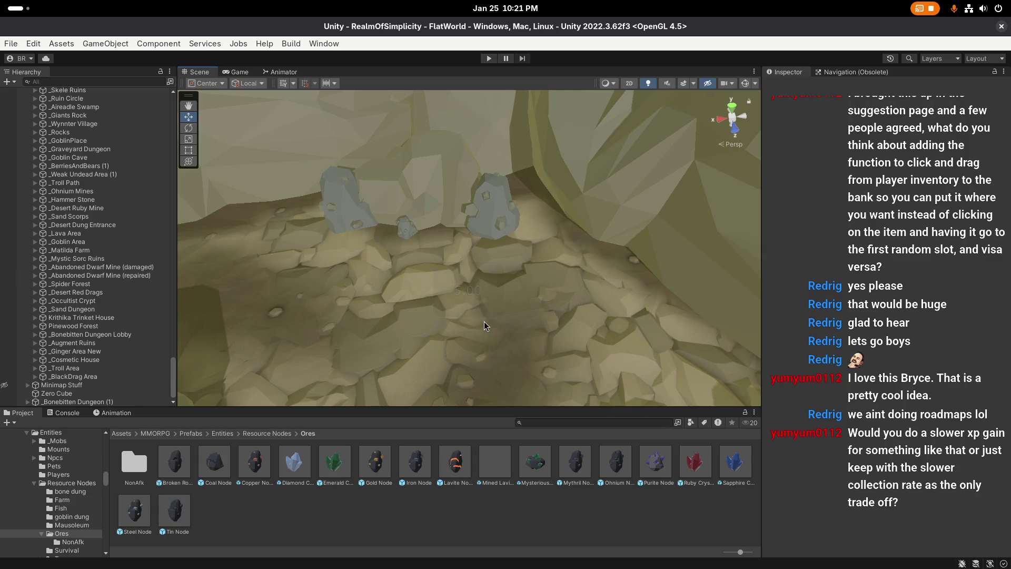
Step: Inspect the enlarged Tin Node (4) and (5) rocks, framing and orbiting around Tin Node (4)
left_click(490, 238)
left_click(347, 219)
left_click(506, 205)
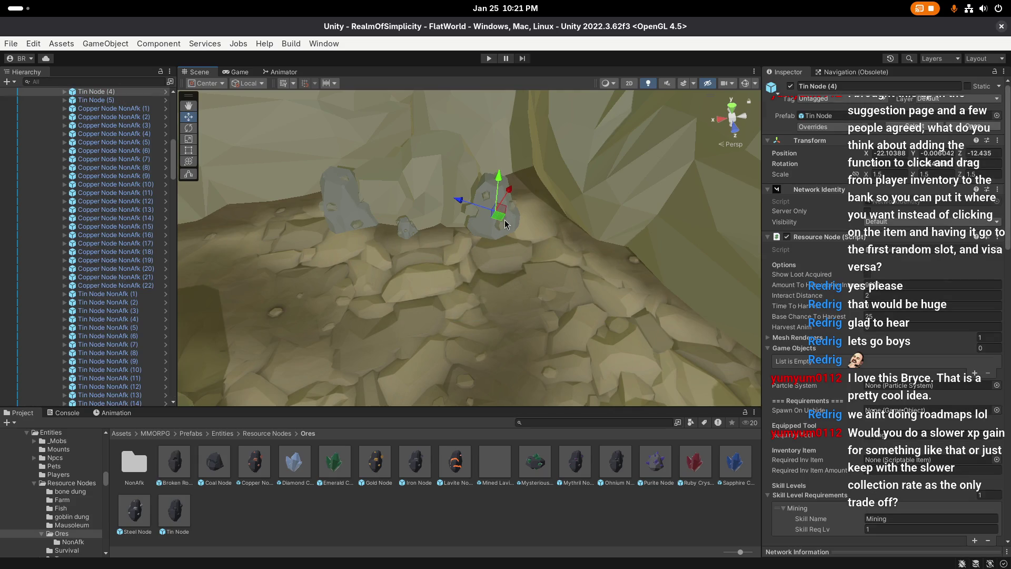
key("f")
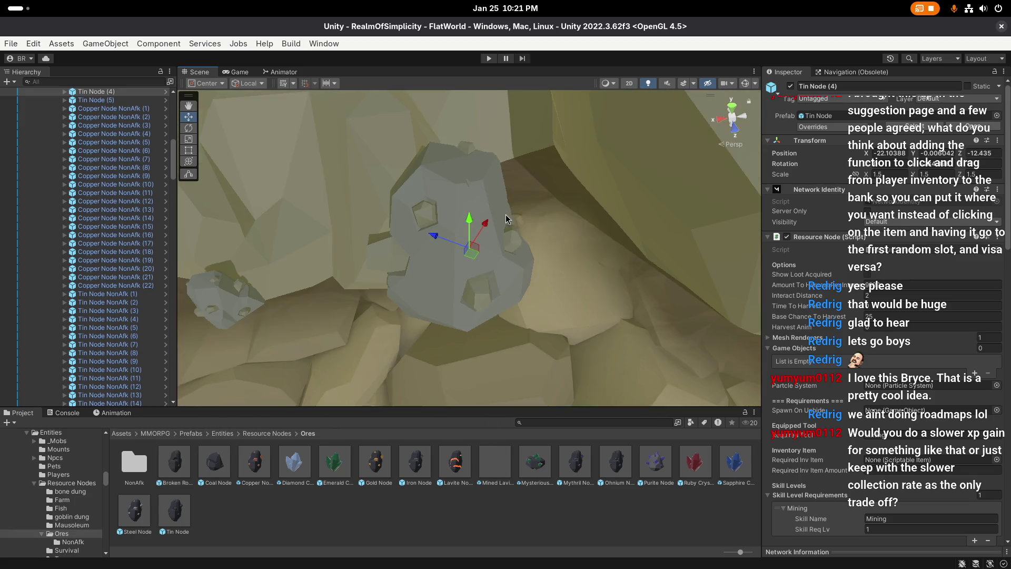
mouse_move(505, 219)
left_mouse_down()
mouse_move(552, 200)
mouse_move(325, 303)
left_mouse_up()
left_click(377, 300)
scroll(466, 290, "up", 4)
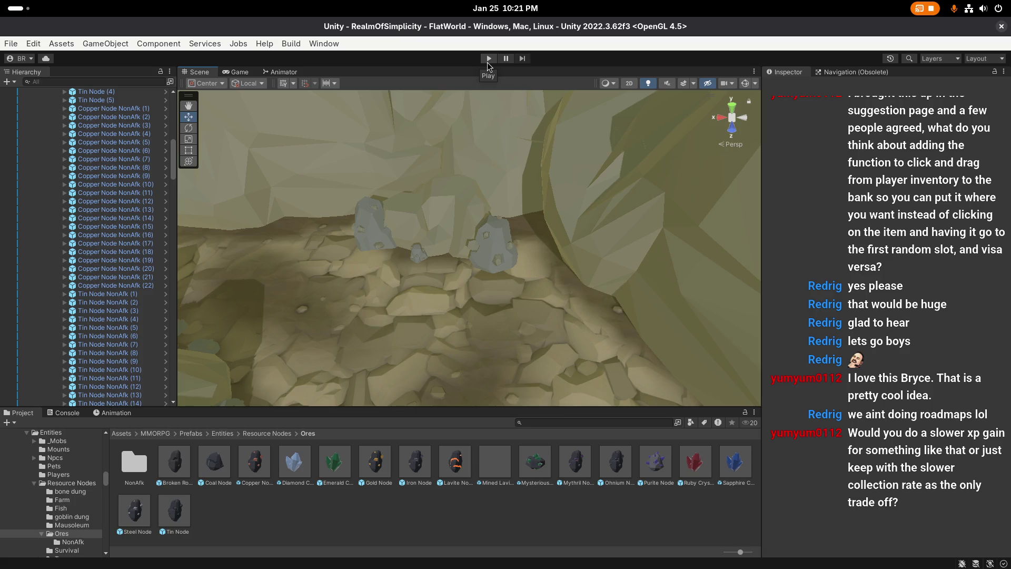
Step: Adjust the view of the rocks and start Play mode
mouse_move(412, 330)
left_mouse_down()
mouse_move(383, 311)
mouse_move(396, 311)
left_mouse_up()
scroll(396, 310, "up", 2)
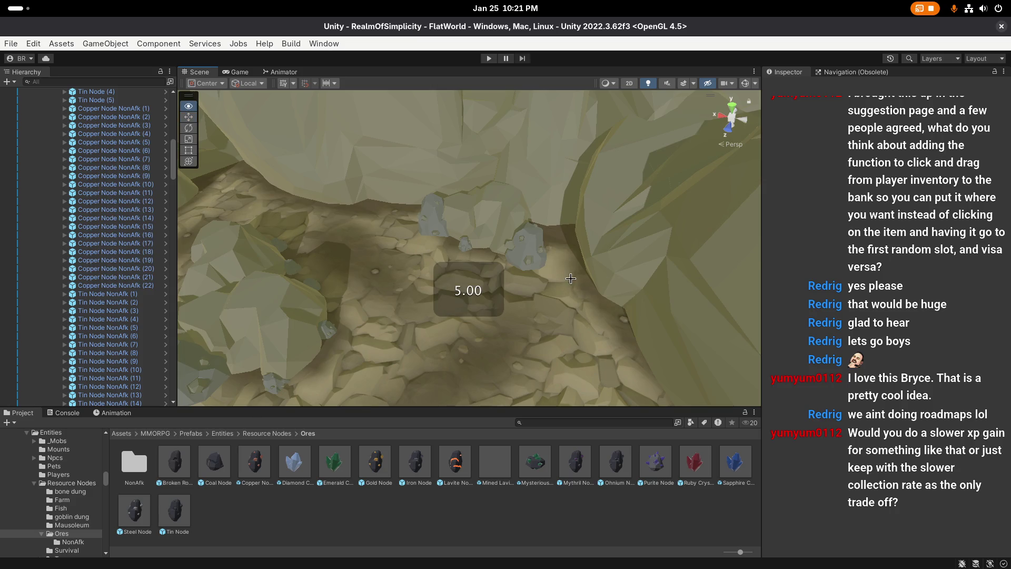
left_click_drag(542, 314, 542, 314)
left_click(489, 59)
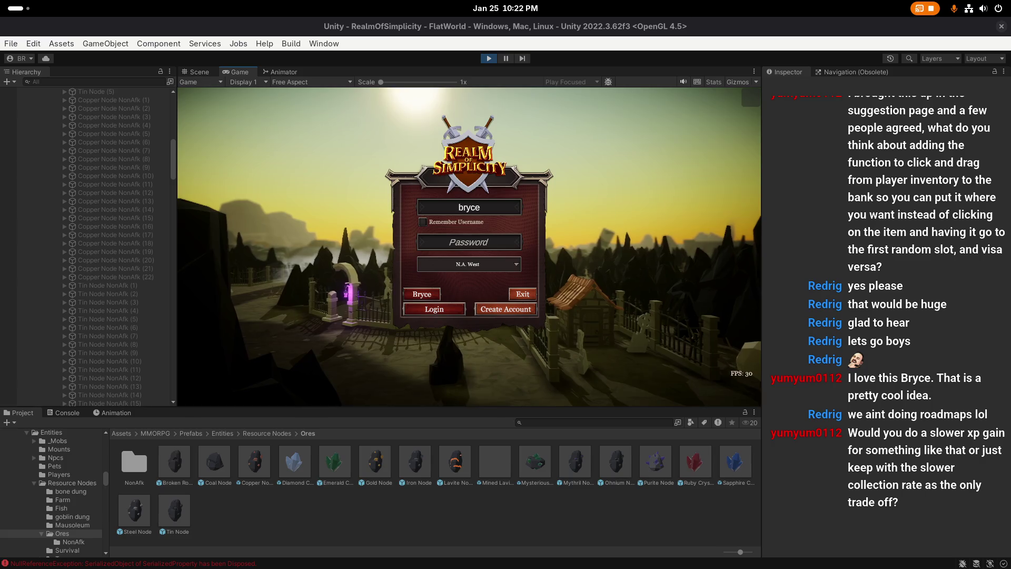
Step: Enter the account password, log in, and enter the game from the info panel
left_click(500, 242)
type("a")
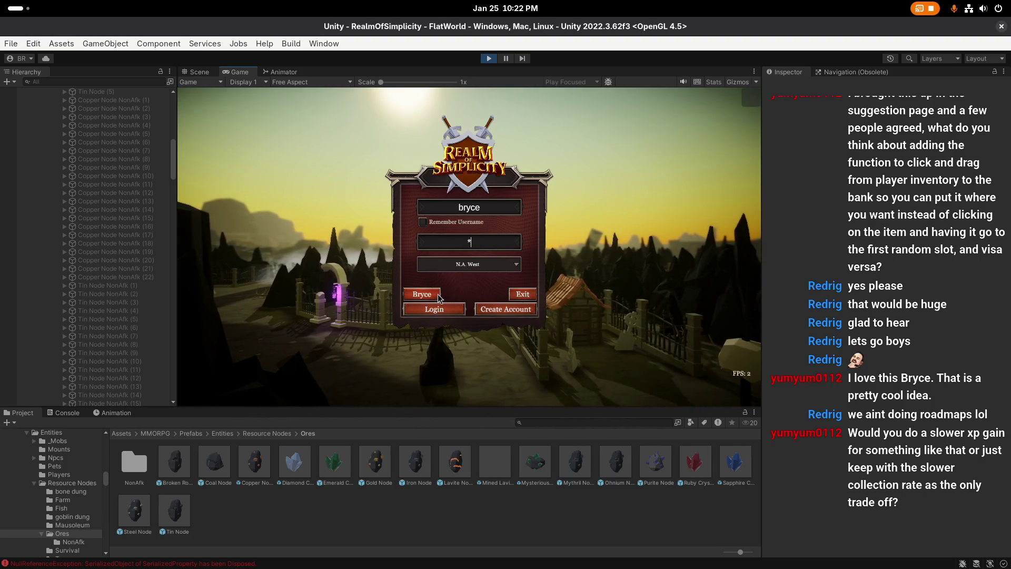
left_click(432, 308)
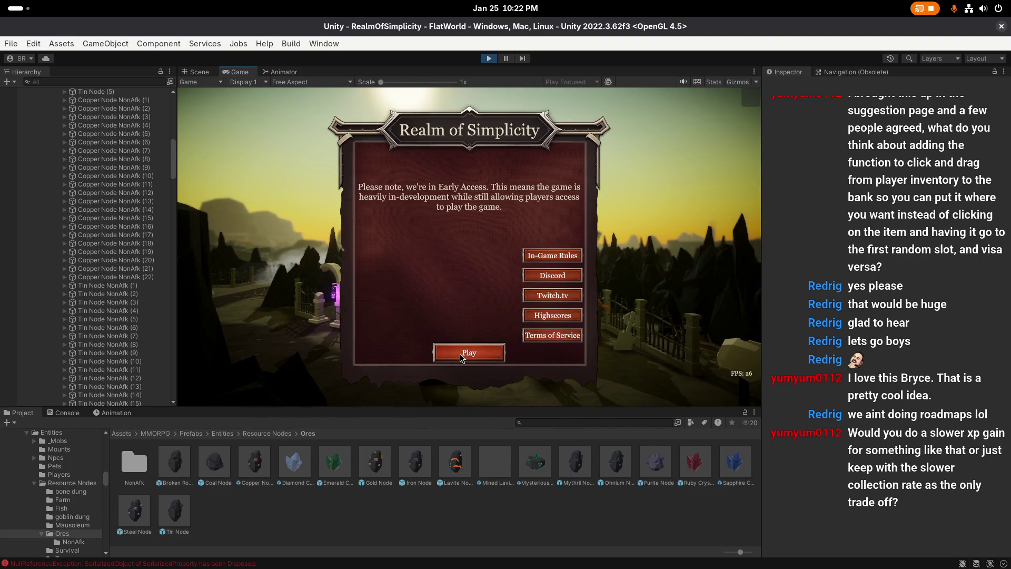
left_click(460, 353)
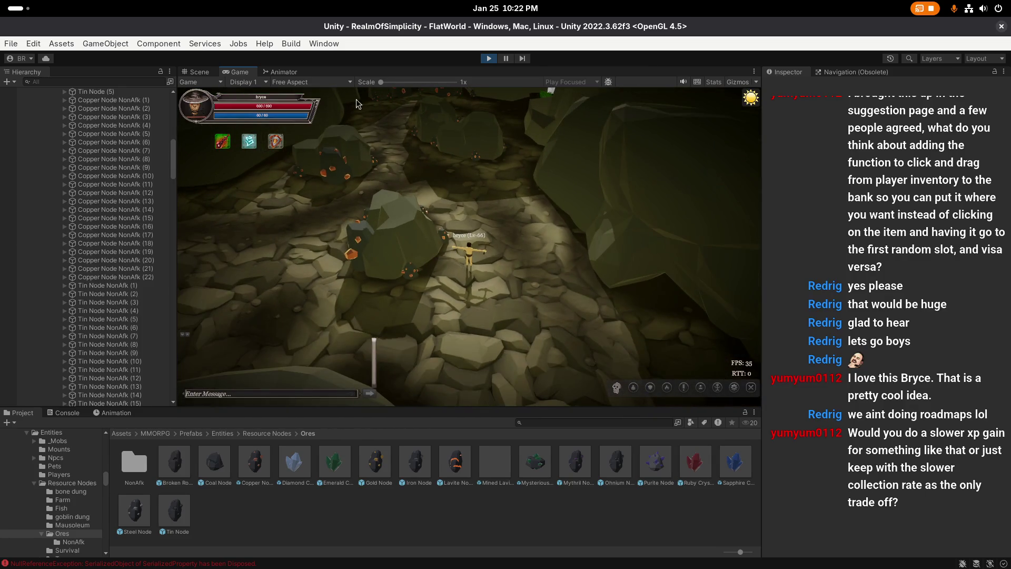
Step: Maximize the Game view and send the /tpose chat command to fix the character's T-pose
right_click(260, 72)
left_click(275, 111)
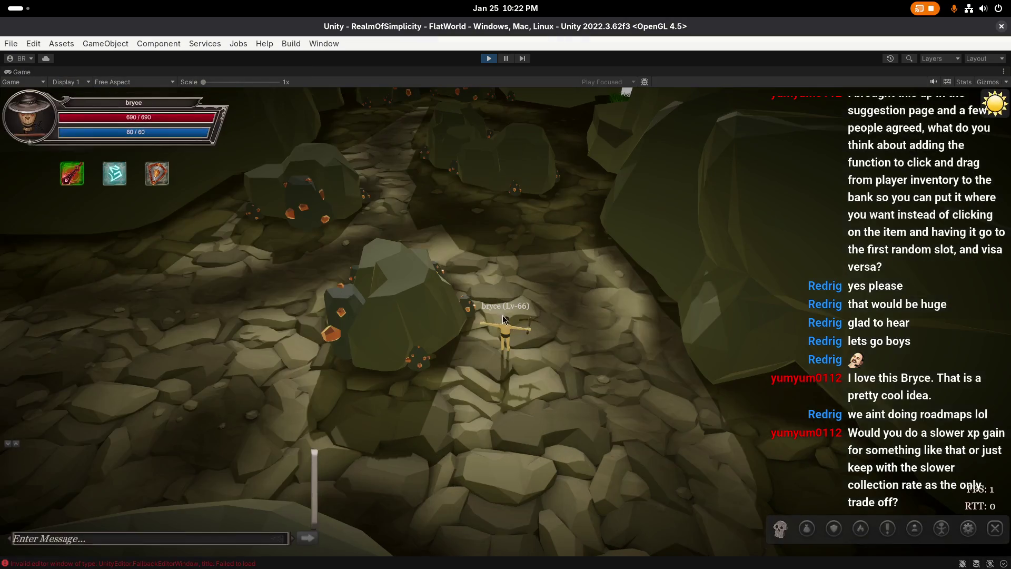
type("/")
key("Return")
type("/tpose")
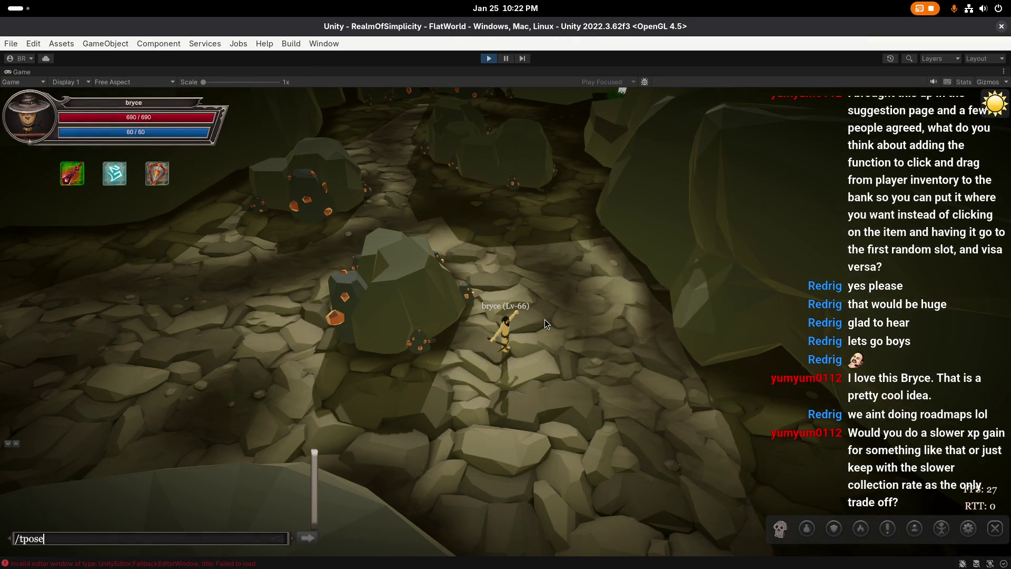
key("Return")
Step: Walk the player over to the ore rocks and mine the Copper Deposit
left_click(793, 245, "shift")
key("Return")
left_click(826, 247)
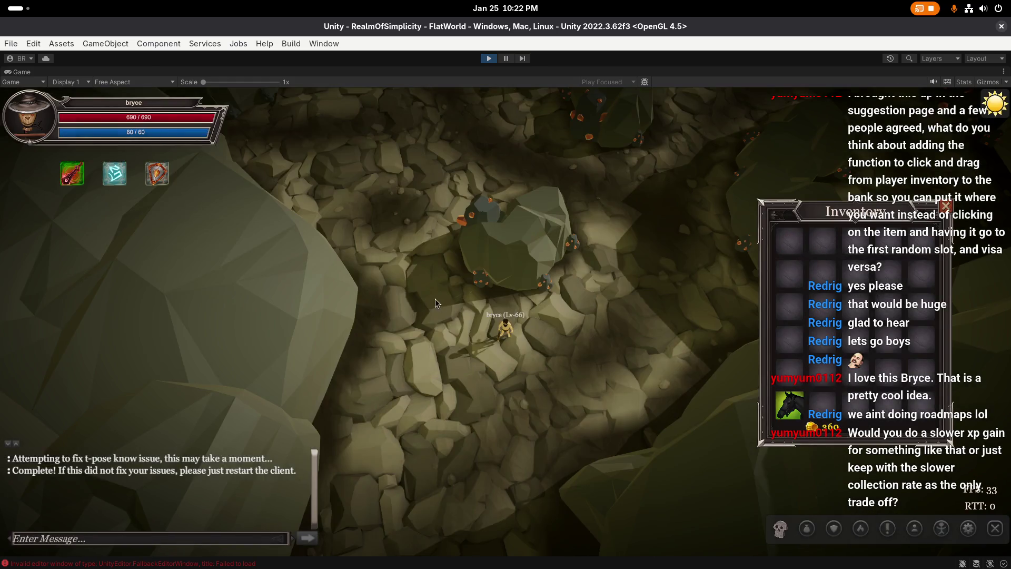
left_click(418, 223)
mouse_move(357, 243)
left_mouse_down()
mouse_move(453, 192)
mouse_move(601, 194)
left_mouse_up()
key("i")
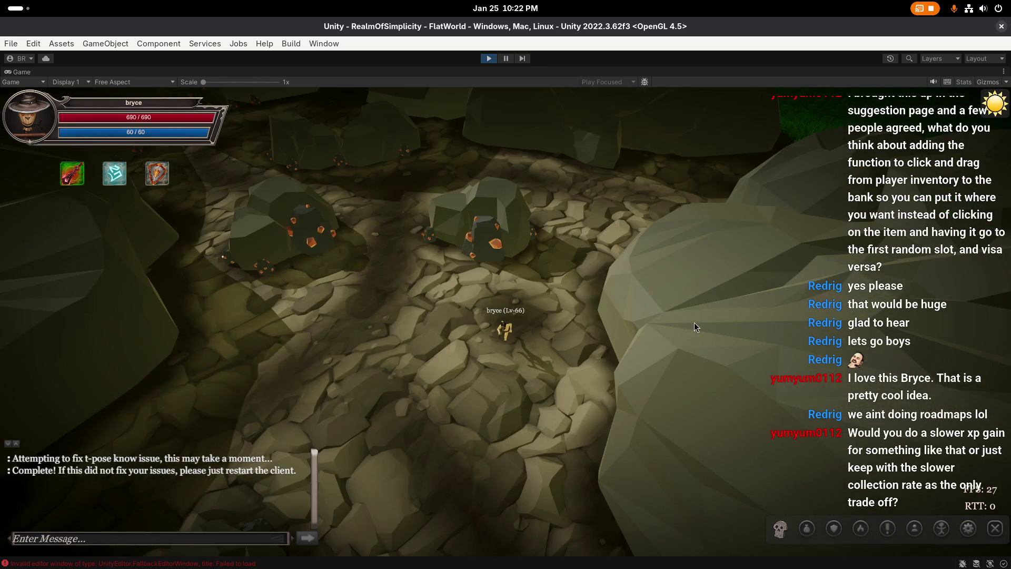
mouse_move(694, 322)
left_mouse_down()
mouse_move(521, 365)
mouse_move(541, 318)
mouse_move(530, 315)
left_mouse_up()
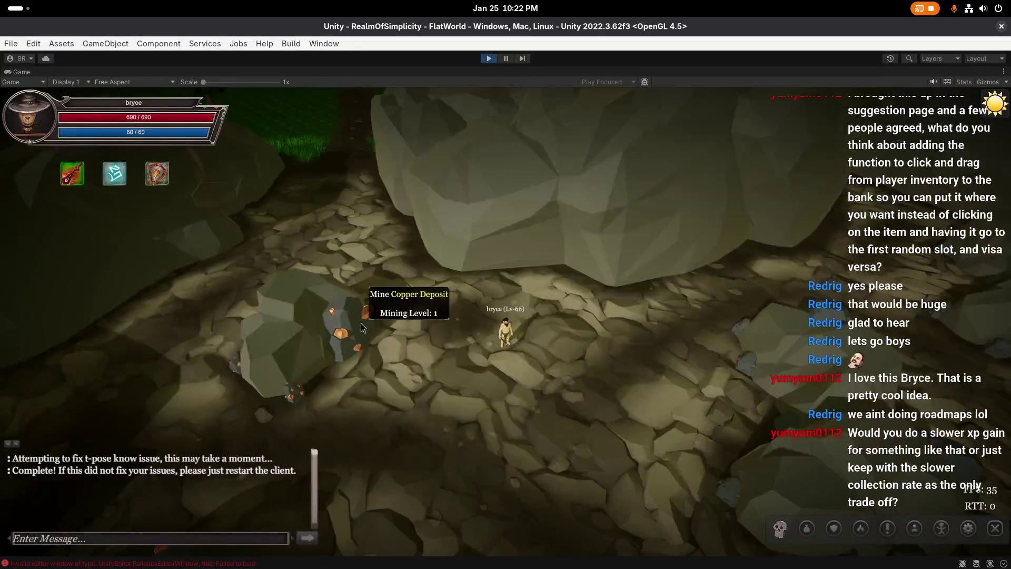
left_click(379, 321)
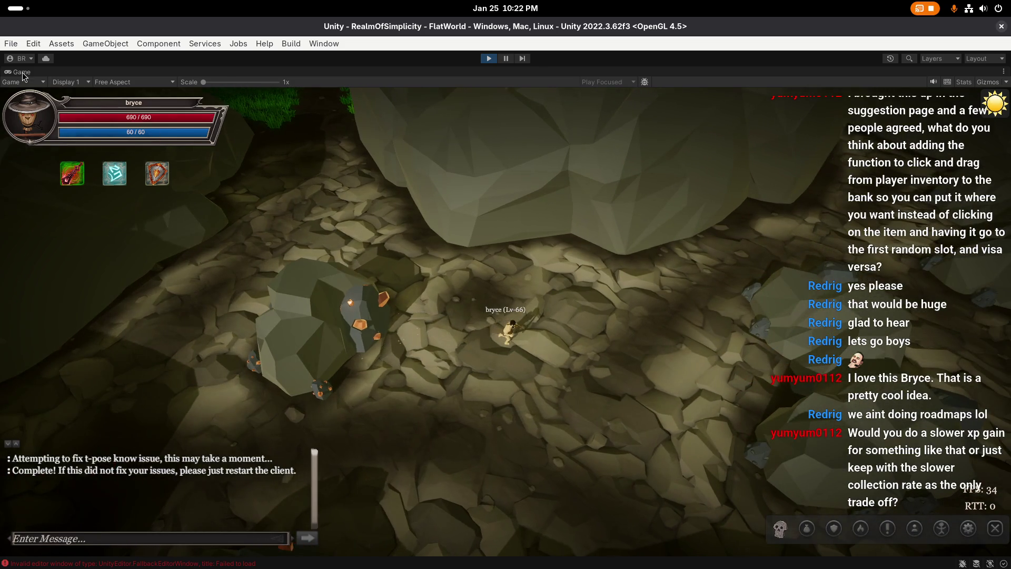
Step: Restore the editor layout, clear the Console errors, and go back to the Scene view
right_click(23, 73)
left_click(50, 109)
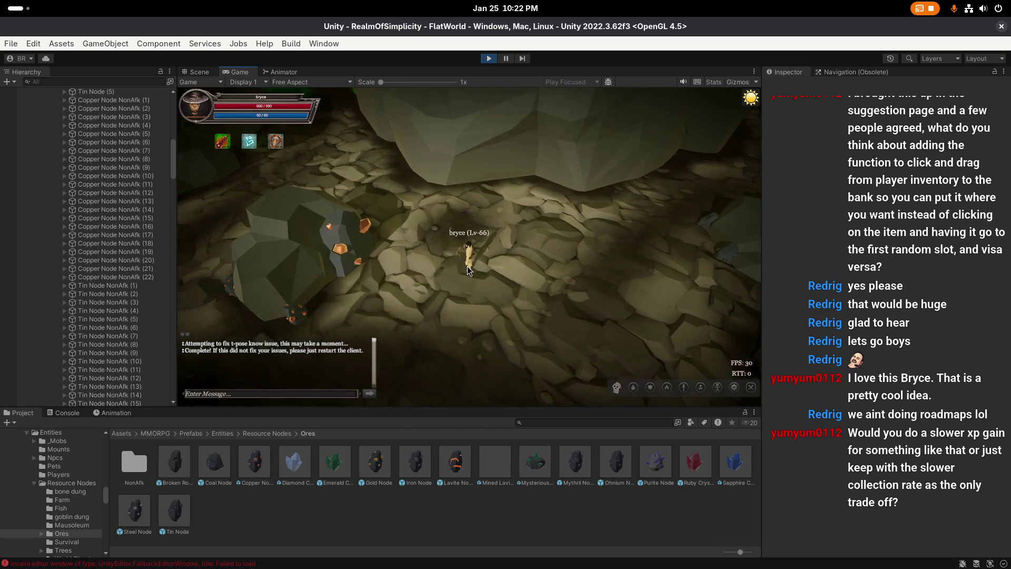
key("Left")
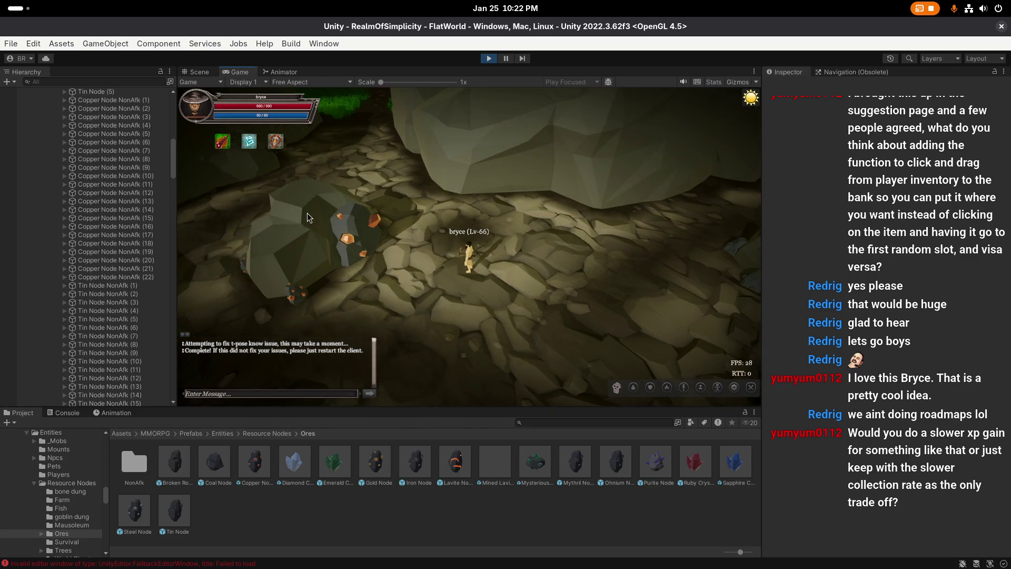
left_click(64, 413)
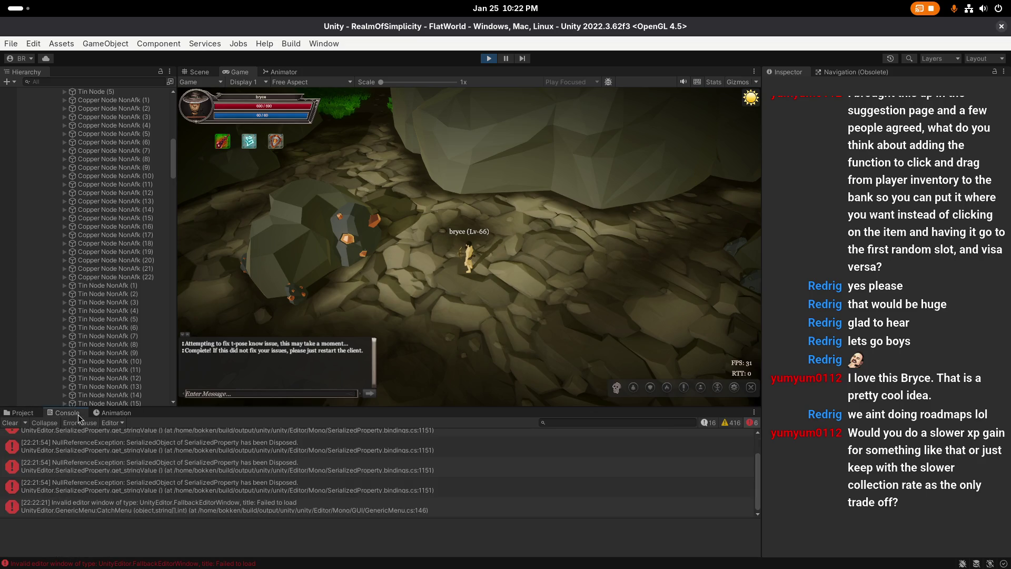
left_click(11, 423)
left_click(21, 413)
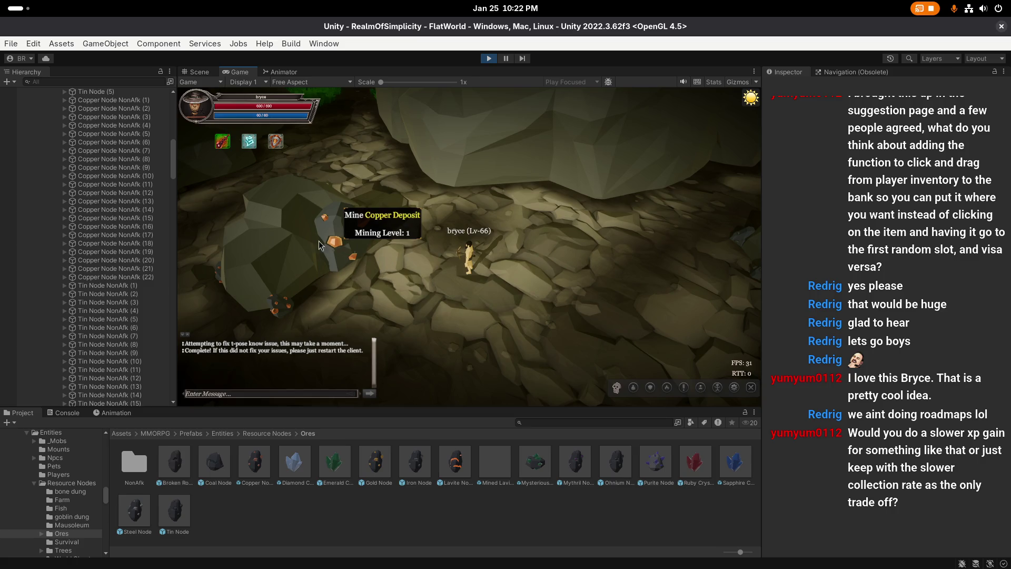
left_click(199, 72)
mouse_move(568, 319)
left_mouse_down()
mouse_move(339, 298)
mouse_move(391, 264)
mouse_move(465, 286)
mouse_move(727, 250)
left_mouse_up()
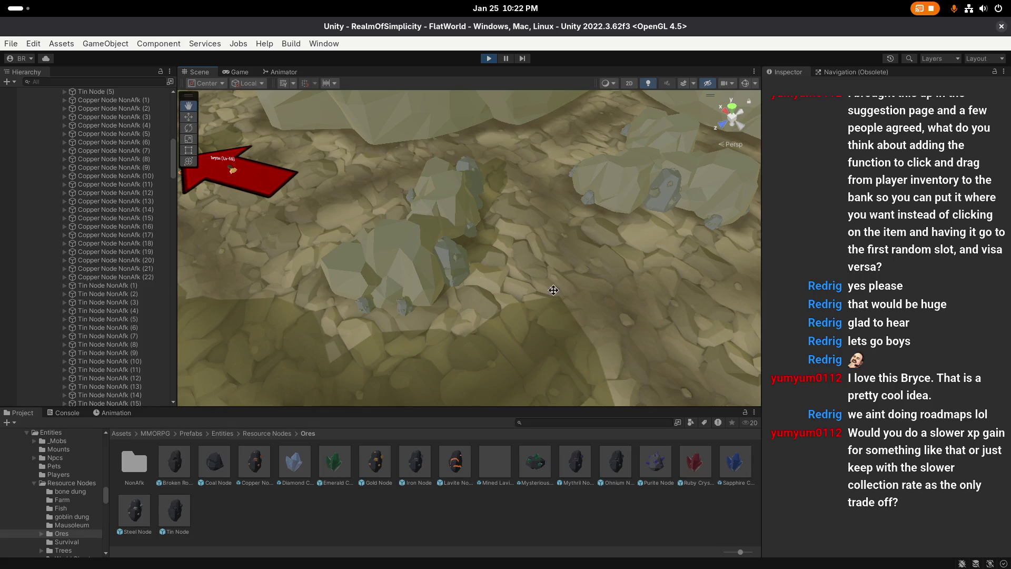
Step: Frame the player and select Copper Node (1), the rock beside them, in the Hierarchy
key("f")
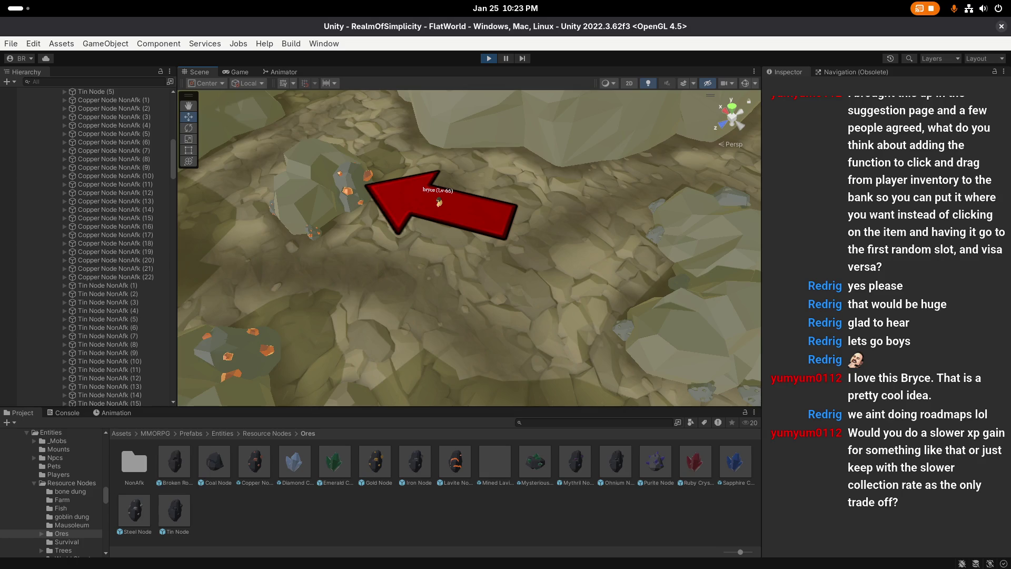
left_click(387, 200)
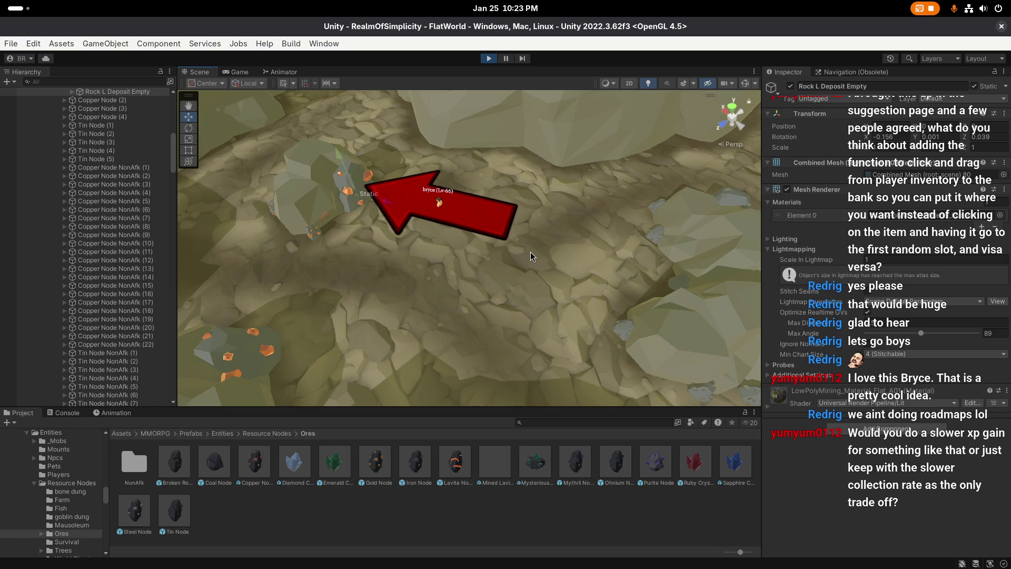
scroll(122, 194, "up", 3)
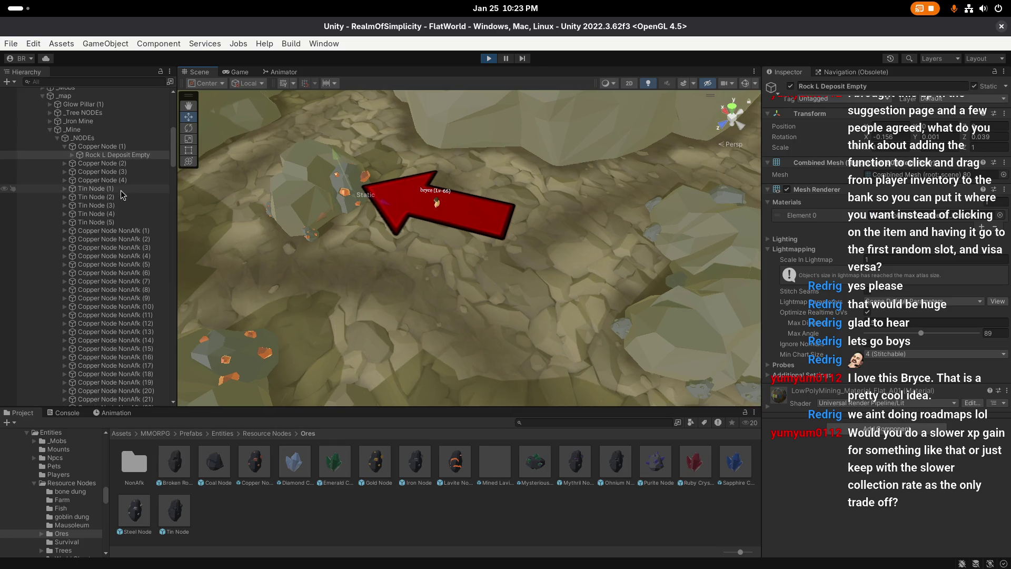
left_click(105, 146)
left_click(63, 146)
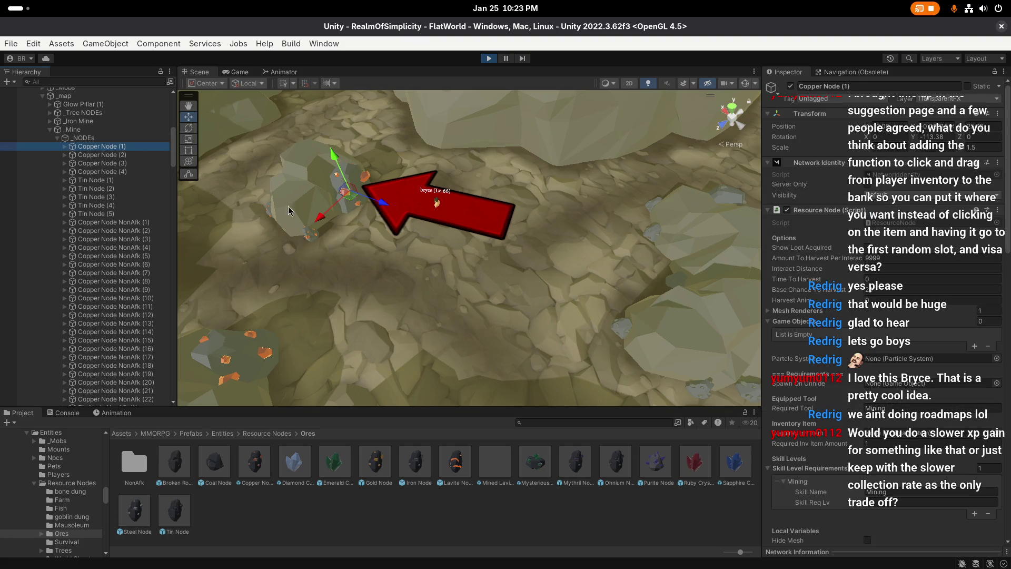
scroll(518, 230, "up", 3)
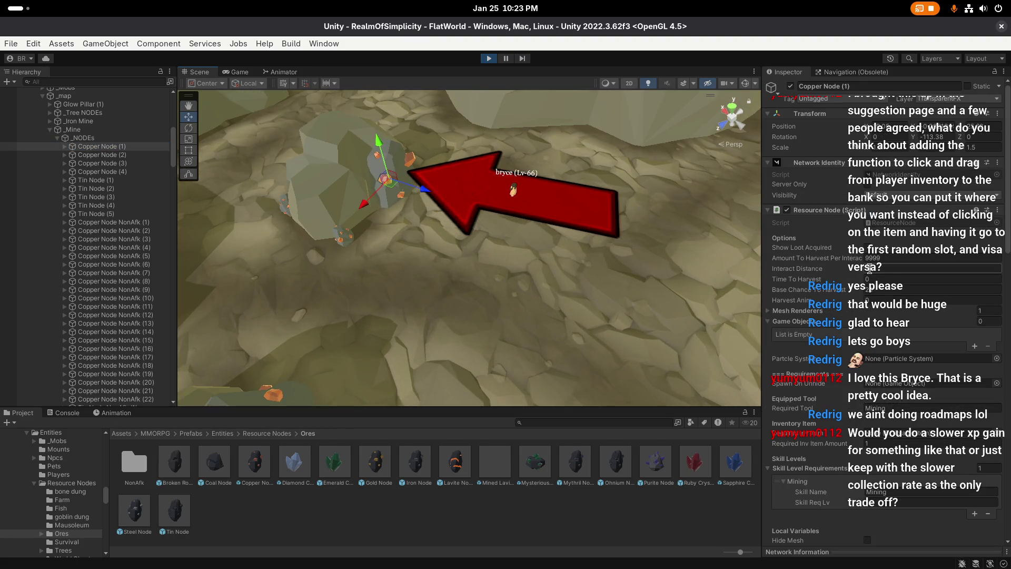
Step: Compare the rock in the Game and Scene views, then toggle the scene view effects
left_click(229, 72)
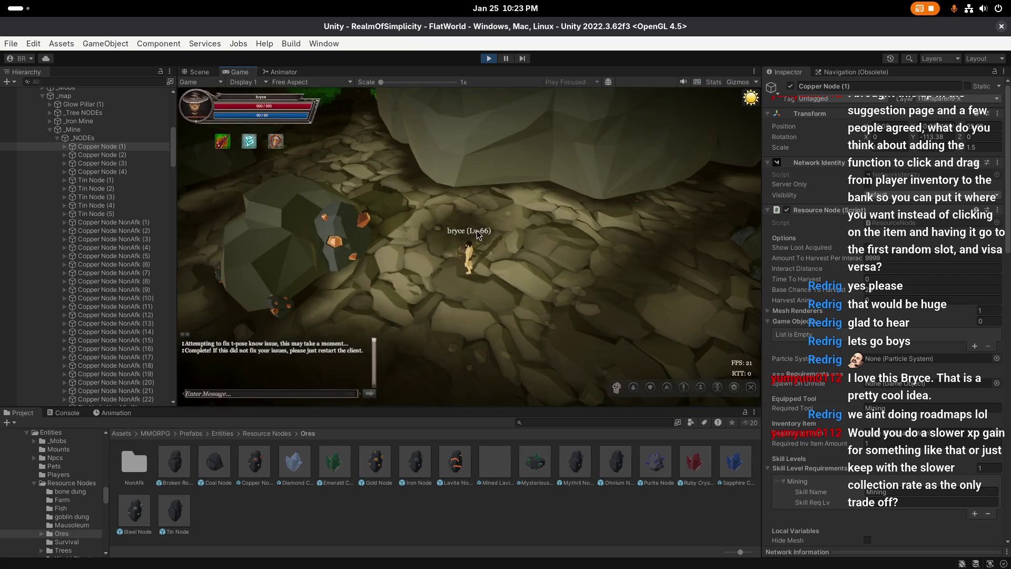
key("ctrl+1")
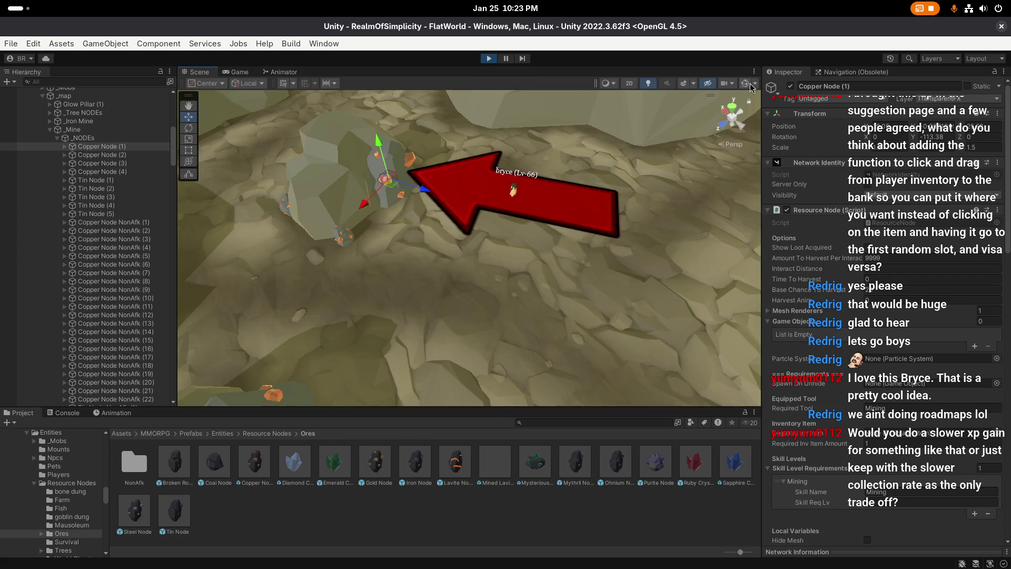
left_click(239, 73)
mouse_move(347, 267)
left_mouse_down()
mouse_move(532, 290)
mouse_move(505, 273)
left_mouse_up()
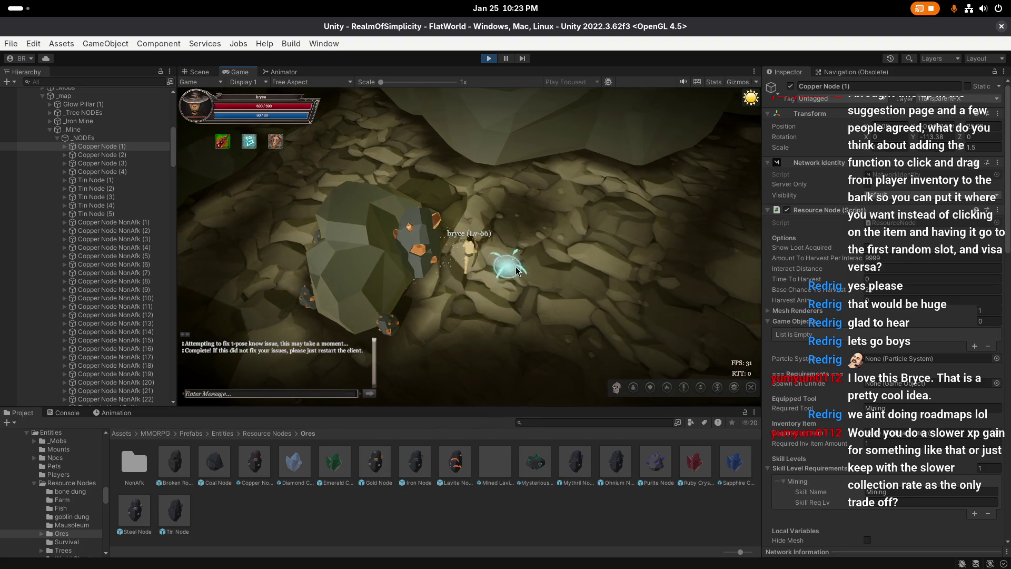
left_click(205, 73)
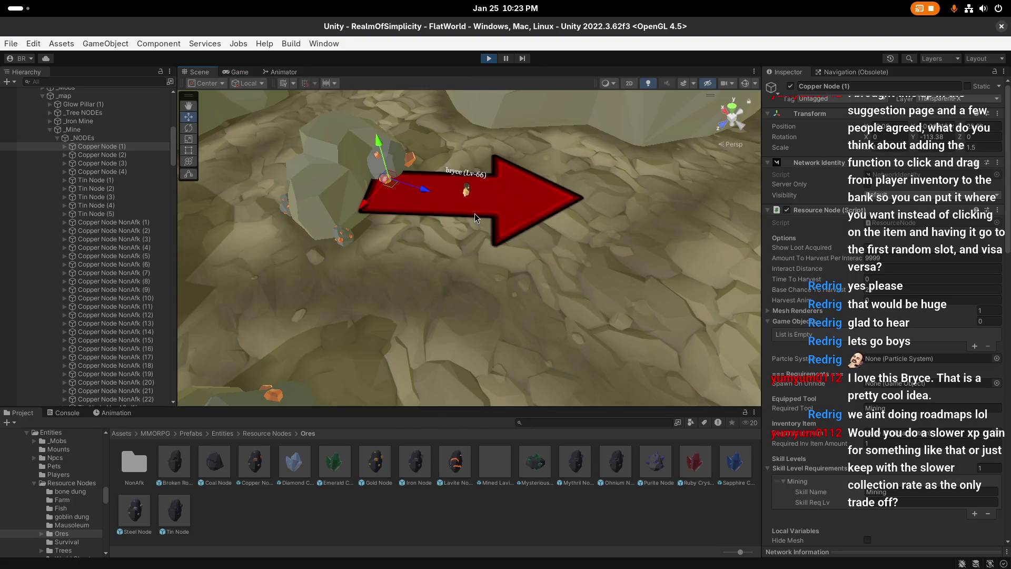
scroll(475, 218, "up", 3)
left_click(745, 85)
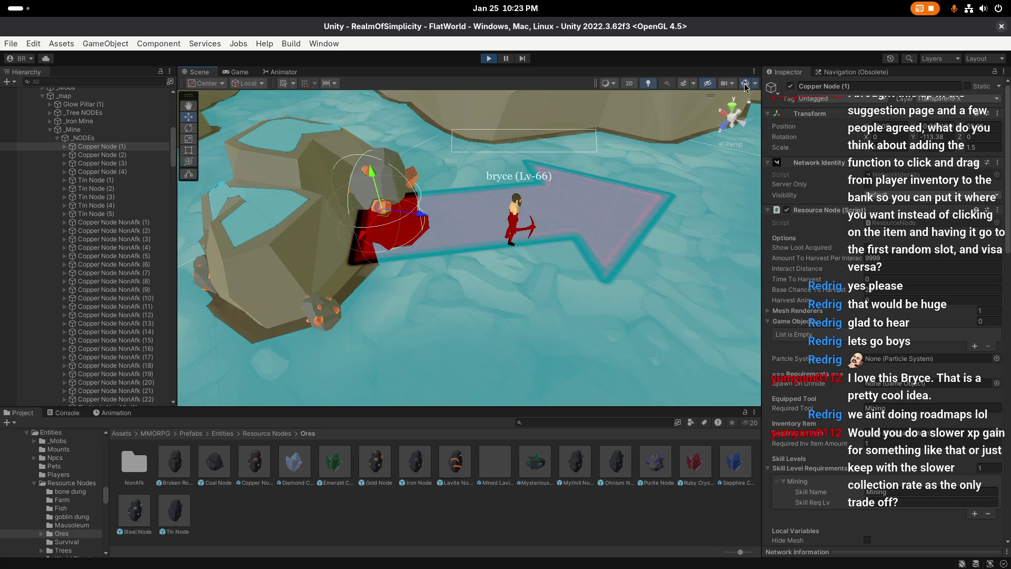
Step: Inspect the player's overlay objects and hide the MinimapMarker's red sprite
left_click(527, 168)
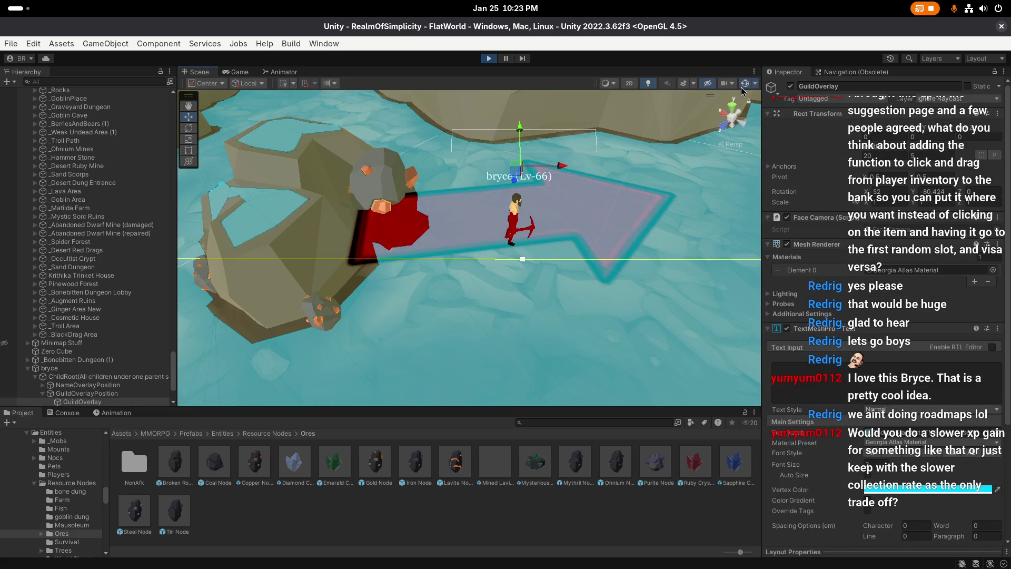
left_click(622, 217)
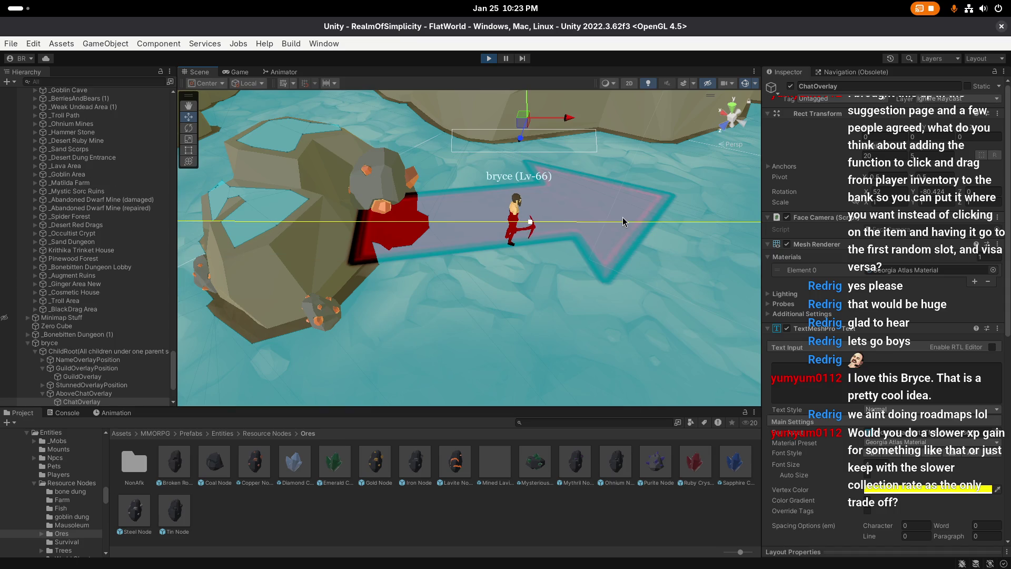
left_click(527, 171)
mouse_move(527, 171)
left_mouse_down()
mouse_move(490, 282)
mouse_move(433, 227)
left_mouse_up()
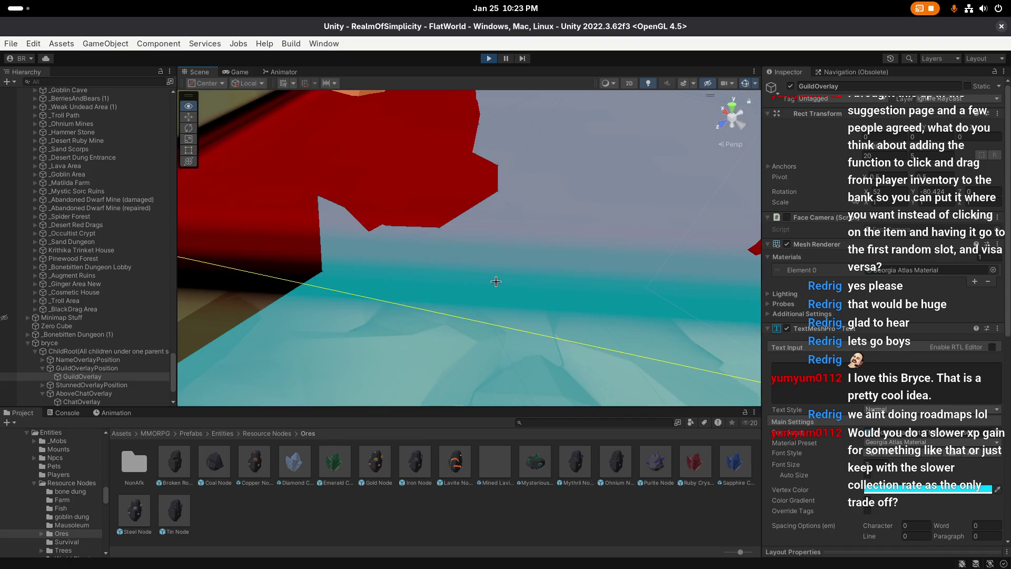
left_click(432, 226)
left_click(419, 195)
left_click(790, 86)
left_click_drag(535, 195, 545, 276)
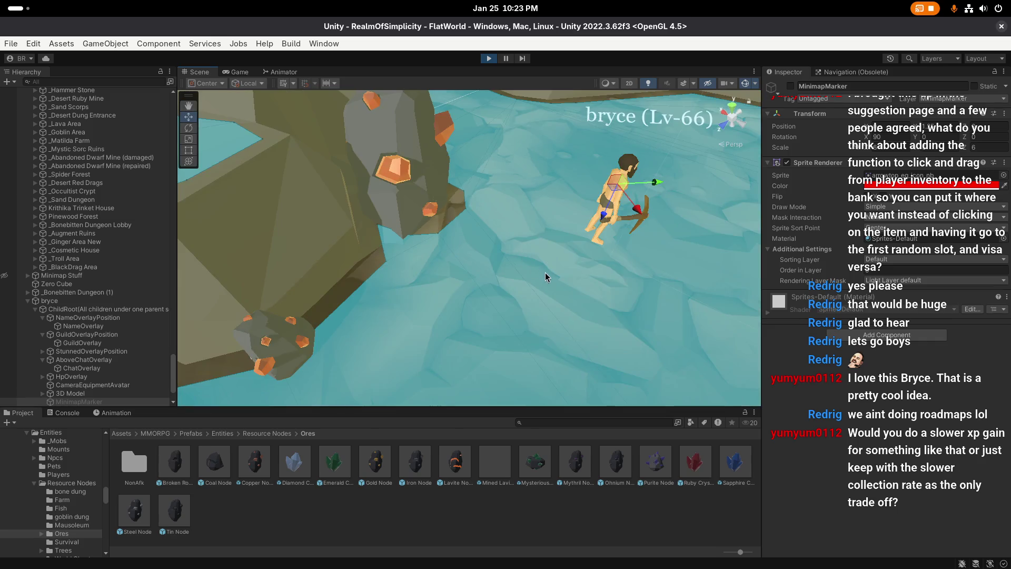
key("f")
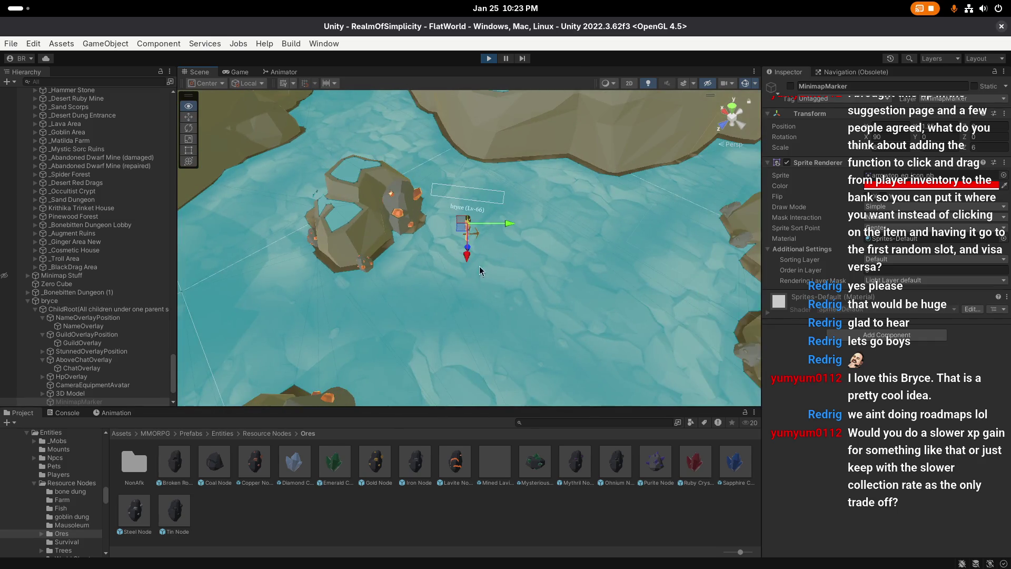
Step: Select Copper Node (2) in the neighbouring rock cluster and turn off scene effects
mouse_move(501, 262)
left_mouse_down()
mouse_move(507, 282)
mouse_move(524, 260)
left_mouse_up()
left_click(480, 236)
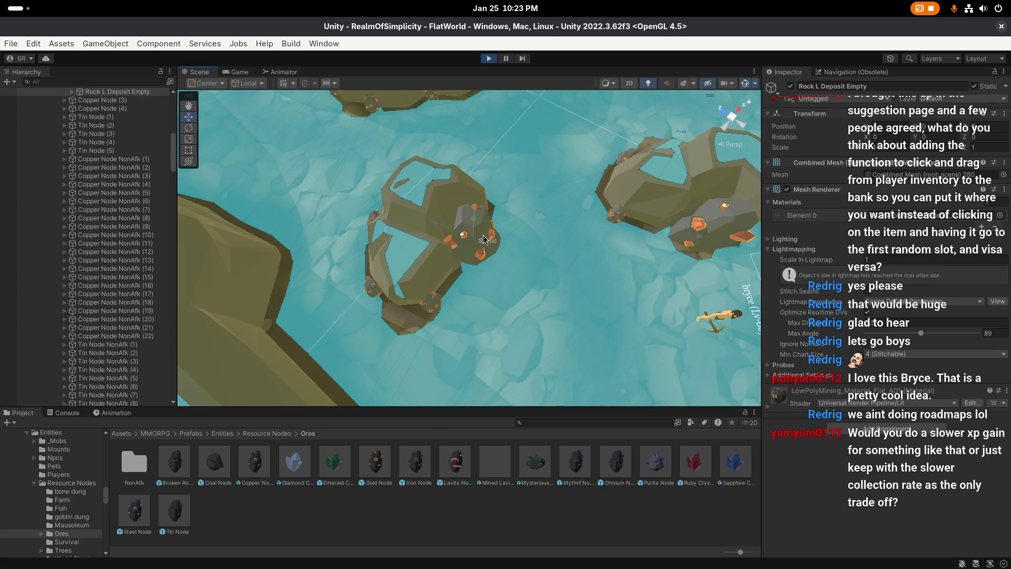
scroll(107, 149, "up", 3)
left_click(107, 147)
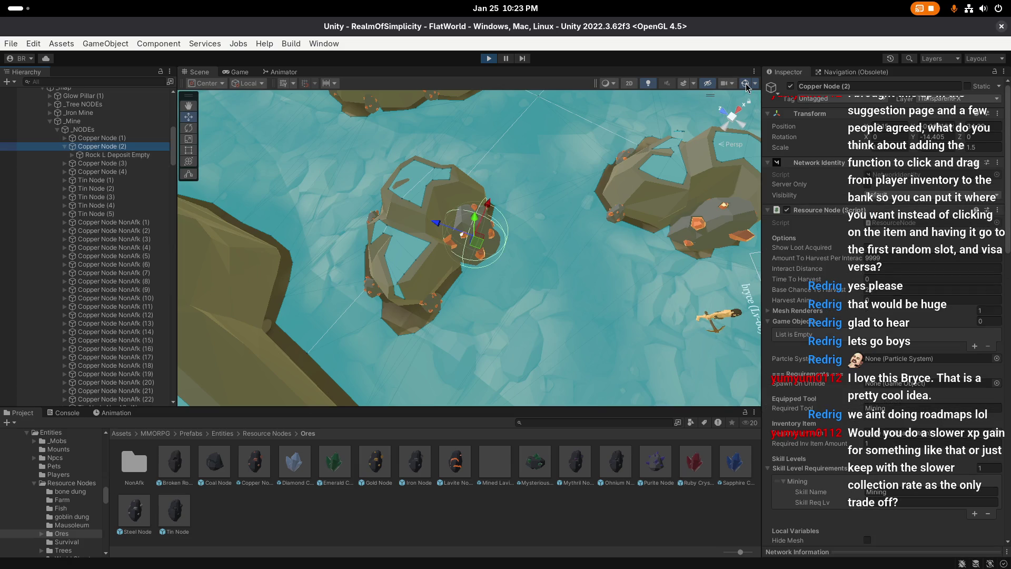
left_click(746, 84)
Step: In the running game, walk the character up to the copper rock
left_click(242, 73)
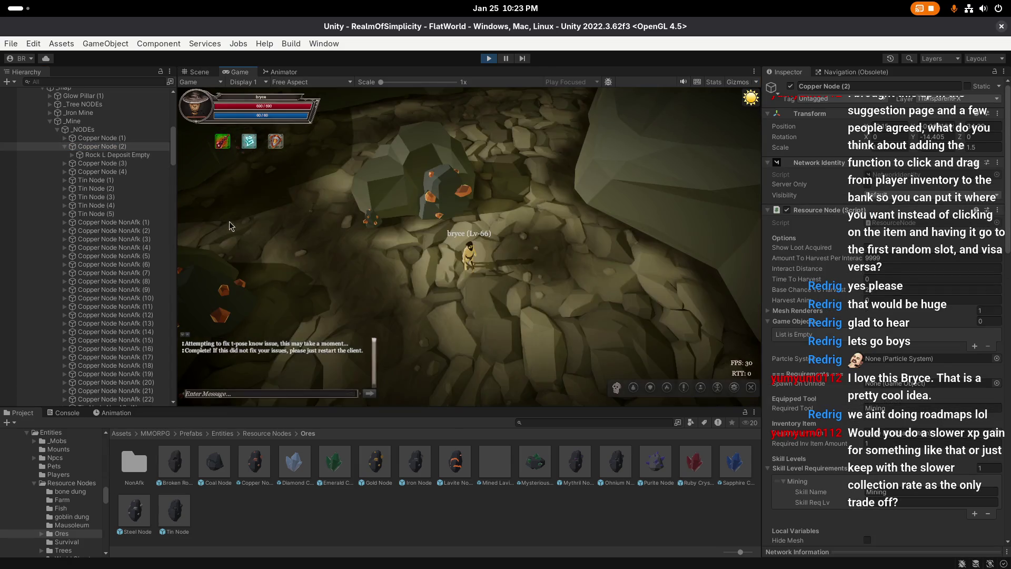
left_click(199, 72)
left_click(233, 73)
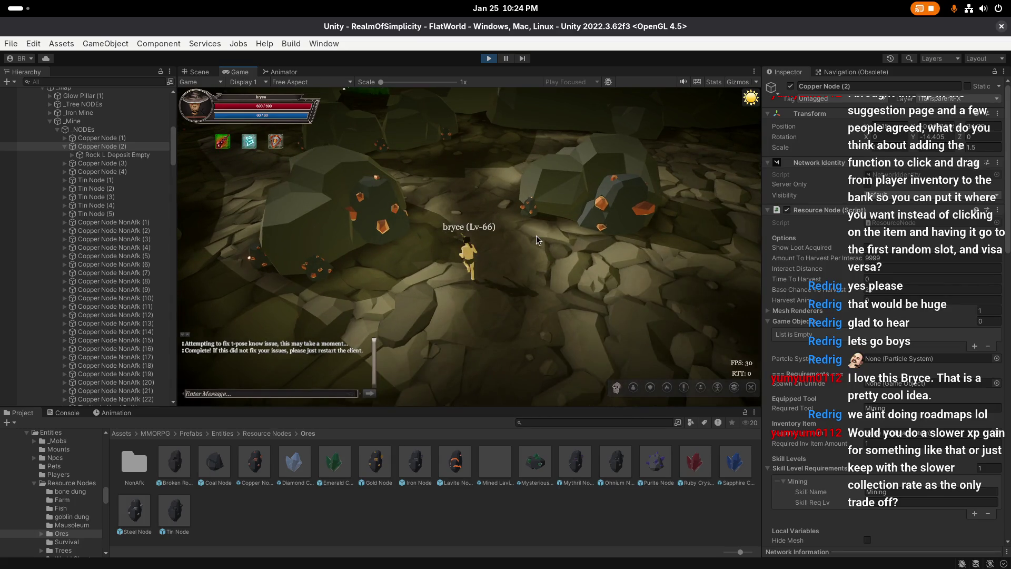
left_click(535, 273)
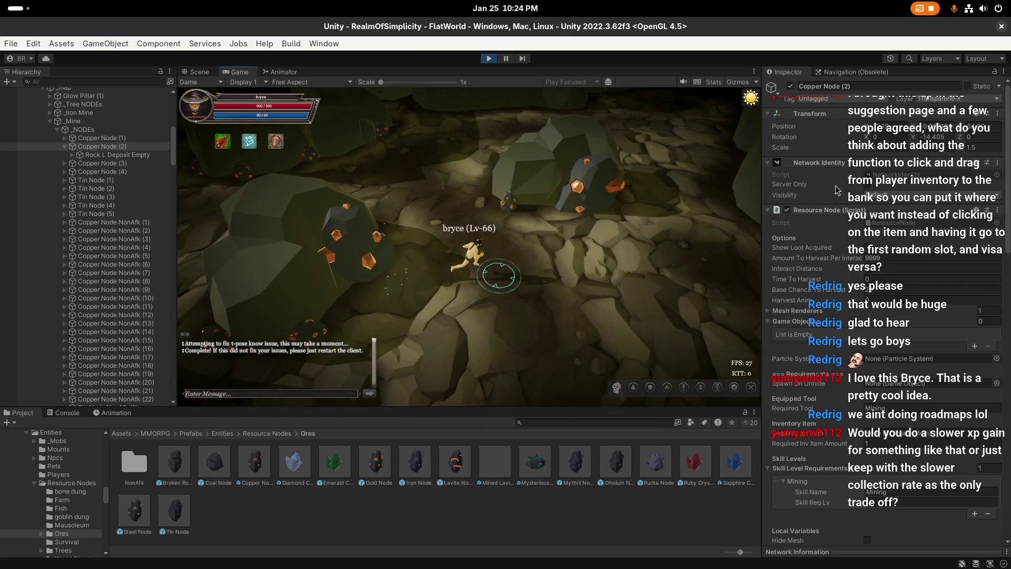
left_click(886, 269)
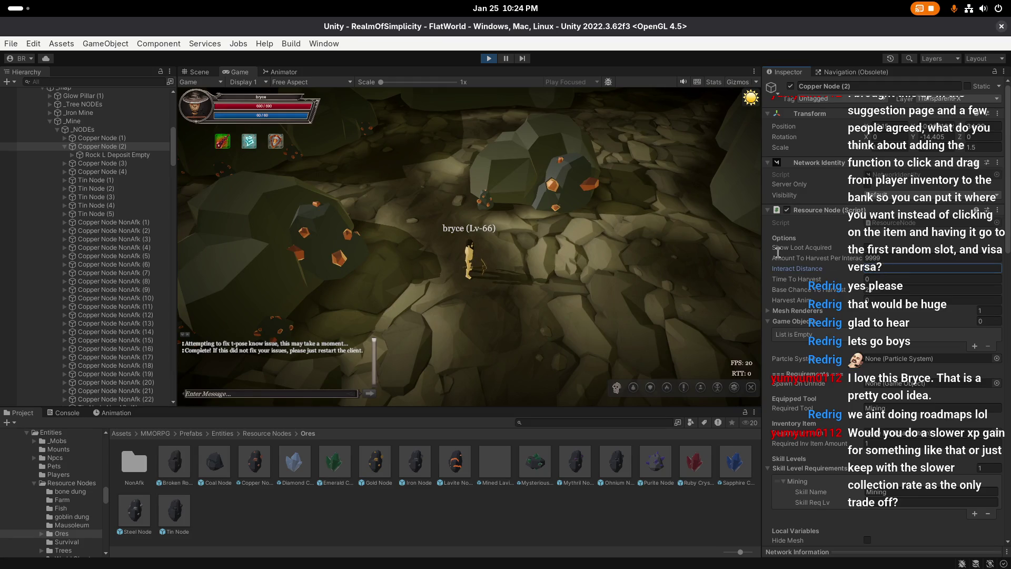
left_click(492, 253)
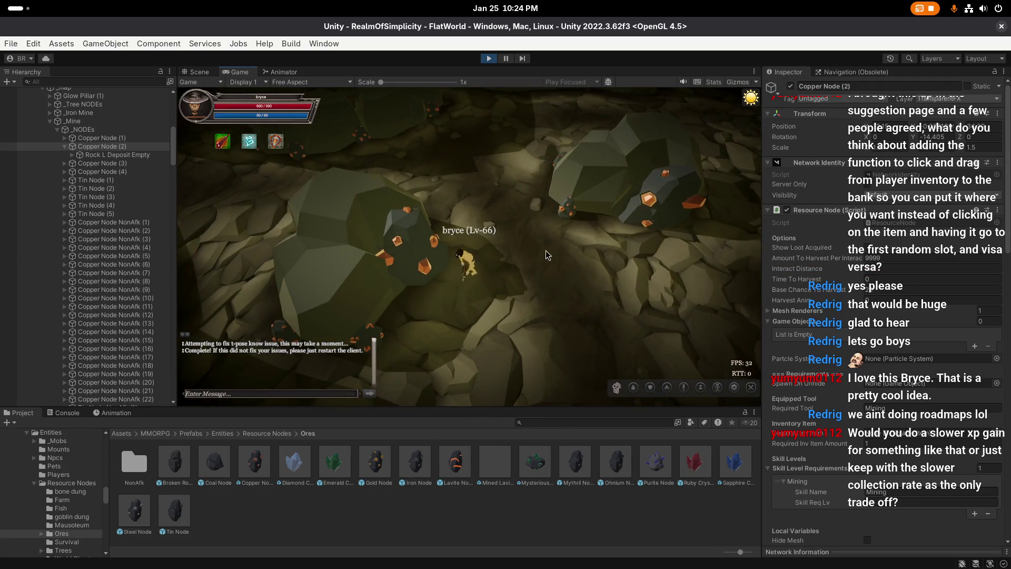
left_click(542, 292)
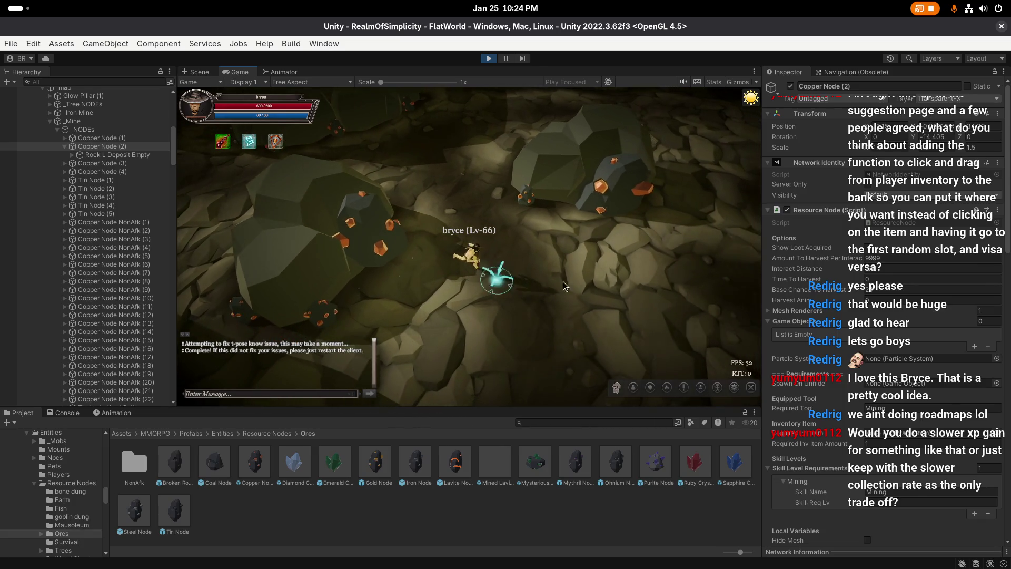
Step: Lower the node's Interact Distance from 2.5 to 1 and start mining the rock
left_click(538, 288)
left_click(888, 268)
type("1")
key("Return")
left_click(415, 264)
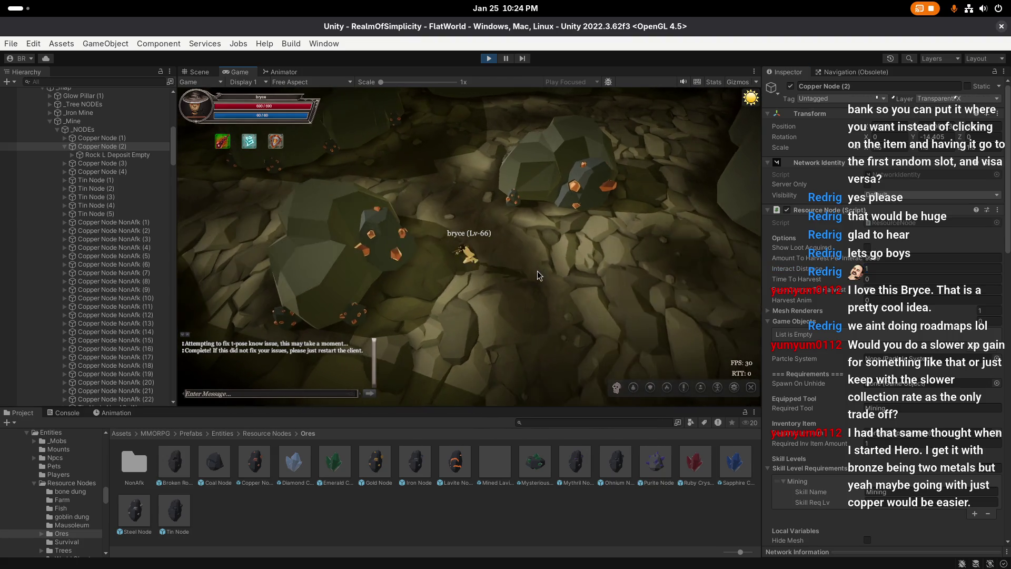
Step: Test mining the copper rocks from several spots, then select Copper Node NonAfk (1) in the Scene view
left_click(534, 274)
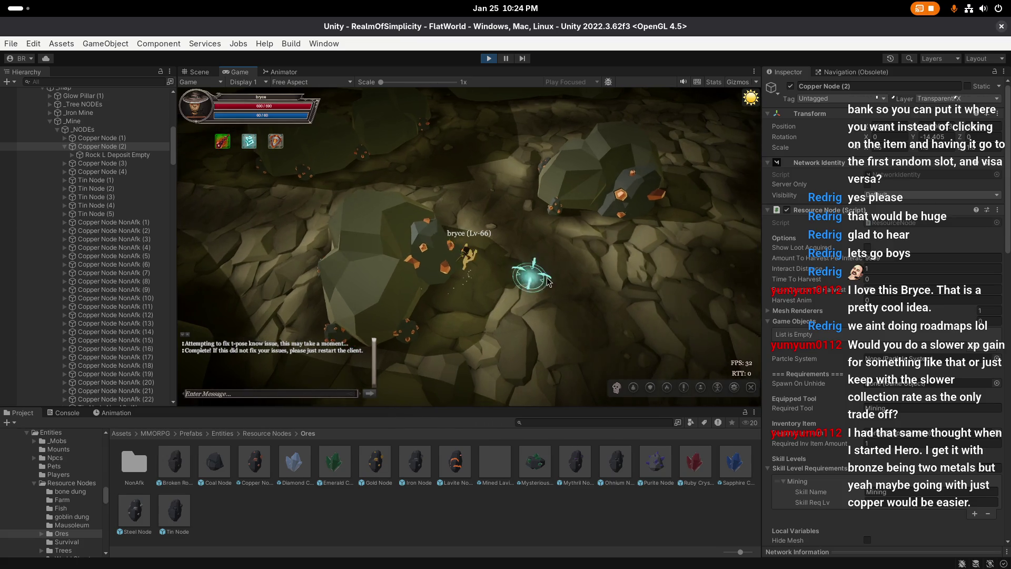
left_click(659, 267)
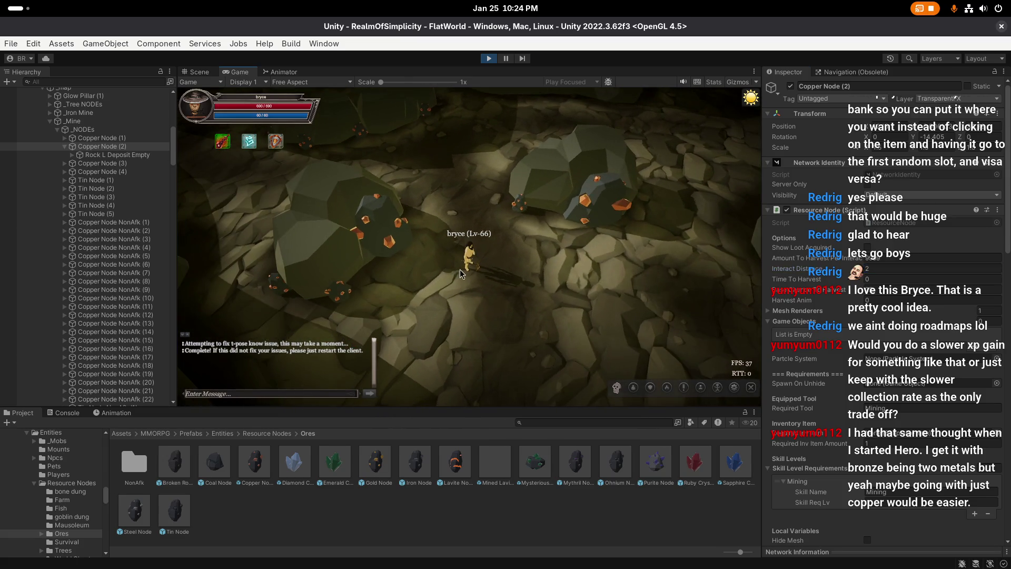
left_click(466, 256)
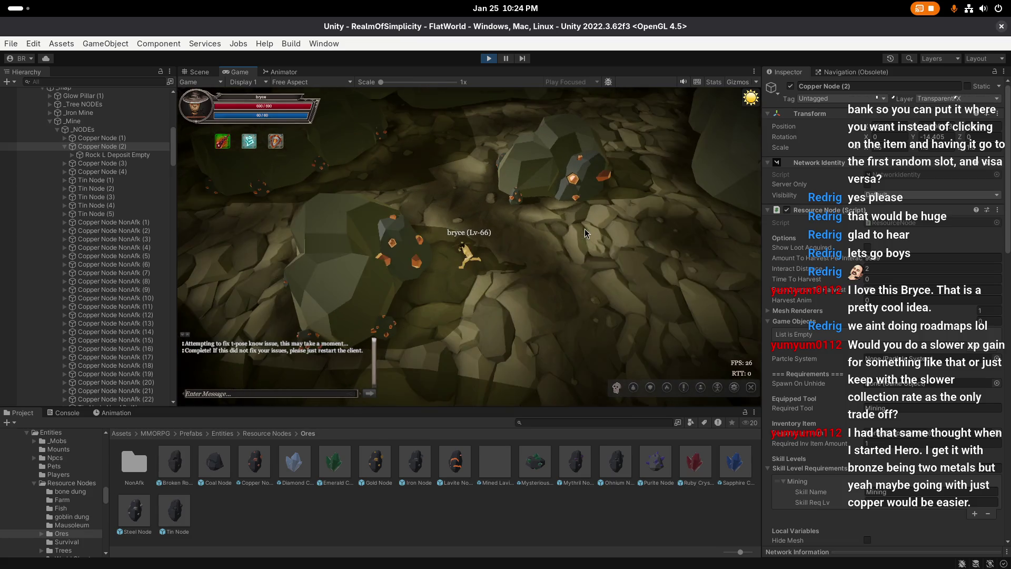
left_click(512, 276)
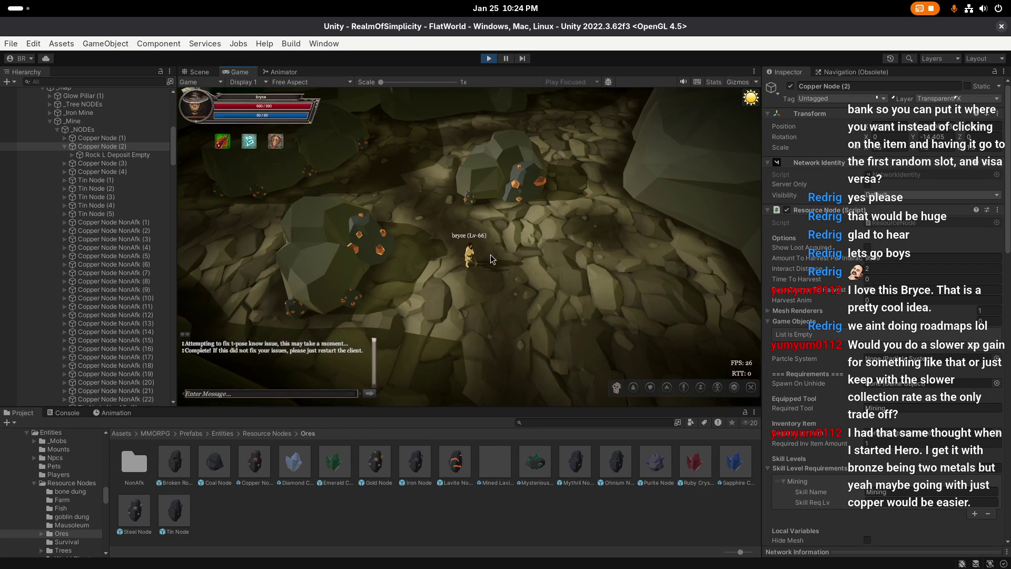
left_click(376, 238)
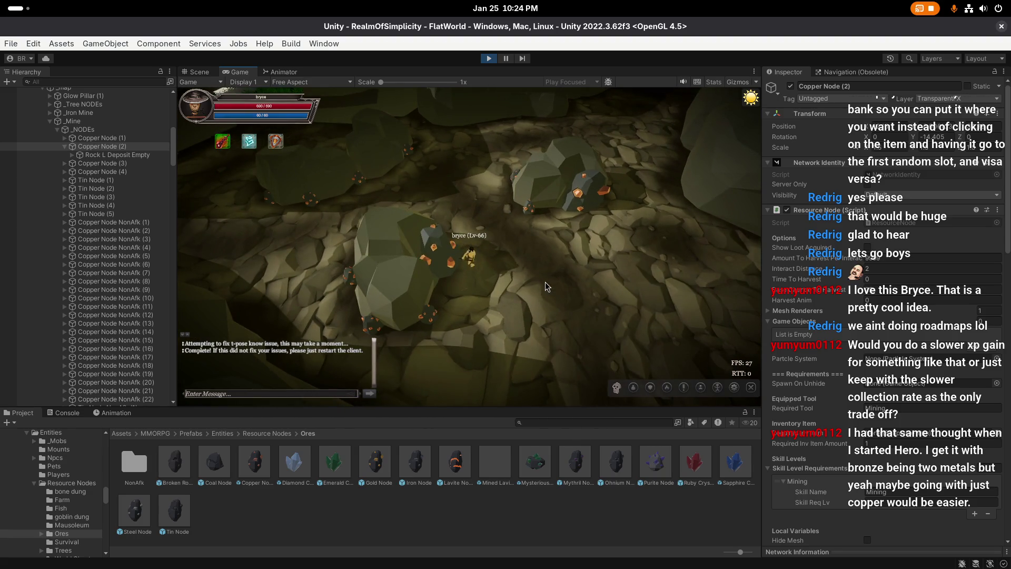
left_click(518, 277)
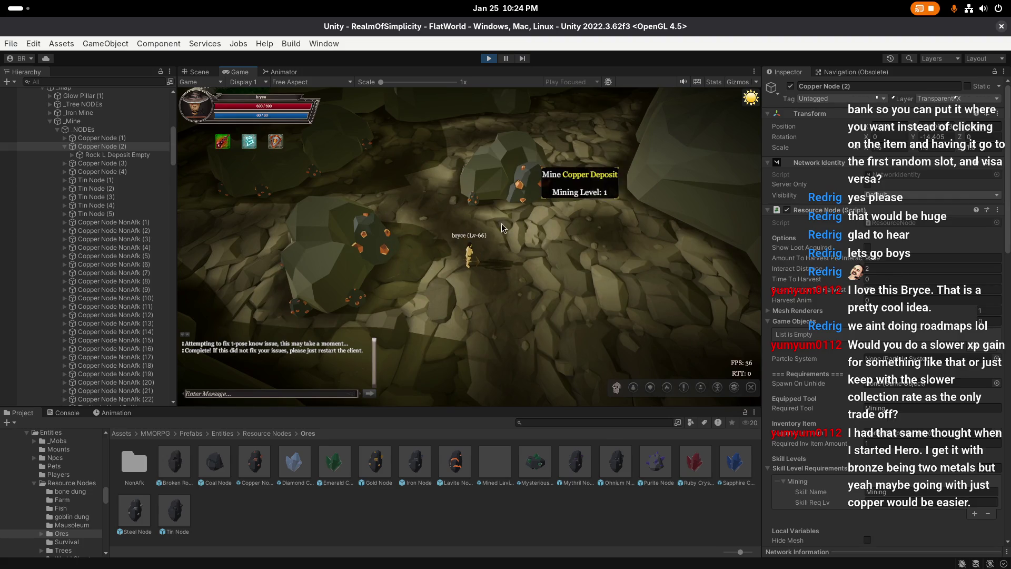
left_click_drag(571, 203, 600, 208)
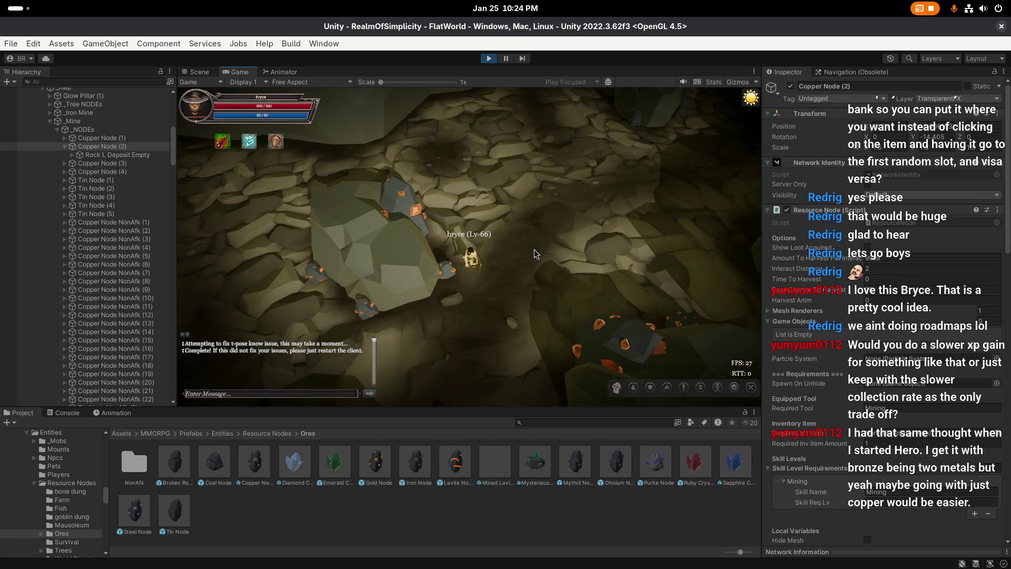
left_click(536, 249)
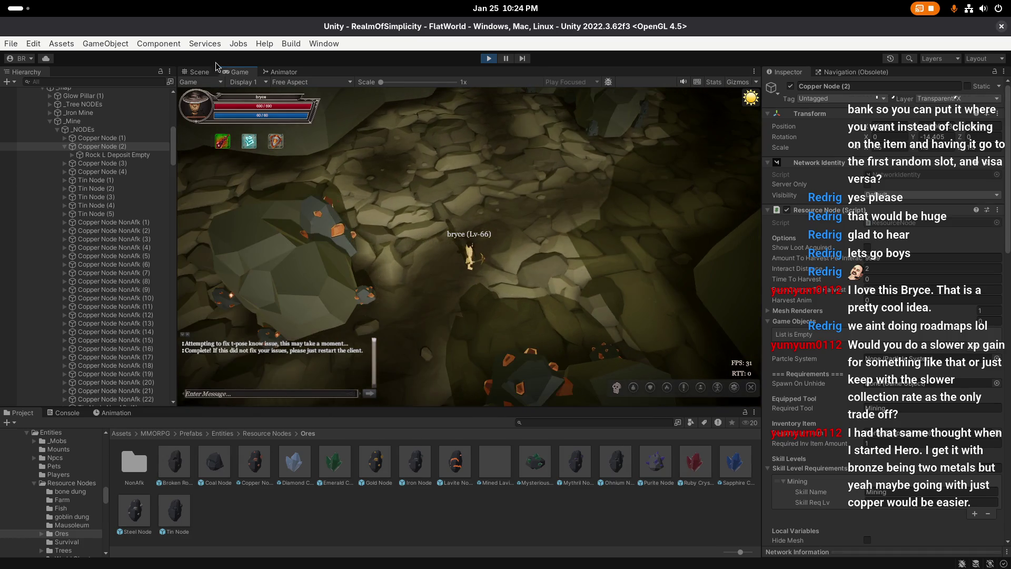
left_click(206, 72)
left_click(112, 222)
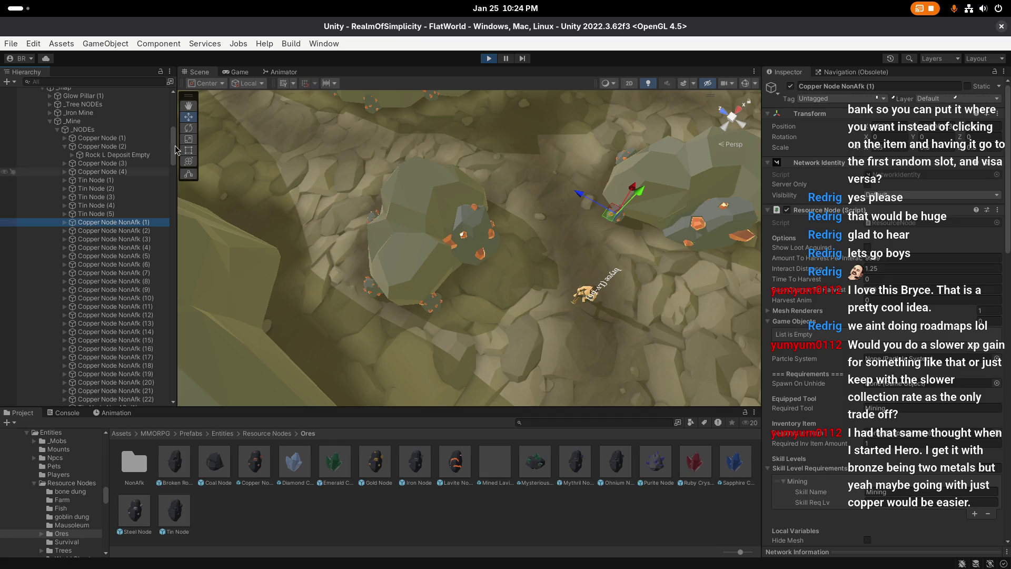
Step: Zoom and orbit the Game camera around the copper deposits, then exit play mode
left_click(239, 72)
scroll(403, 188, "up", 10)
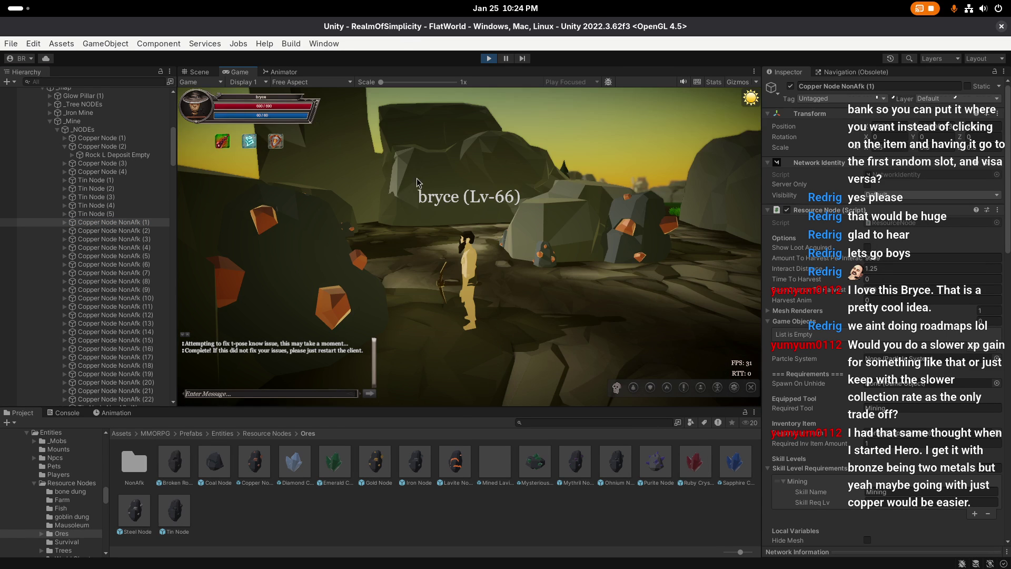
mouse_move(418, 183)
left_mouse_down()
mouse_move(403, 302)
mouse_move(573, 174)
left_mouse_up()
scroll(573, 174, "down", 4)
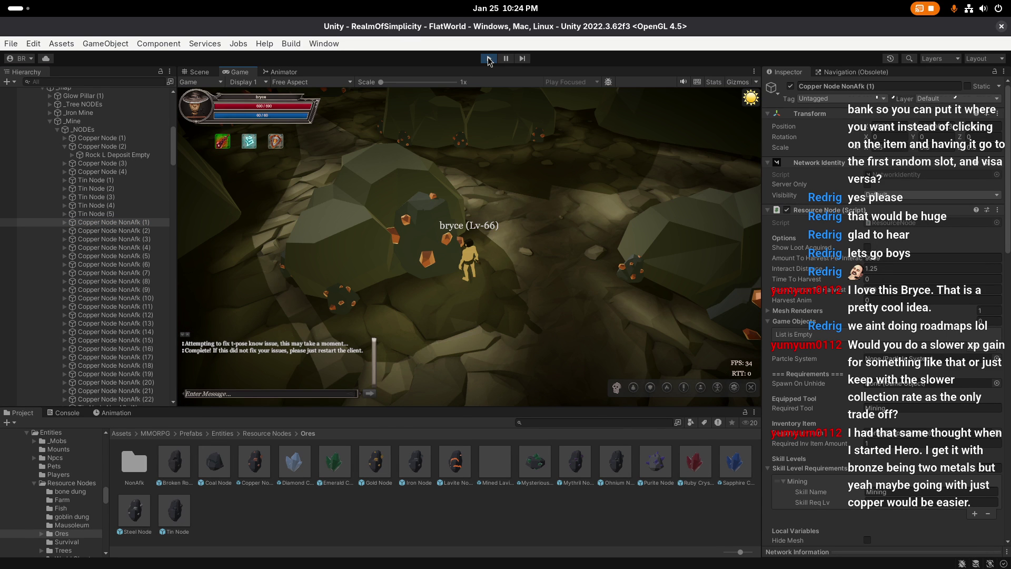
left_click(489, 58)
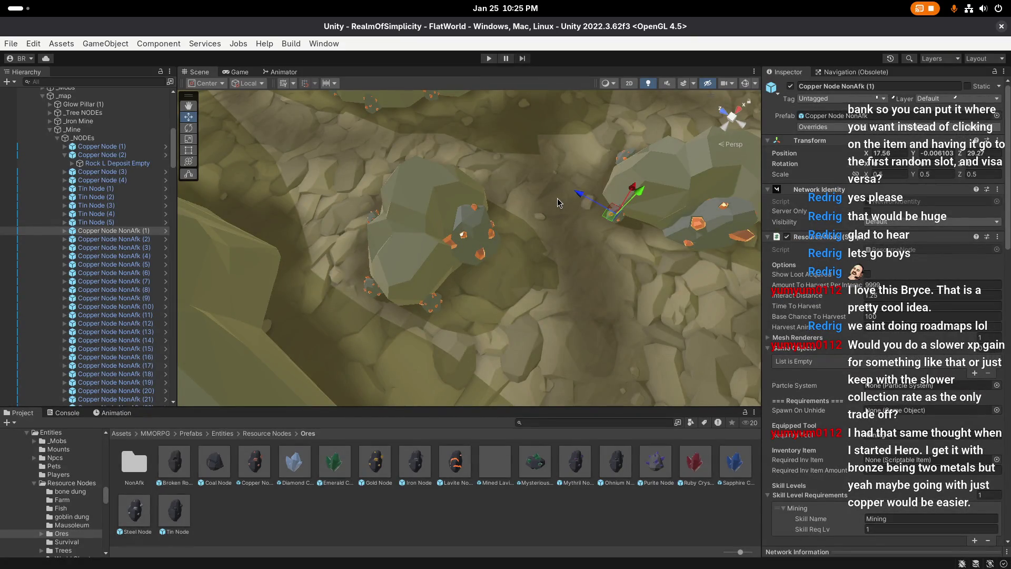
left_click_drag(435, 315, 542, 276)
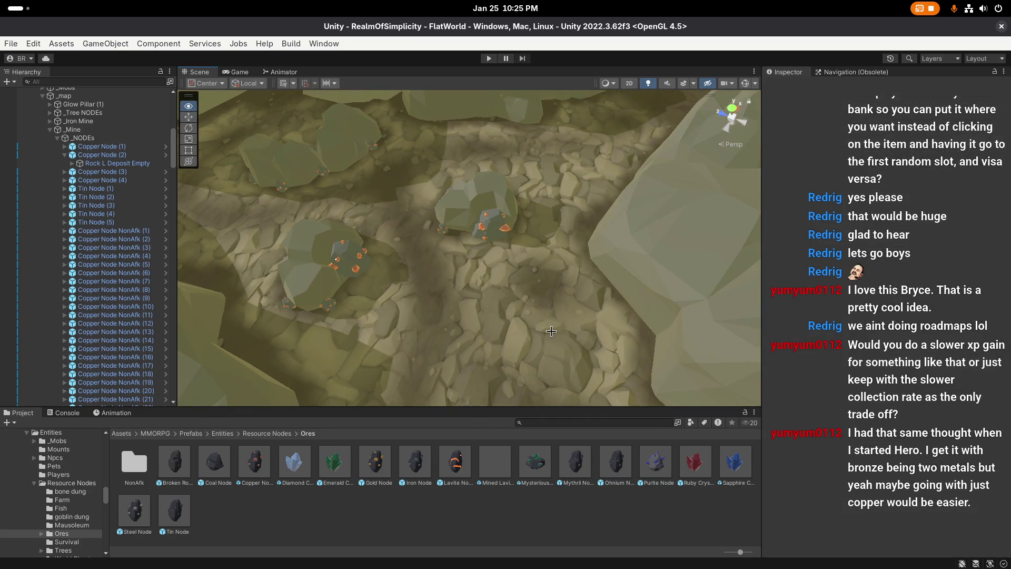
Step: Zoom the Scene view out over the copper rocks, collapse Copper Node (2), and dismiss the File menu
scroll(542, 275, "down", 2)
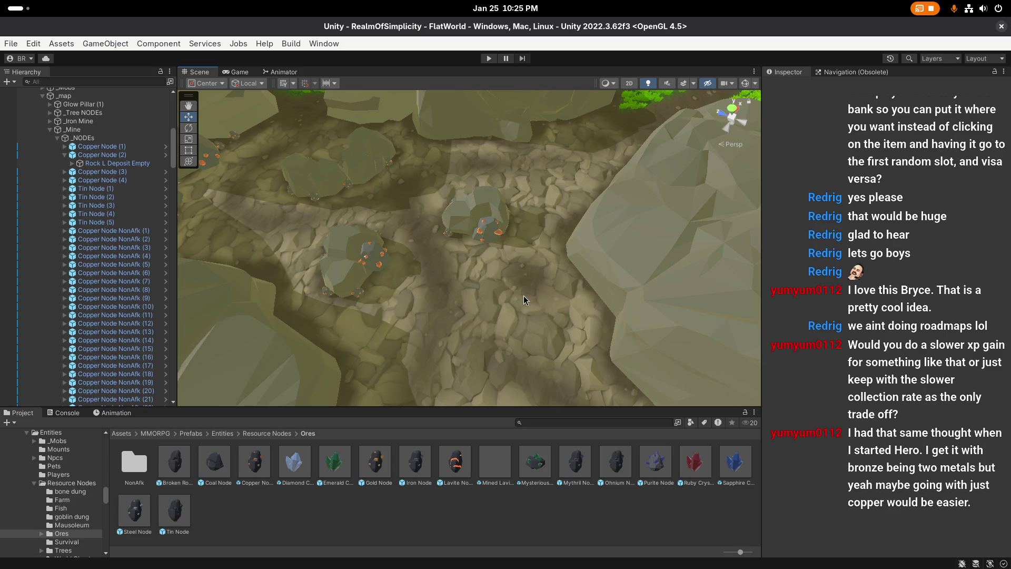
scroll(524, 300, "up", 1)
left_click(65, 155)
scroll(348, 253, "up", 1)
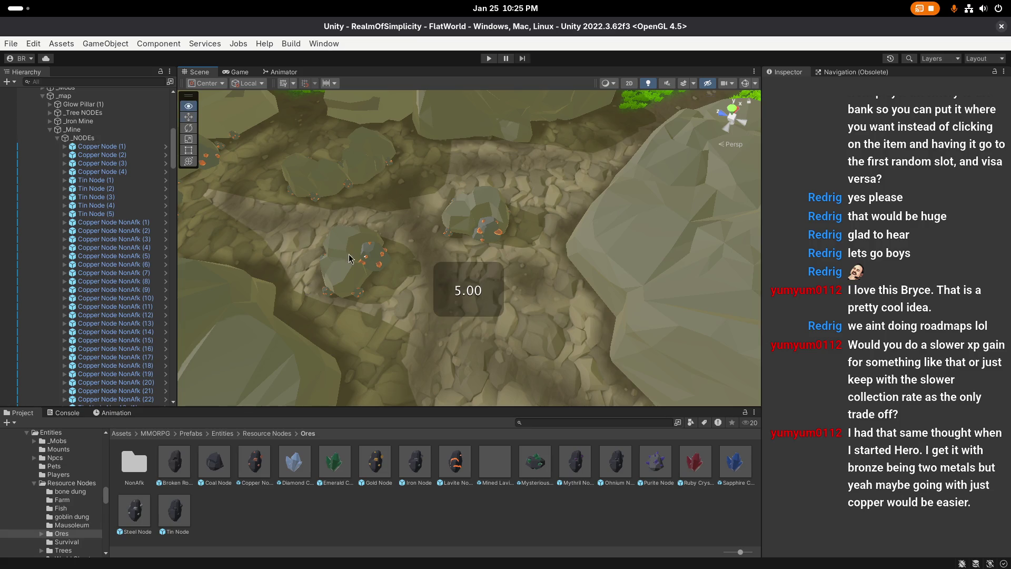
left_click(11, 43)
key("Escape")
scroll(450, 287, "up", 1)
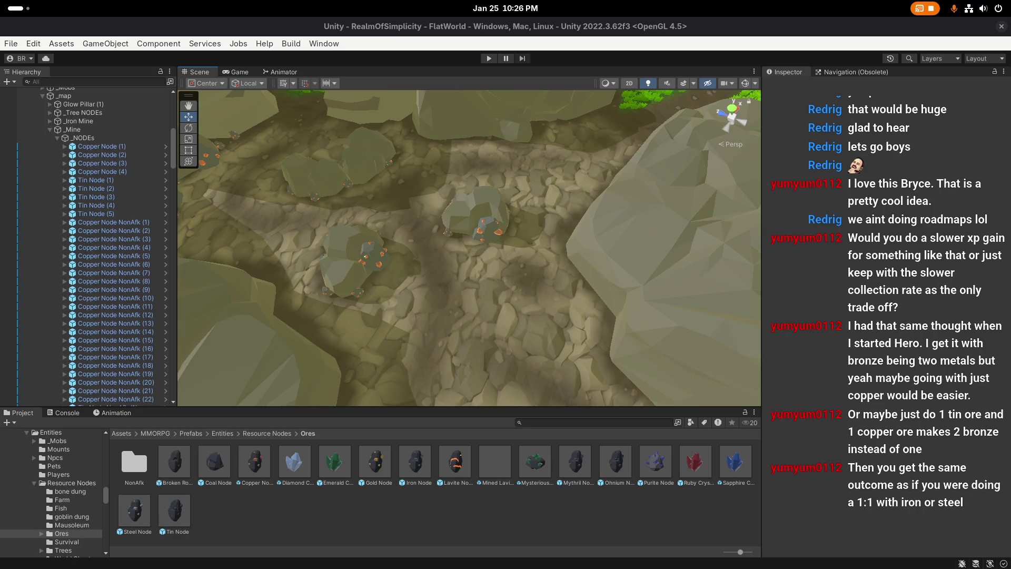
key("super")
key("super")
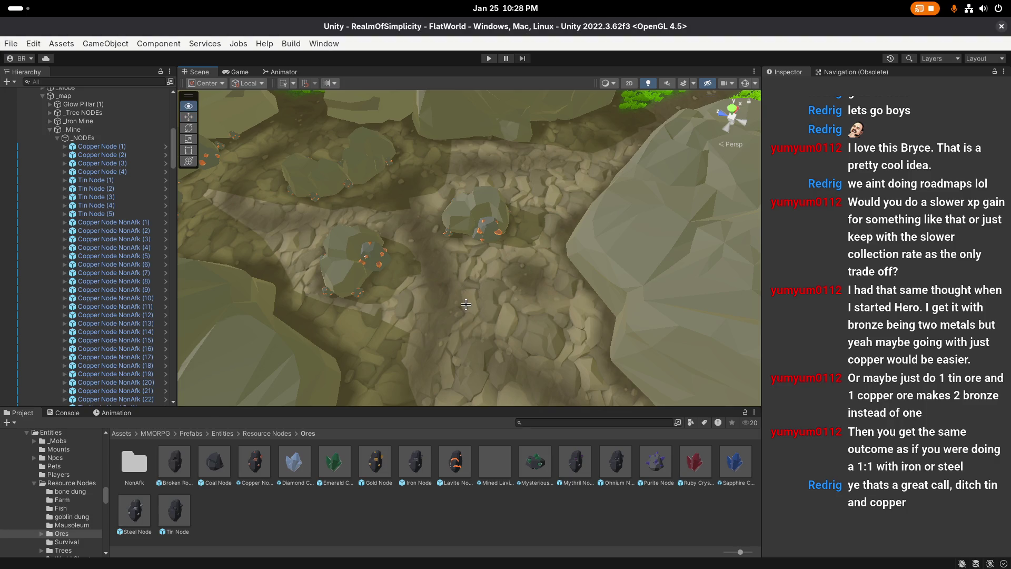
scroll(493, 329, "up", 2)
left_click(264, 473)
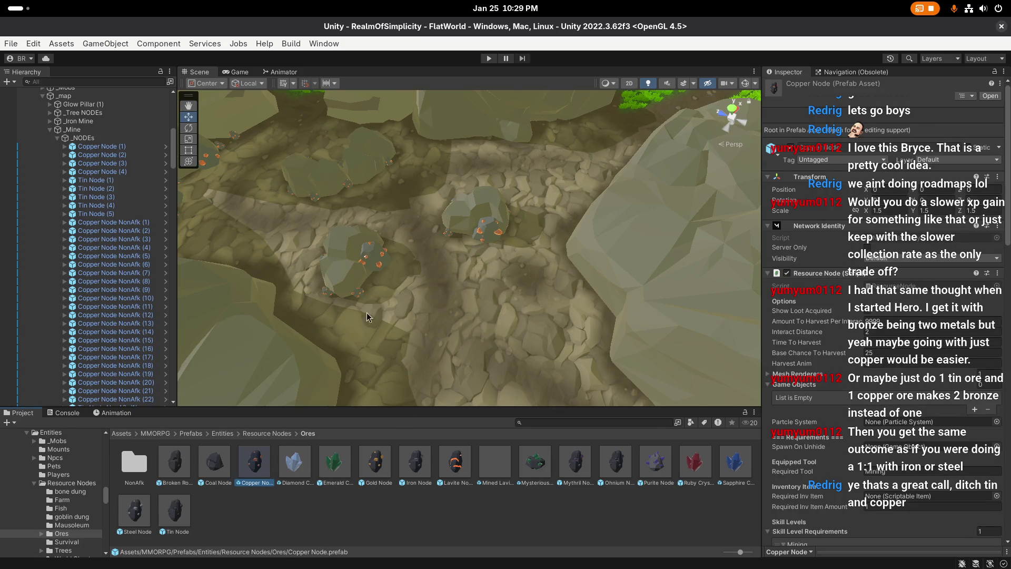
left_click(373, 261)
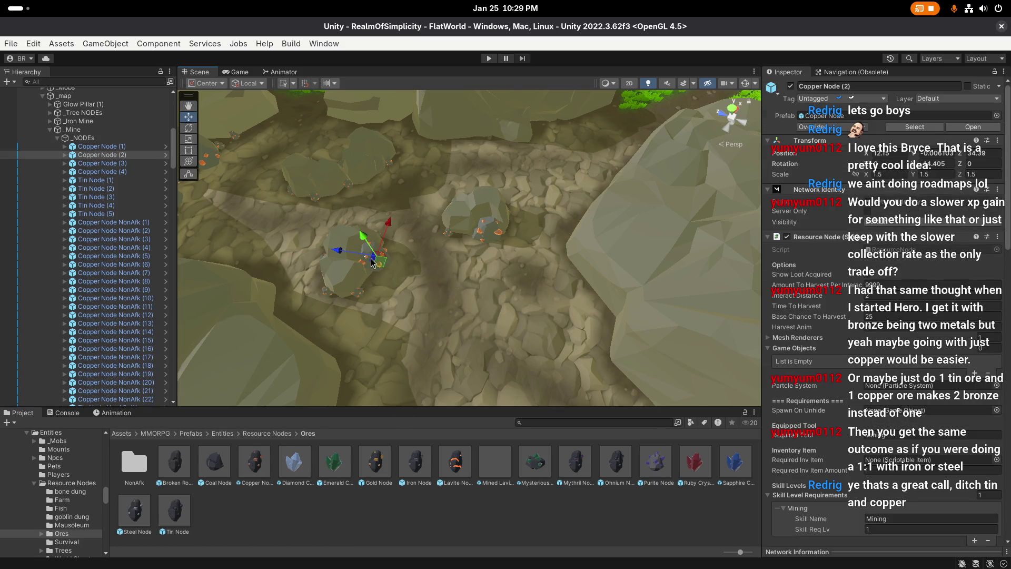
left_click(428, 307)
scroll(448, 316, "up", 1)
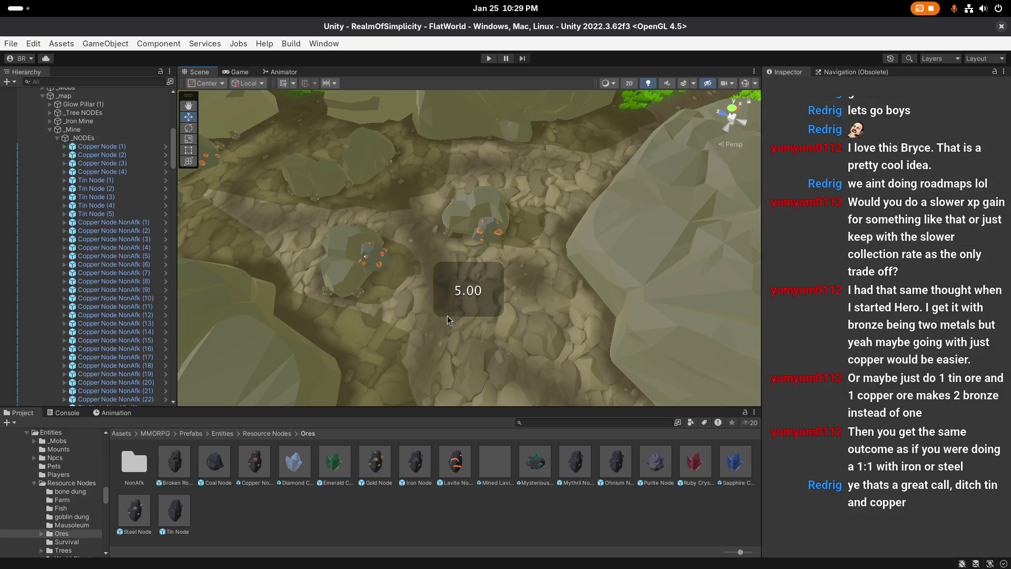
scroll(448, 319, "up", 1)
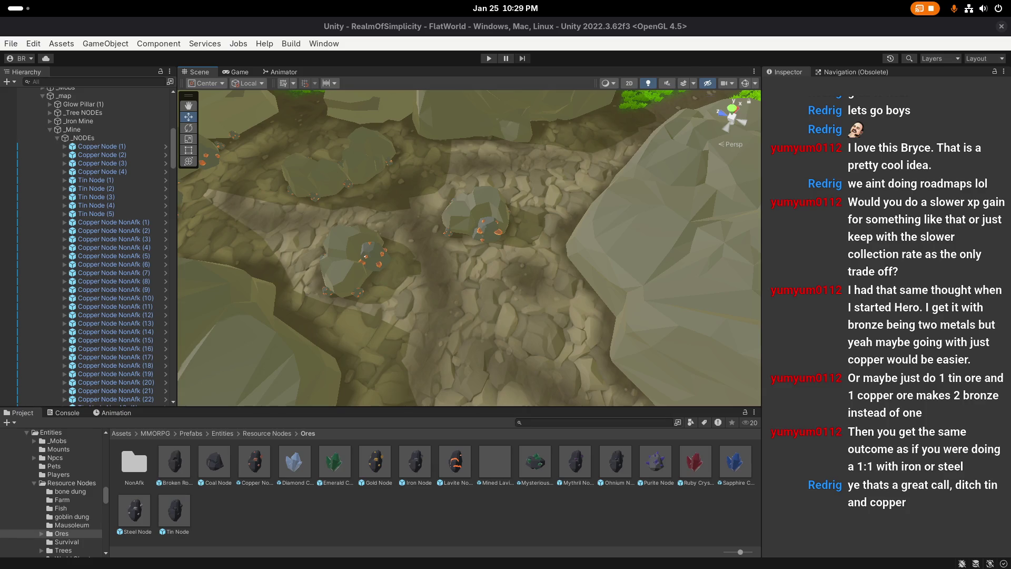
key("super")
key("super")
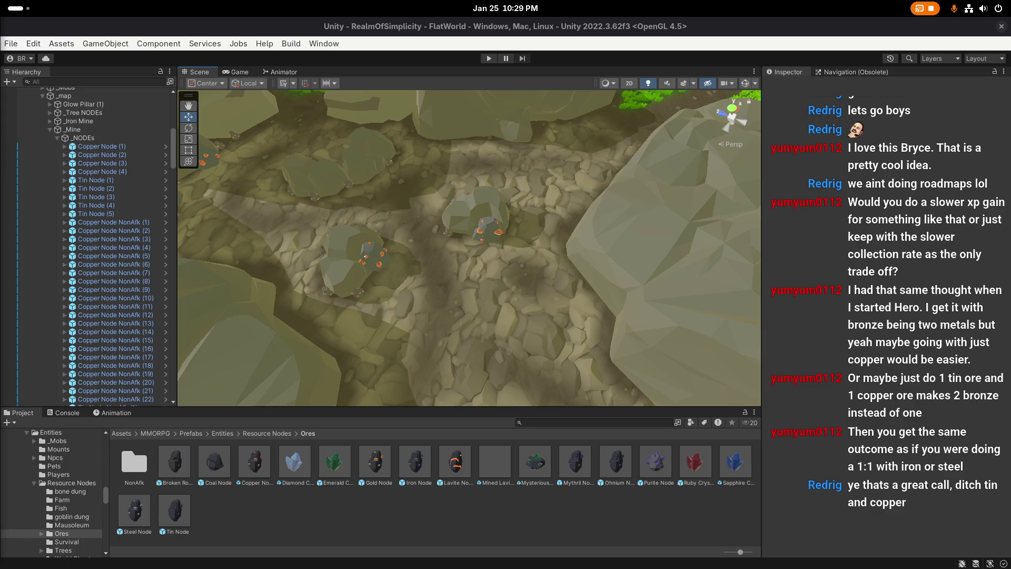
key("super")
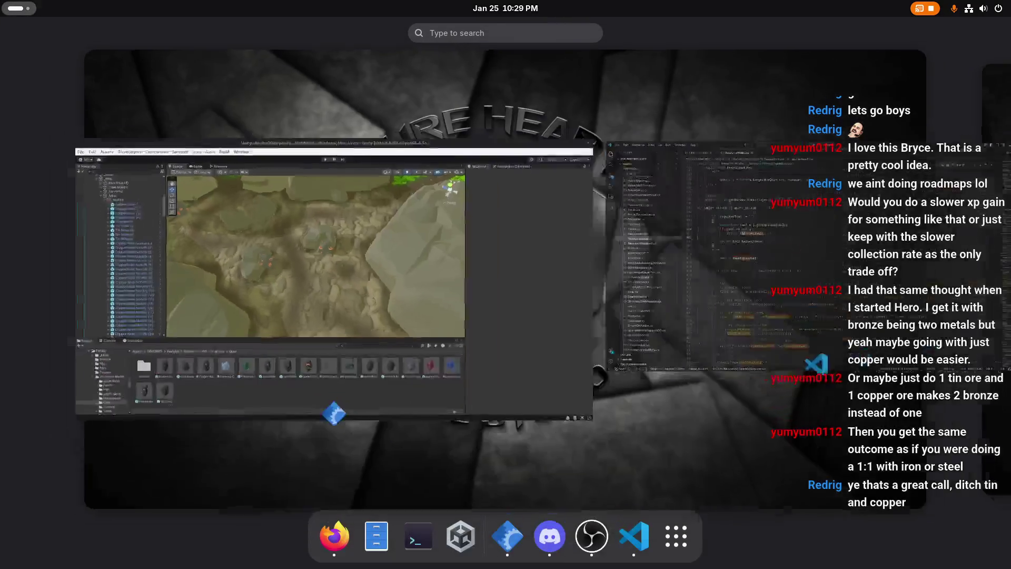
key("super")
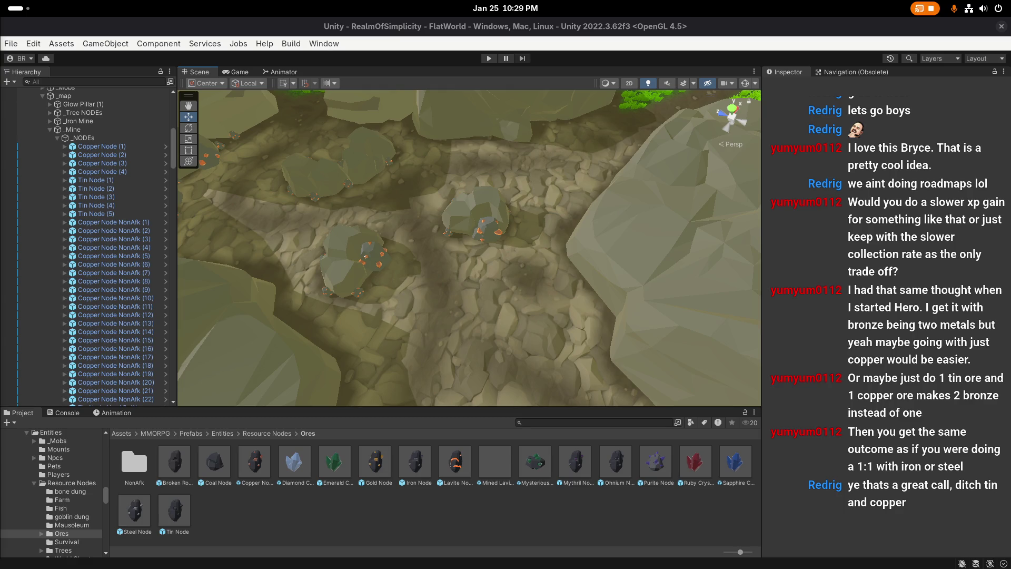
key("super")
key("super")
Step: Zoom the Scene camera in toward the two copper-studded rocks
scroll(564, 310, "up", 1)
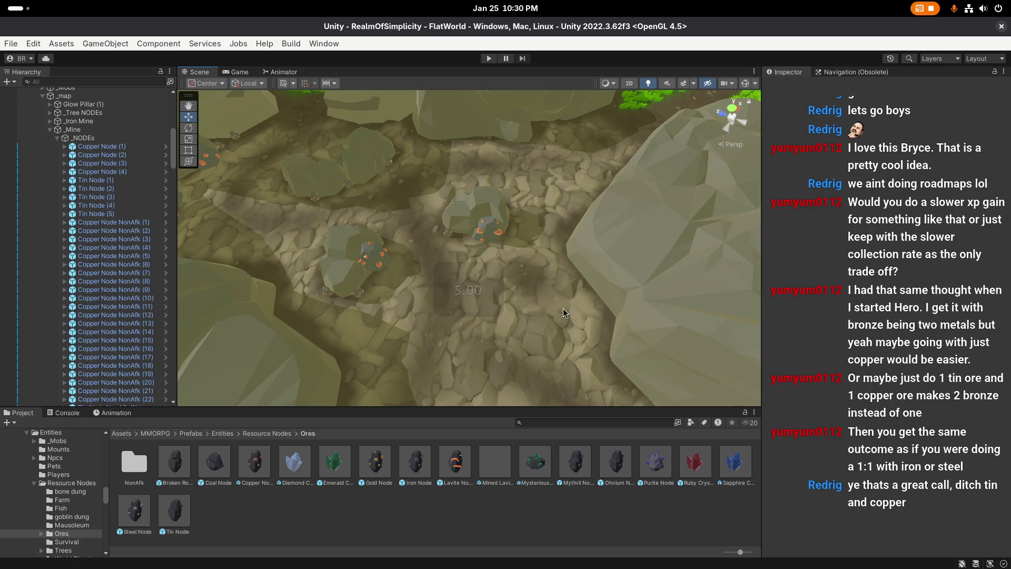
scroll(563, 308, "up", 1)
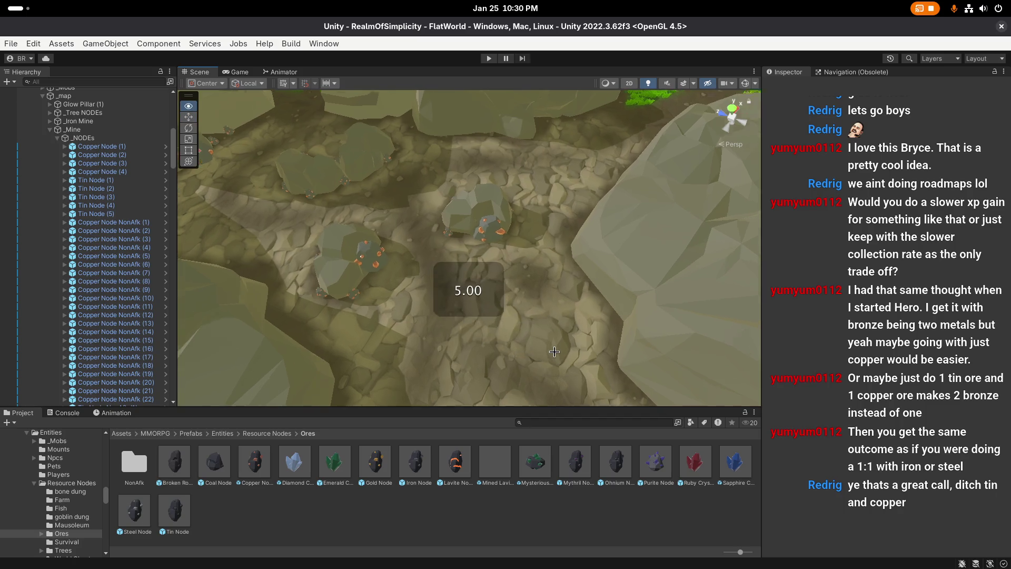
Step: Select the Copper Node (2) rock, scroll through its Inspector, then select the Copper Node prefab
key("w")
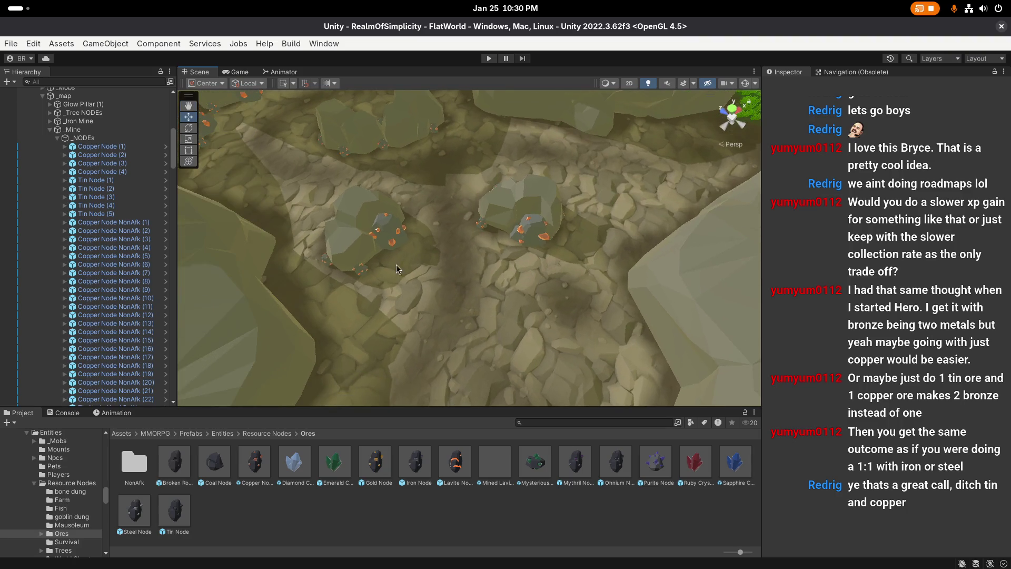
left_click(396, 265)
scroll(822, 289, "down", 5)
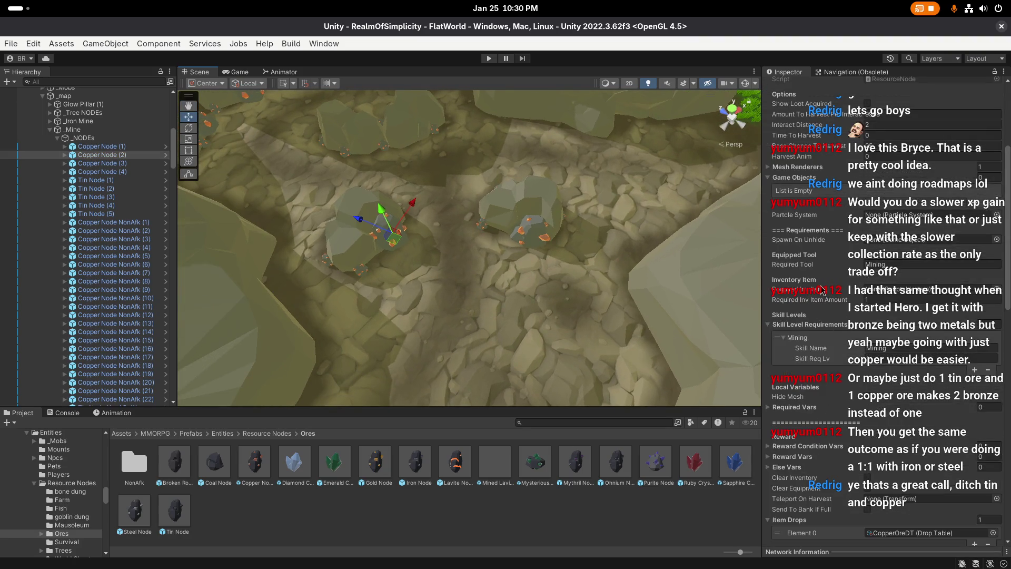
scroll(822, 289, "up", 2)
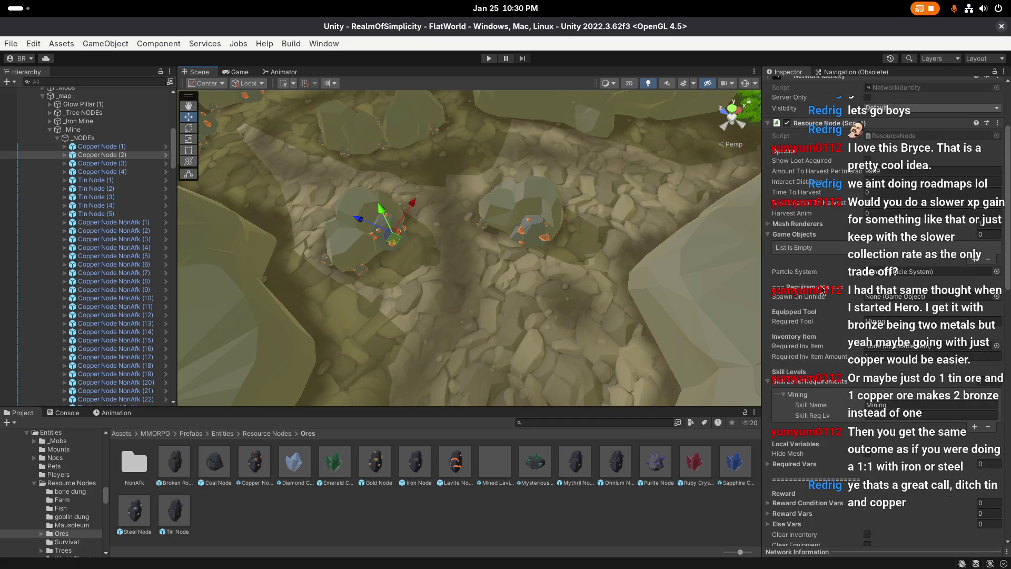
scroll(823, 291, "up", 1)
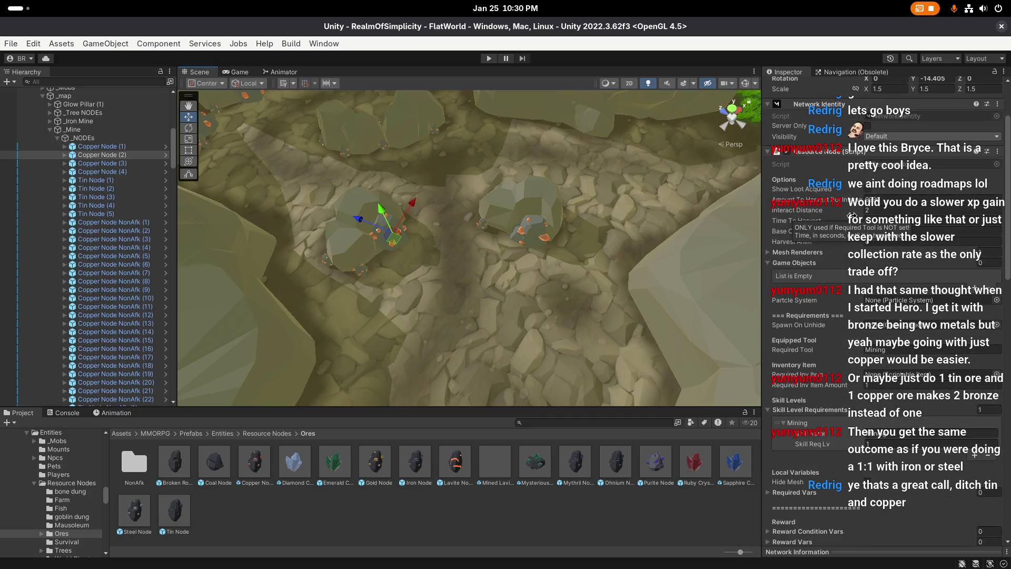
scroll(871, 321, "up", 3)
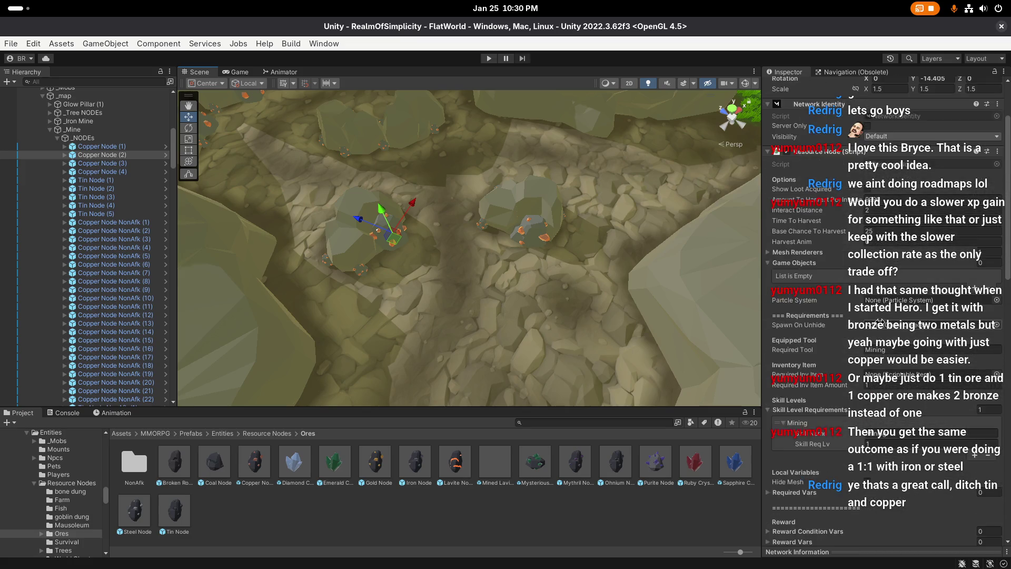
left_click(261, 459)
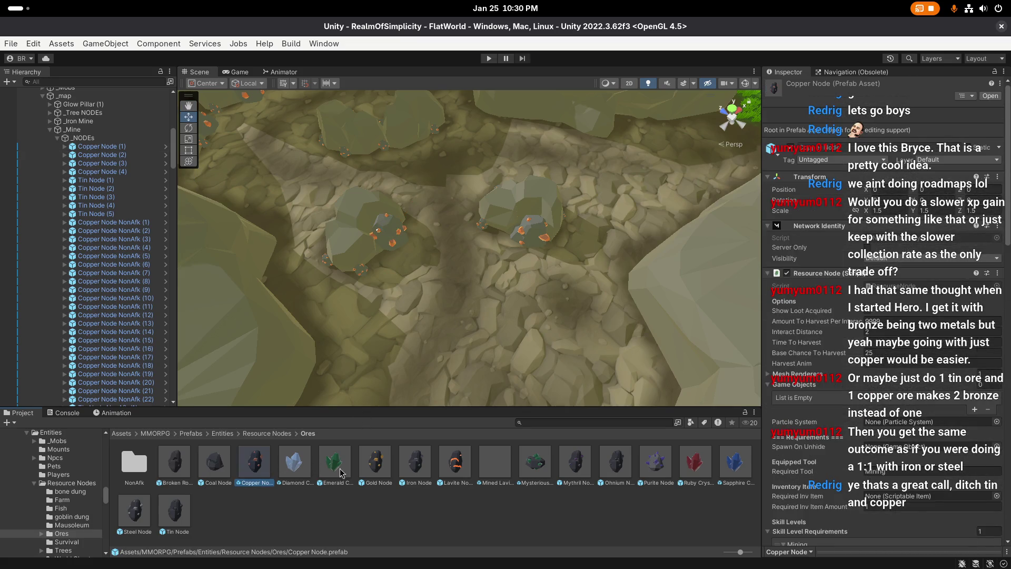
Step: Browse the Lavite, Mythril, Ohnium and Steel Node ore prefabs' settings
left_click(373, 471)
left_click(419, 469)
left_click(462, 466)
left_click(579, 465)
left_click(621, 464)
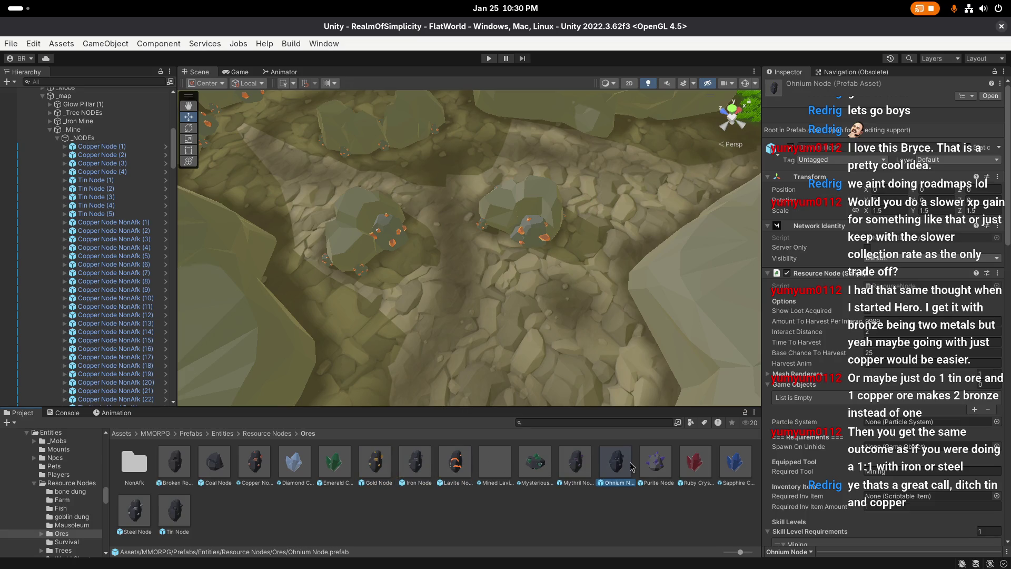
left_click(173, 511)
left_click(135, 511)
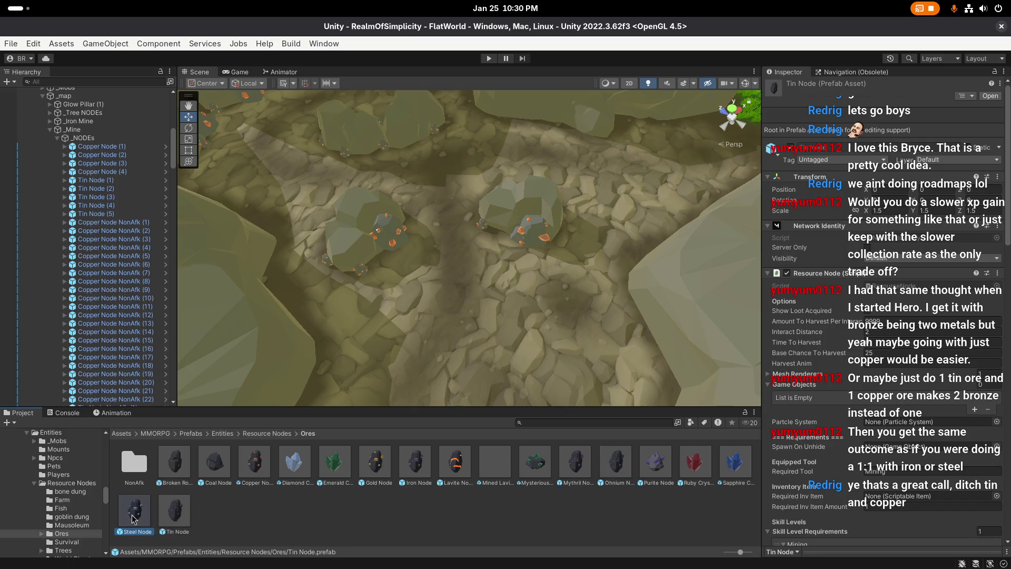
Step: Deselect the Steel Node prefab, zoom toward the rock clusters, and select the Copper Node prefab
left_click(459, 319)
scroll(459, 319, "down", 1)
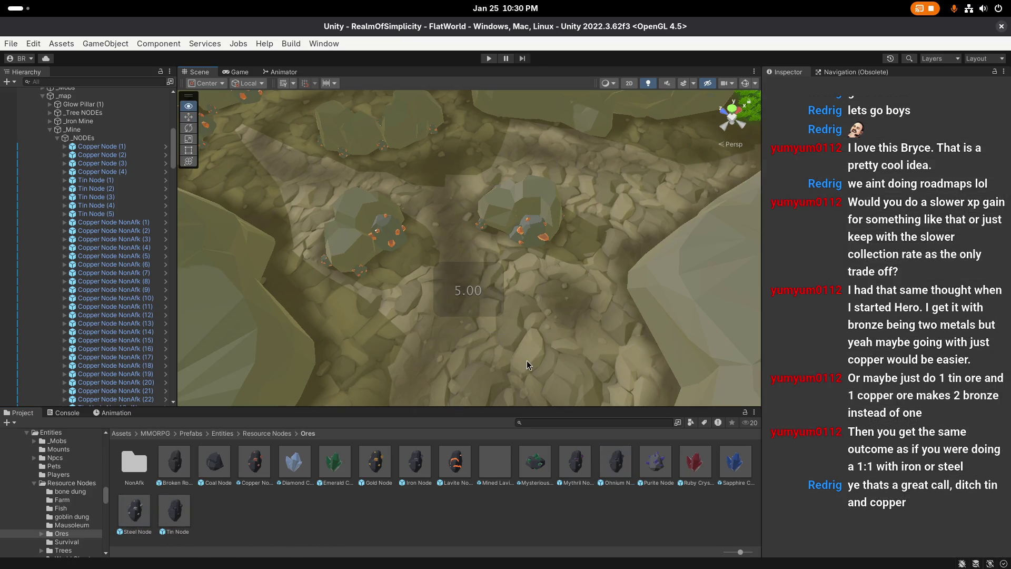
scroll(507, 344, "up", 3)
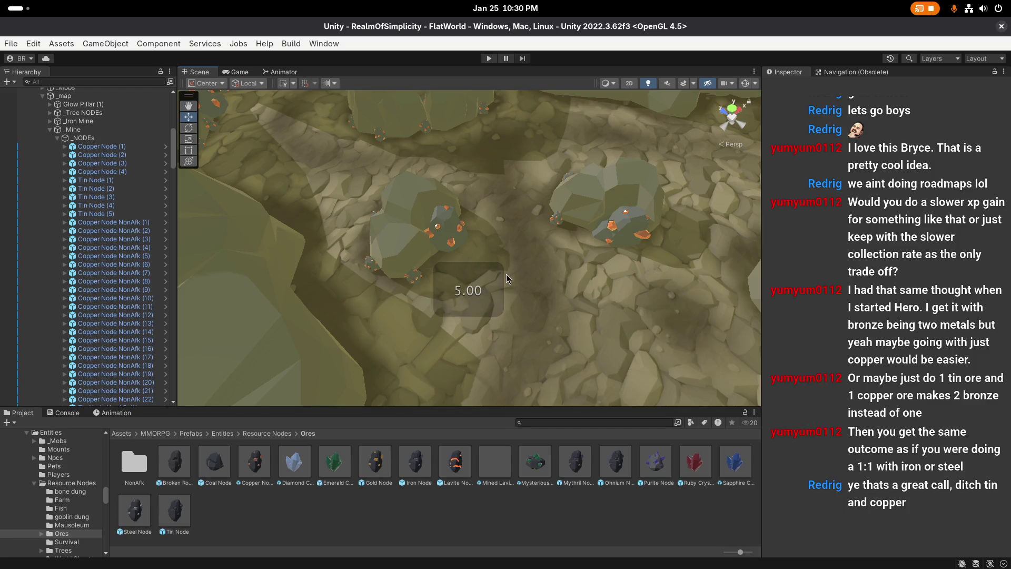
left_click(257, 459)
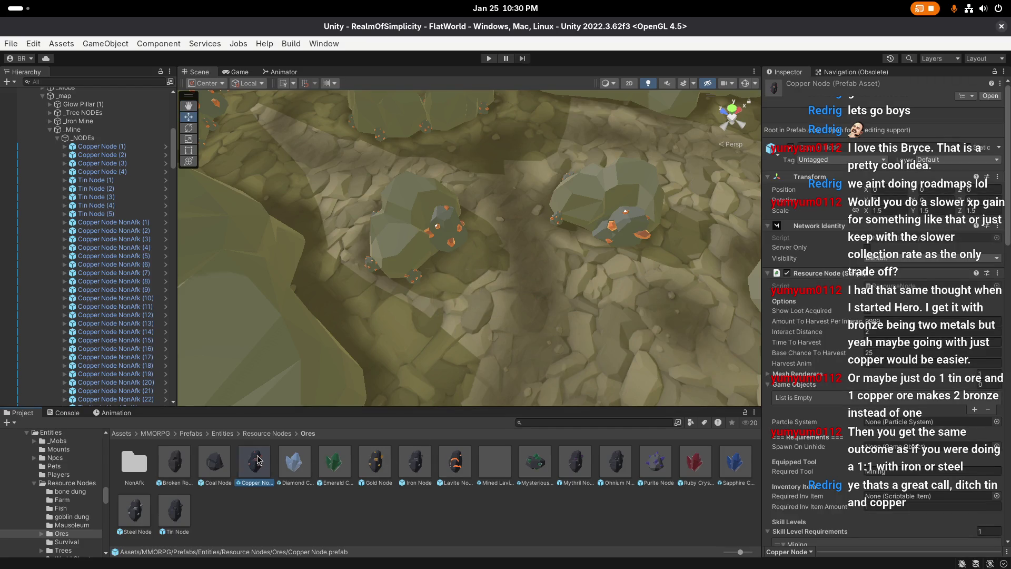
Step: Open the Copper Node prefab, set Max Quantity to 50, and save the prefab
double_click(257, 460)
scroll(863, 252, "down", 10)
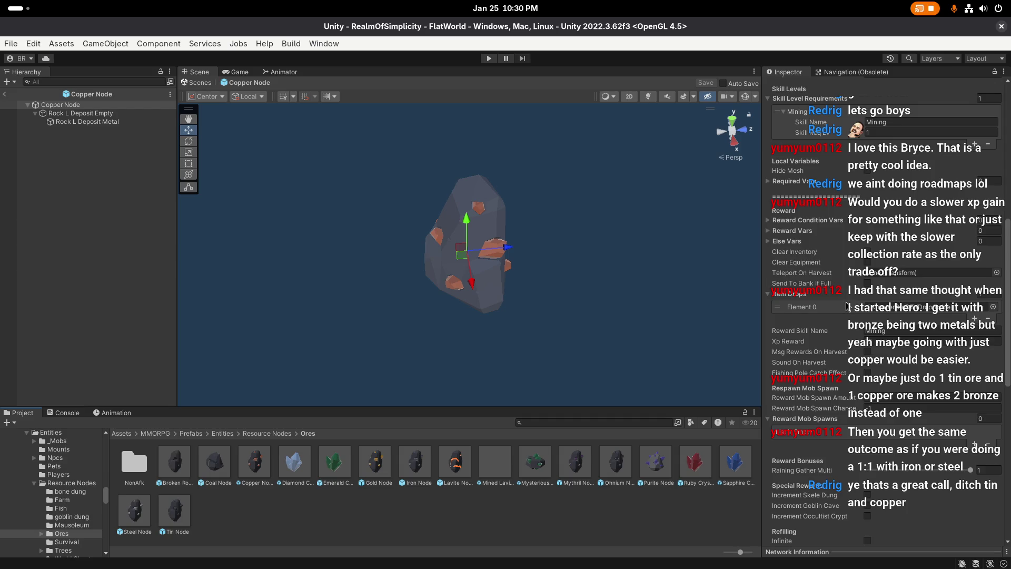
scroll(864, 252, "down", 8)
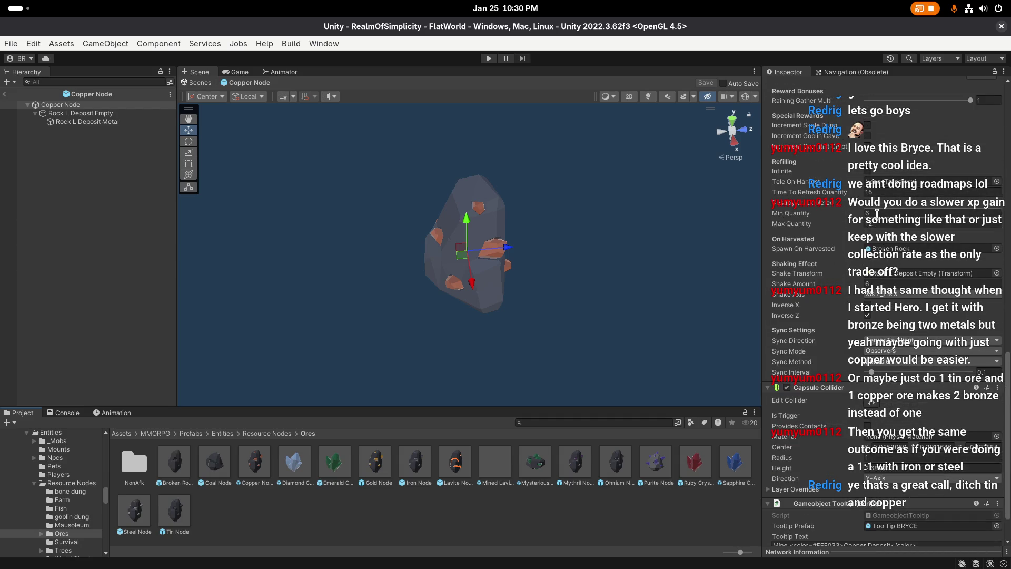
left_click(887, 224)
type("50")
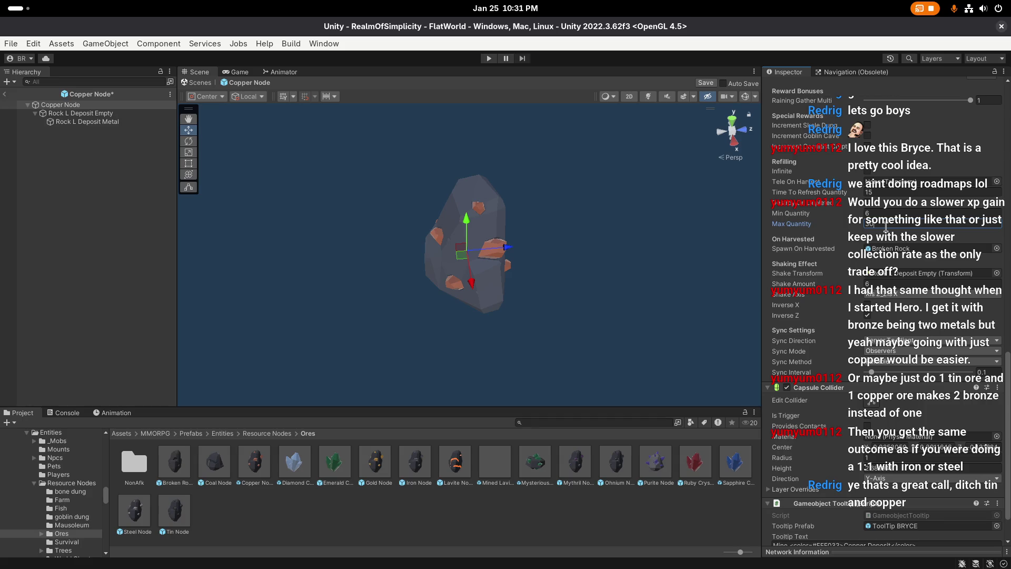
left_click(706, 82)
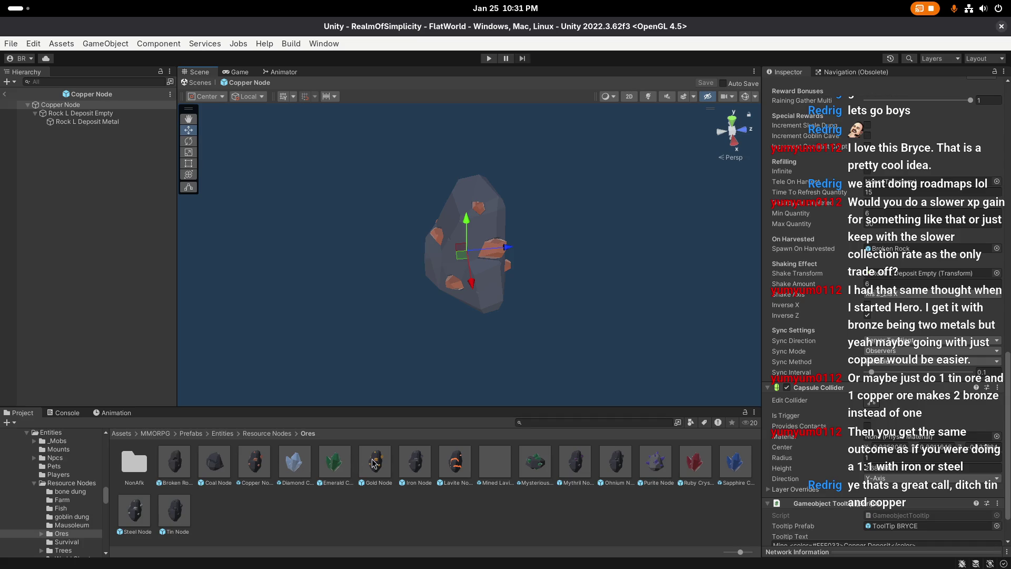
right_click(374, 244)
scroll(375, 244, "up", 2)
Step: Leave prefab mode and multi-select the Copper, Gold, Iron, Lavite, Mythril, Ohnium, Tin and Steel Node prefabs
left_click(4, 94)
left_click(267, 471)
left_click(375, 460, "ctrl")
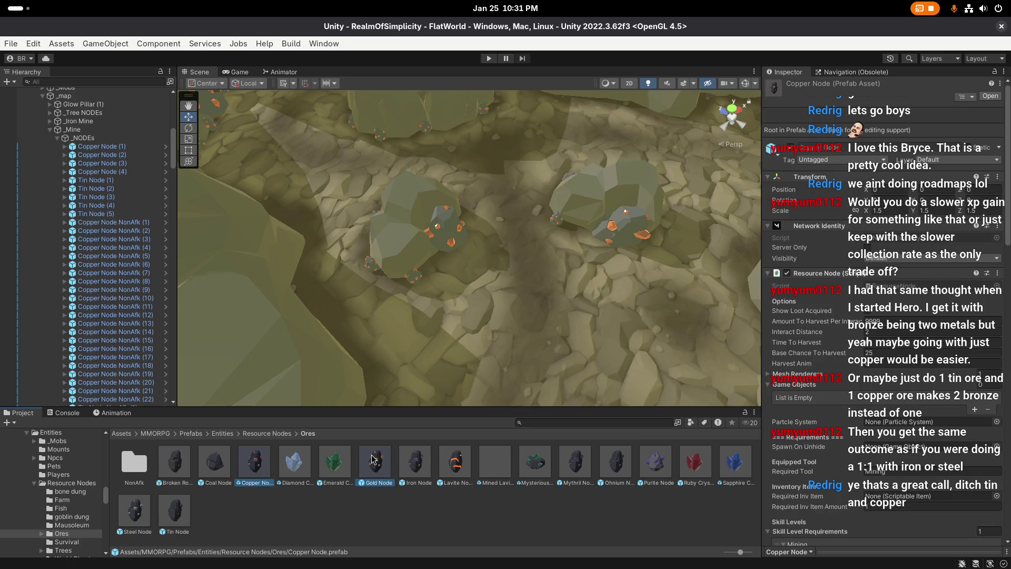
left_click(419, 467, "ctrl")
left_click(455, 463, "ctrl")
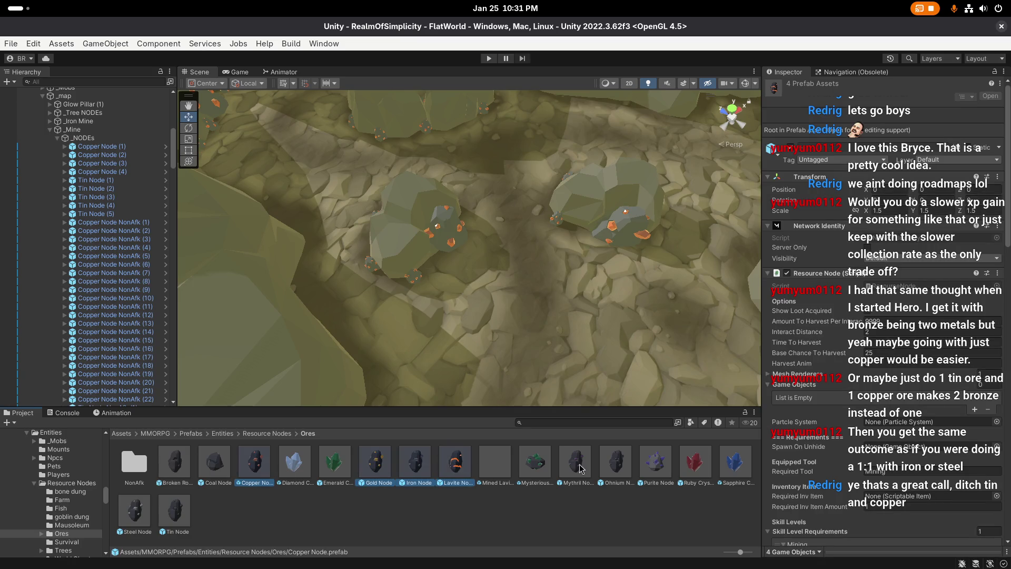
left_click(581, 464, "ctrl")
left_click(616, 463, "ctrl")
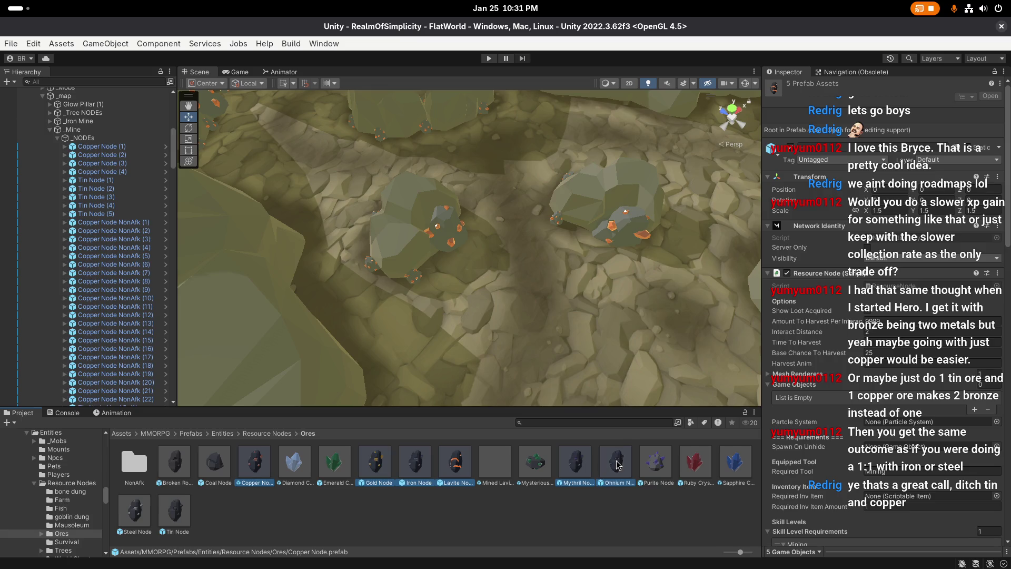
left_click(173, 509, "ctrl")
left_click(134, 510, "ctrl")
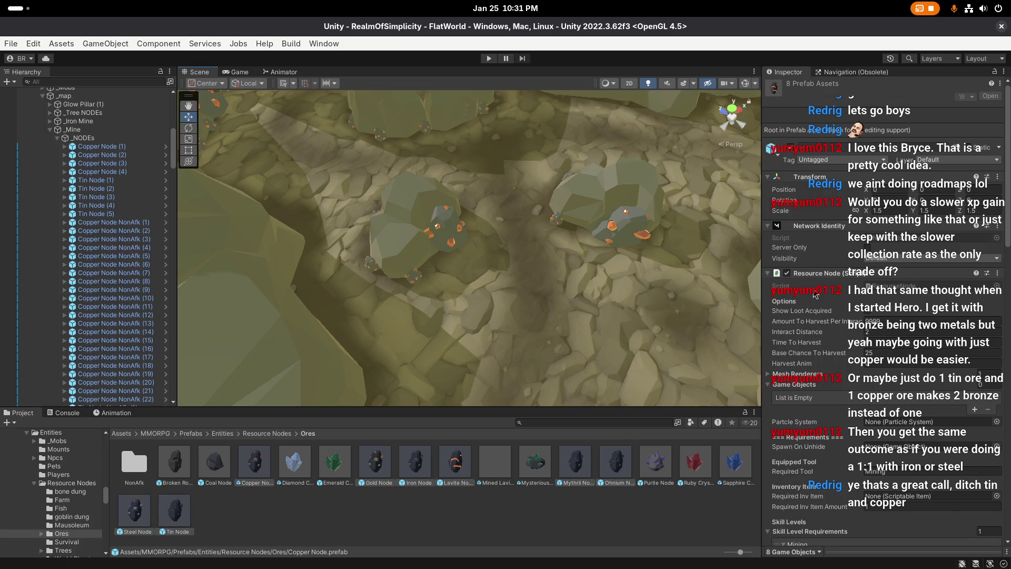
Step: Set Min Quantity 7, Max Quantity 46 and Time To Refresh Quantity 600 on all eight prefabs
scroll(818, 292, "down", 5)
scroll(819, 290, "down", 10)
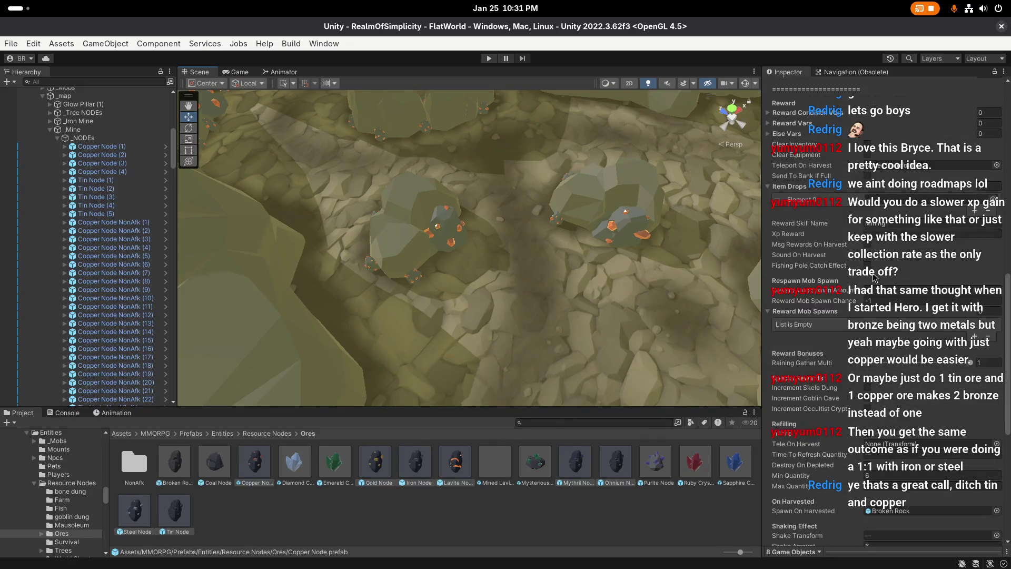
scroll(860, 326, "up", 2)
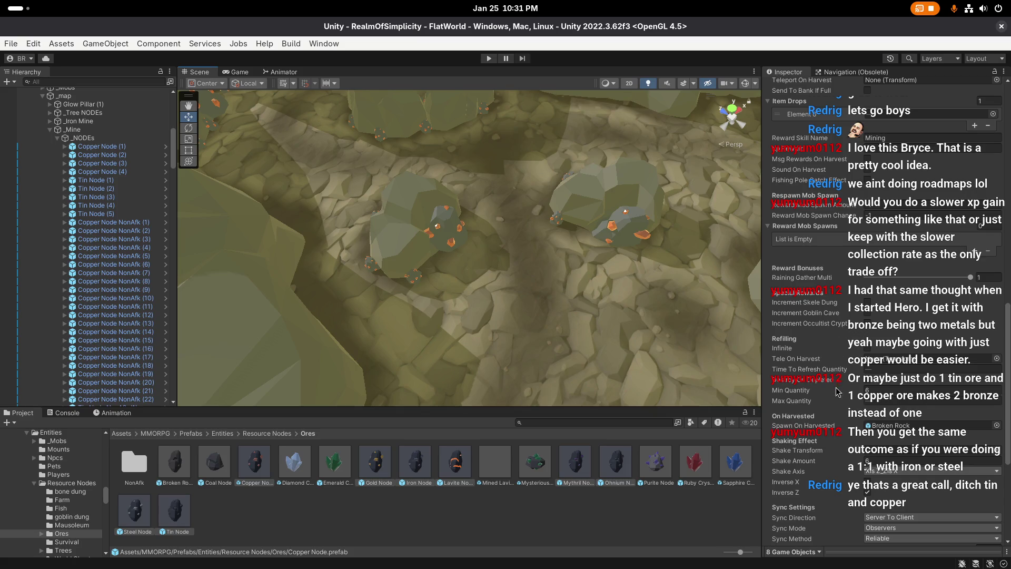
left_click(893, 389)
type("7")
left_click(794, 406)
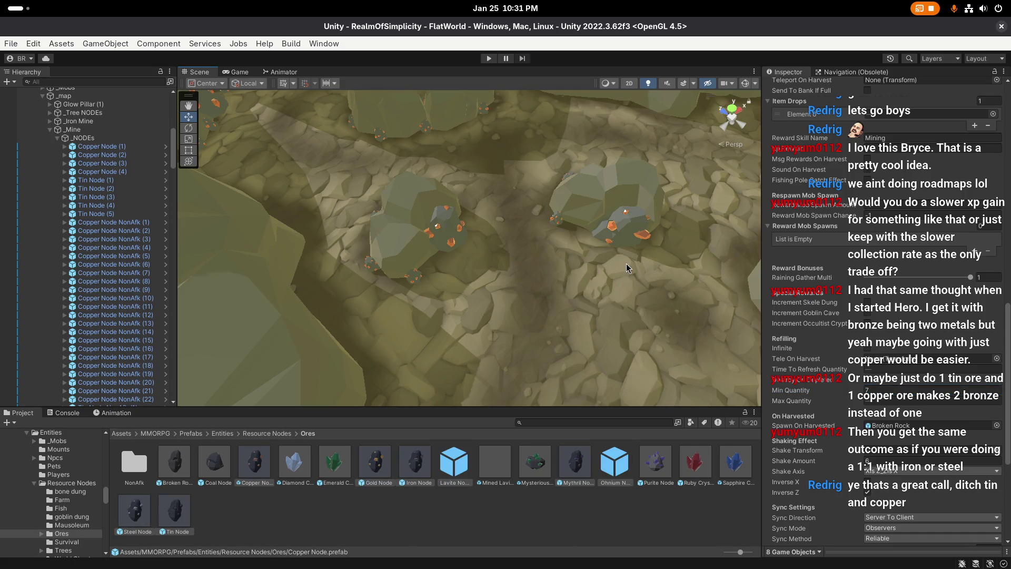
left_click(893, 400)
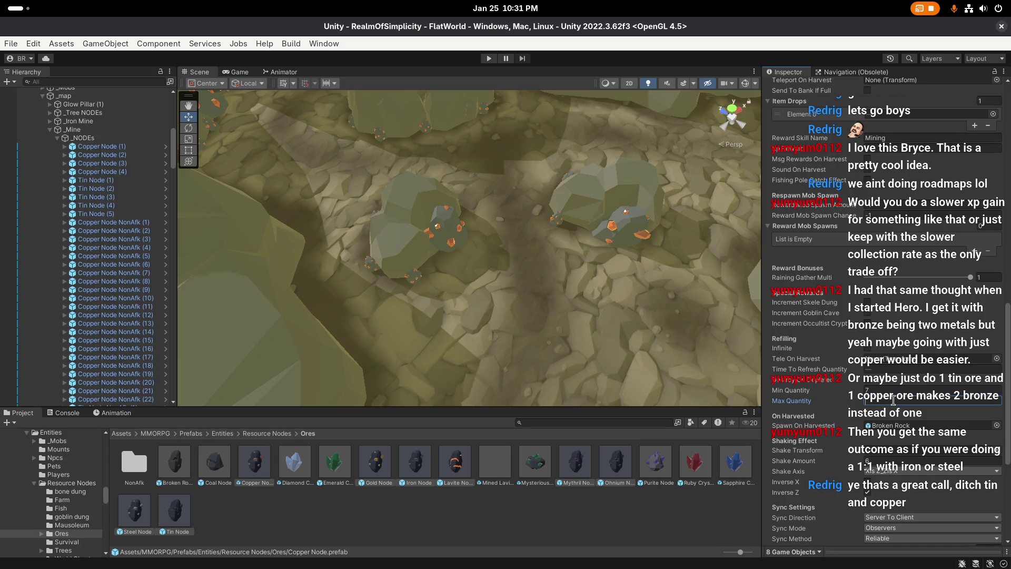
type("46")
key("Return")
left_click(891, 368)
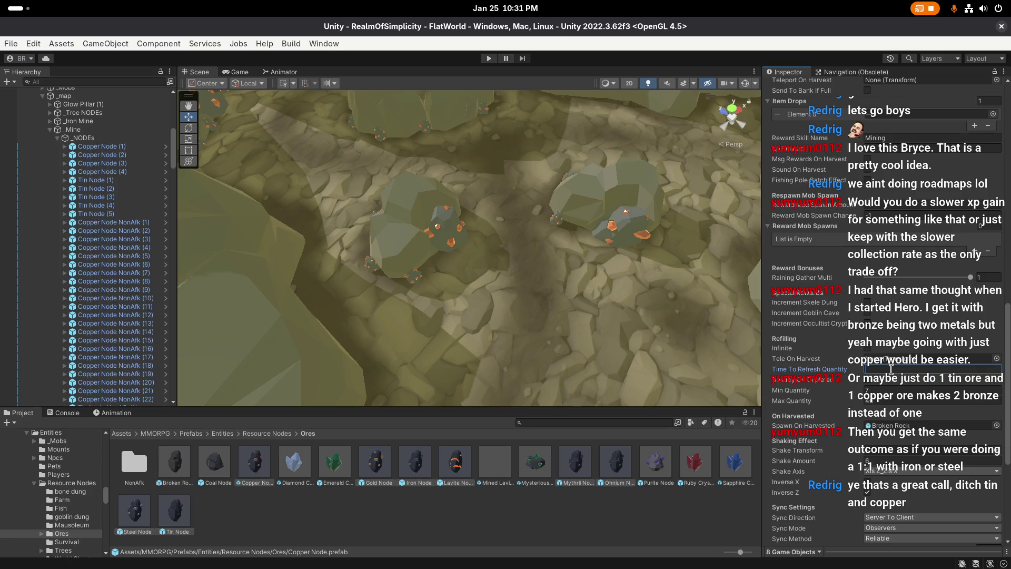
type("600")
key("Return")
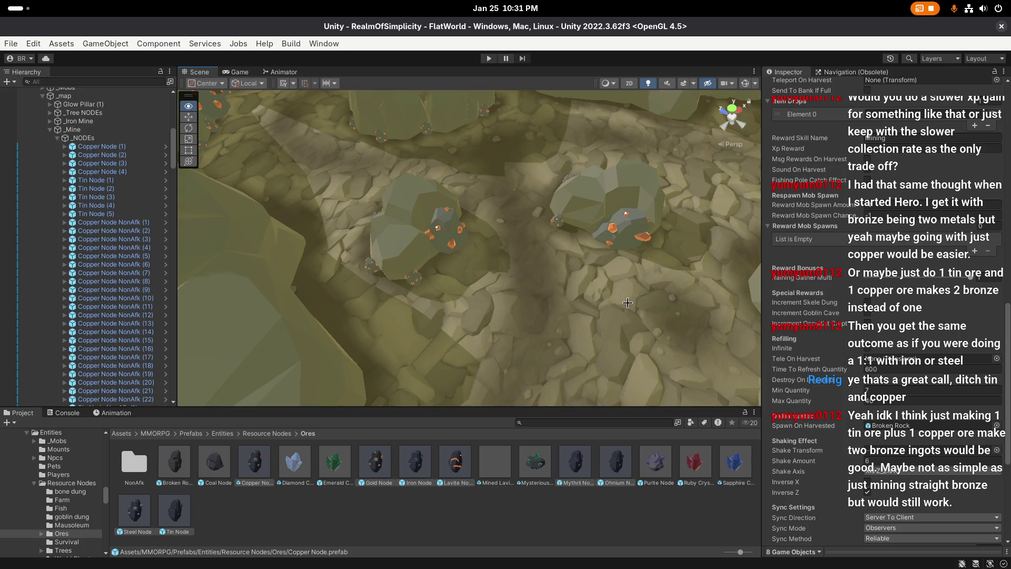
Step: Fly the Scene camera toward the copper ore rocks and save the whole project
scroll(628, 303, "up", 1)
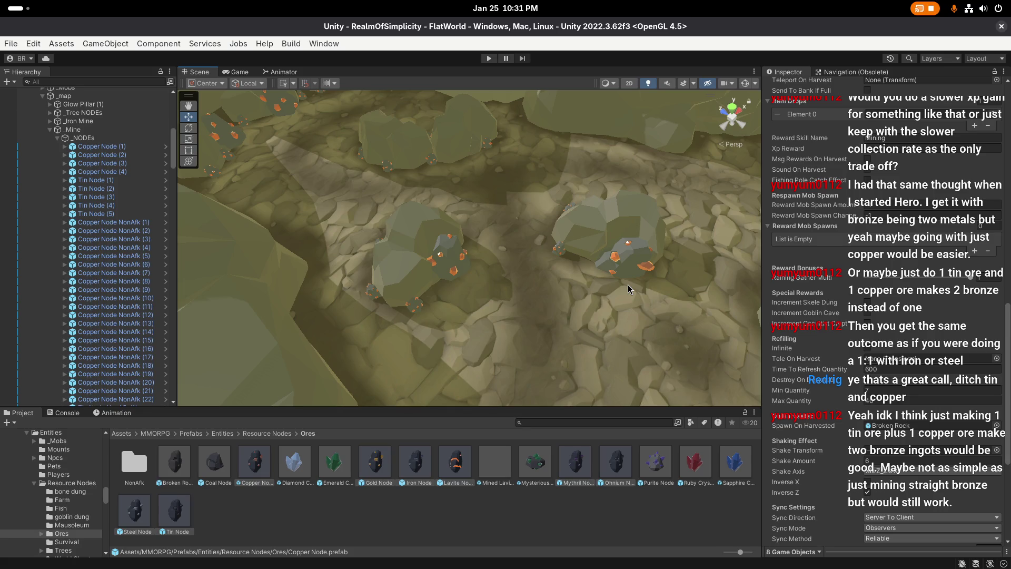
right_click(640, 285)
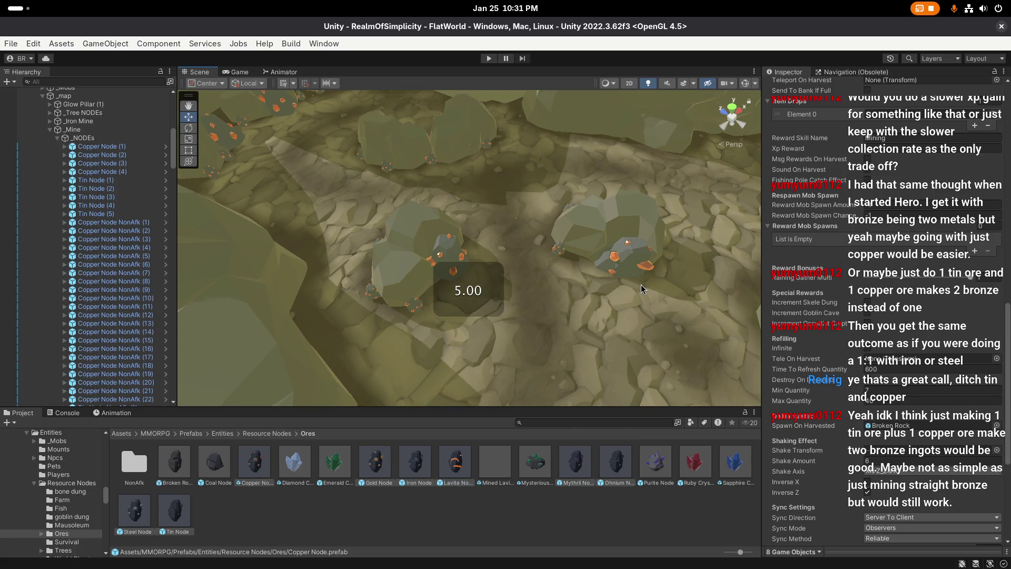
key("w")
key("w")
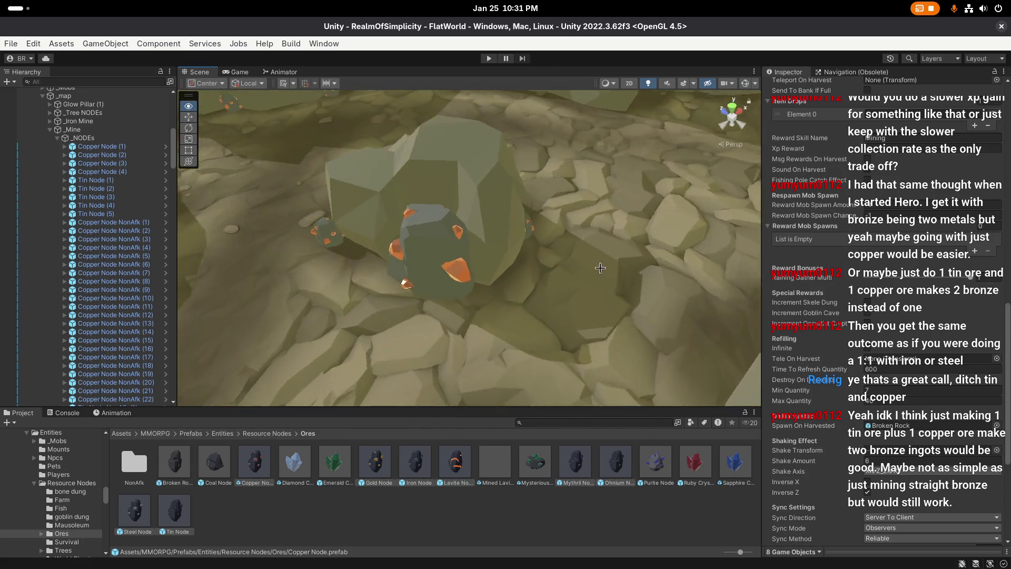
right_click(533, 257)
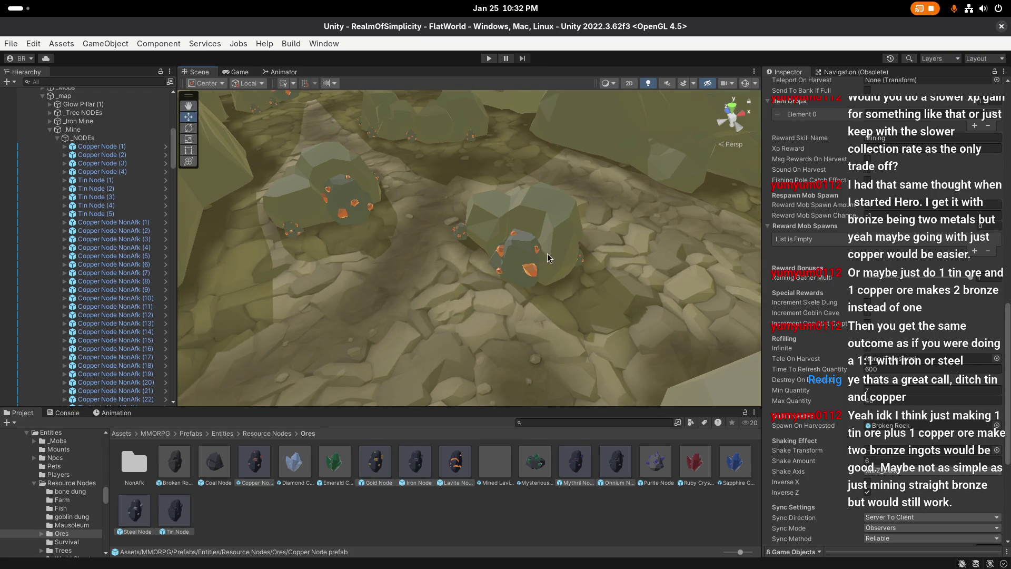
left_click(11, 43)
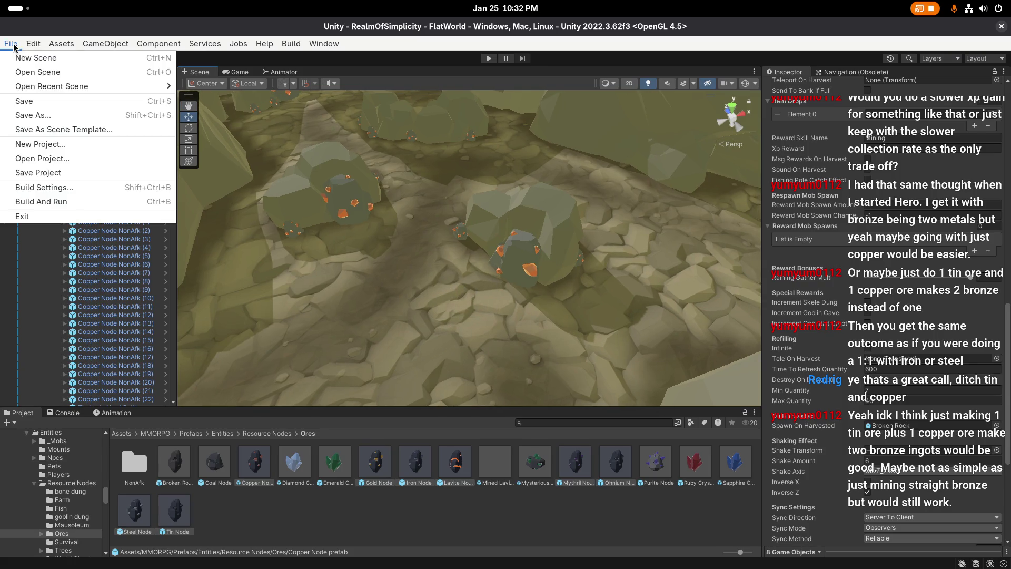
left_click(45, 173)
Step: Circle the camera closer around the copper rocks, then clear the prefab selection
right_click(458, 330)
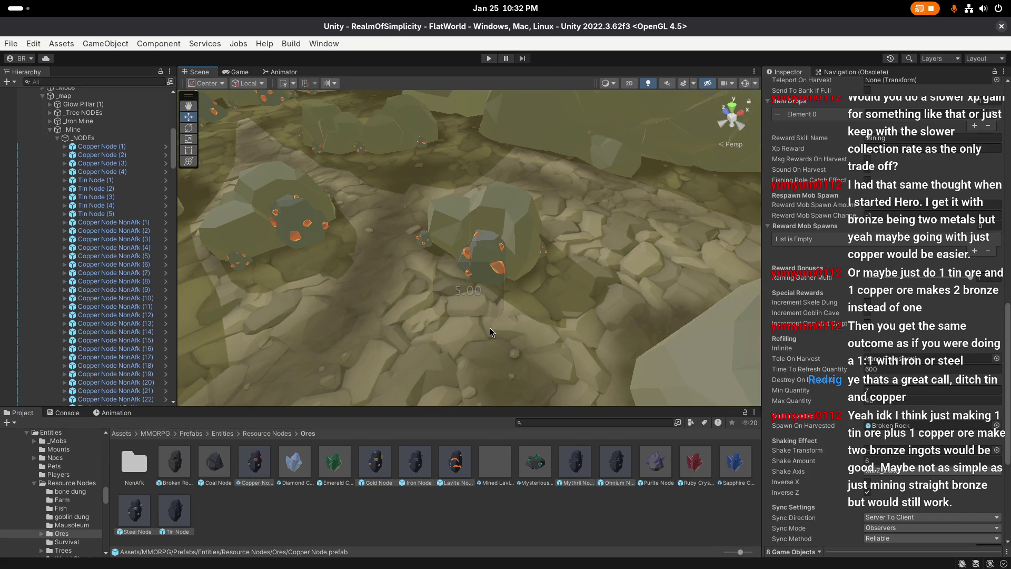
scroll(489, 328, "down", 2)
scroll(501, 327, "up", 1)
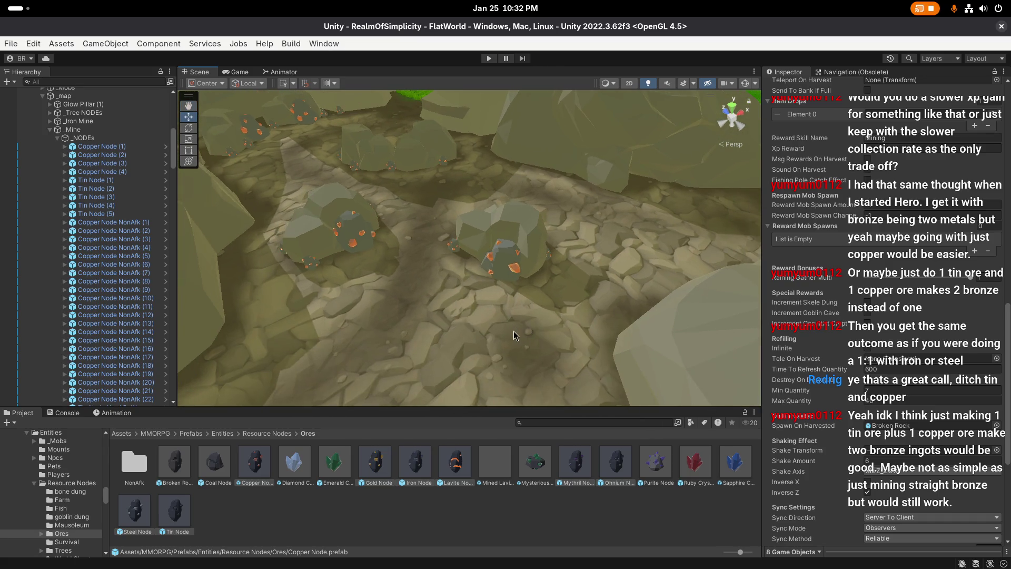
right_click(509, 327)
scroll(895, 316, "down", 3)
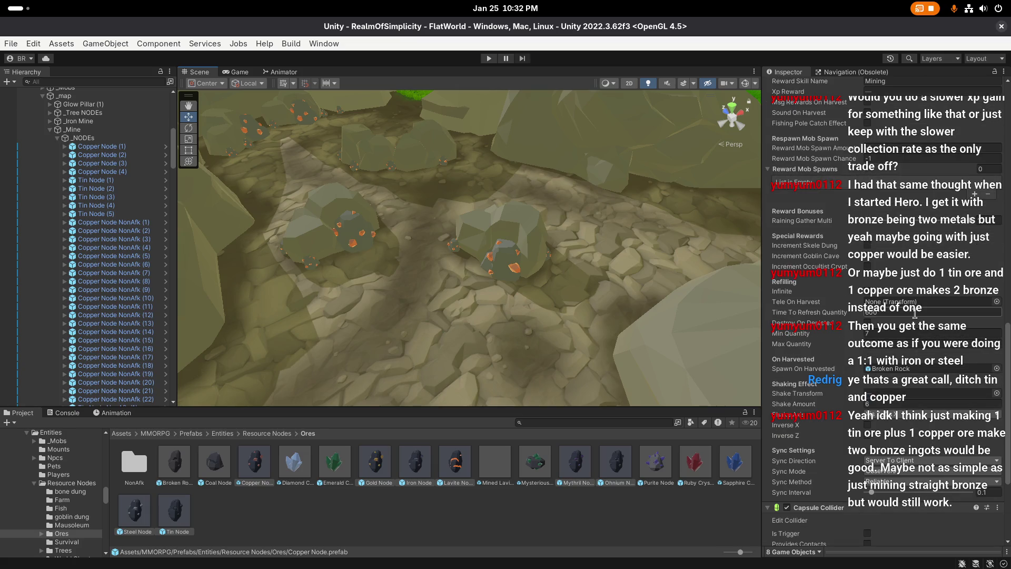
right_click(617, 284)
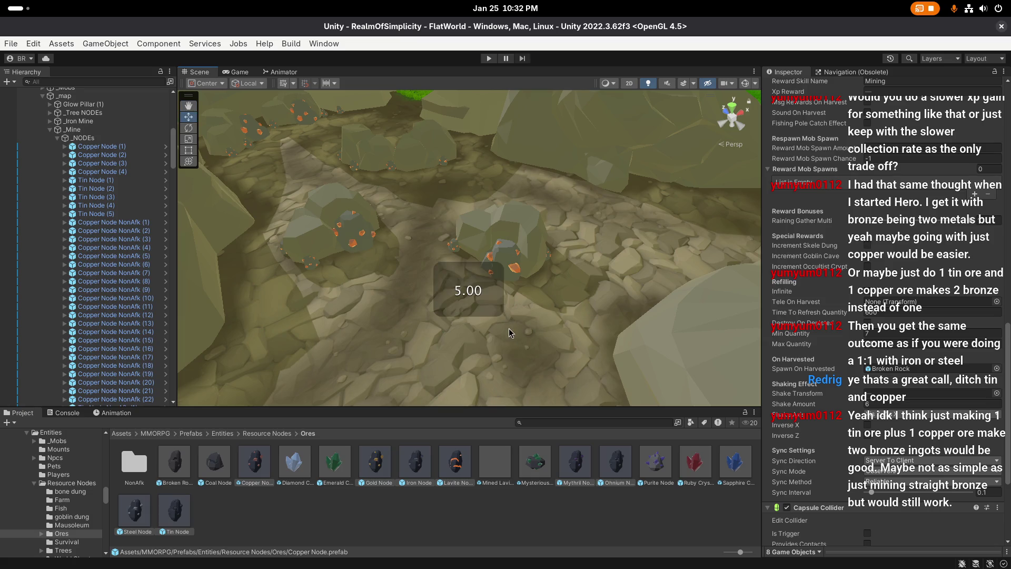
left_click(525, 344)
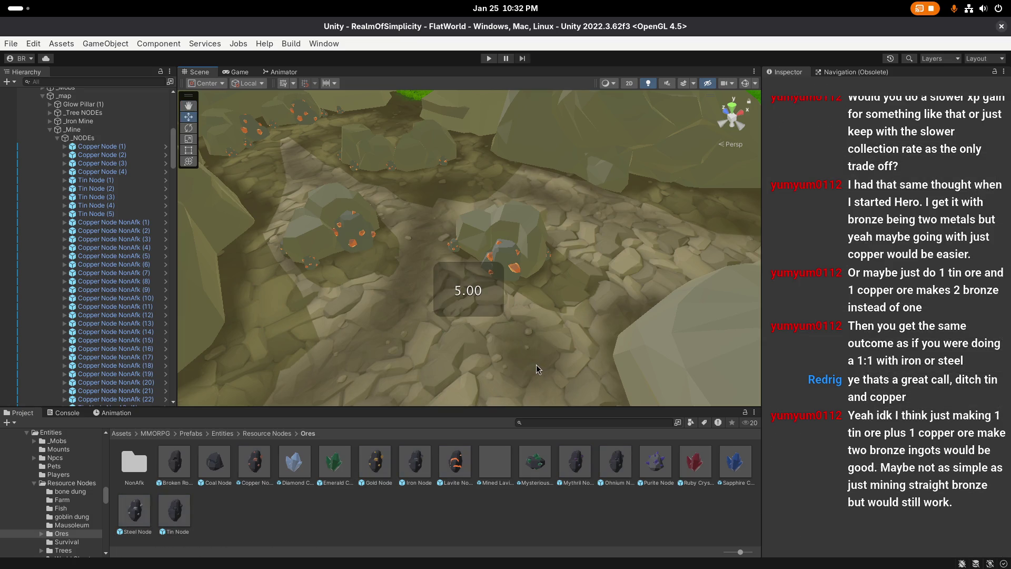
Step: Open the NonAfk ore prefabs folder and select all eight NonAfk ore prefabs
double_click(138, 462)
left_click(174, 461)
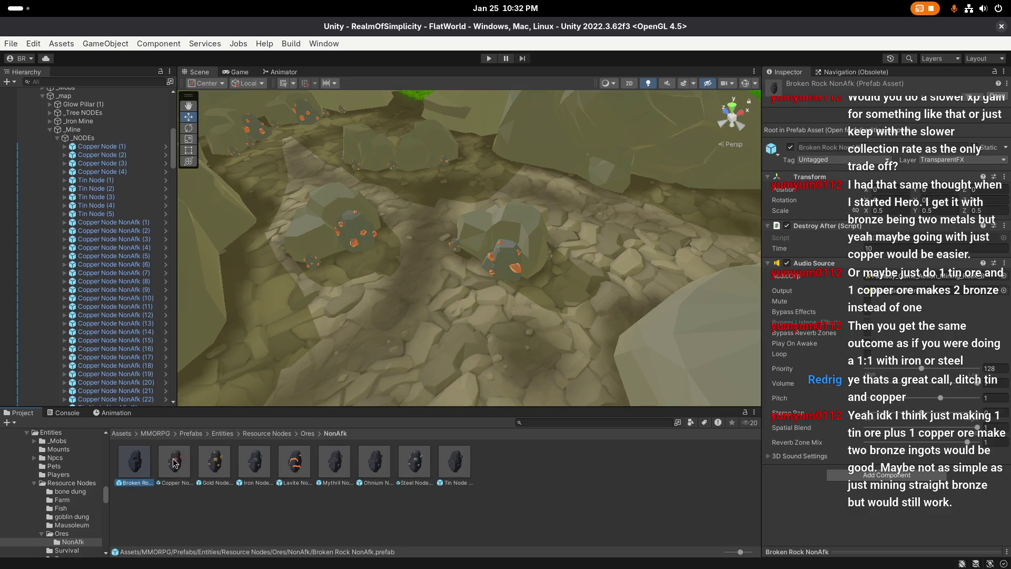
scroll(451, 401, "down", 1)
left_click(469, 470, "shift")
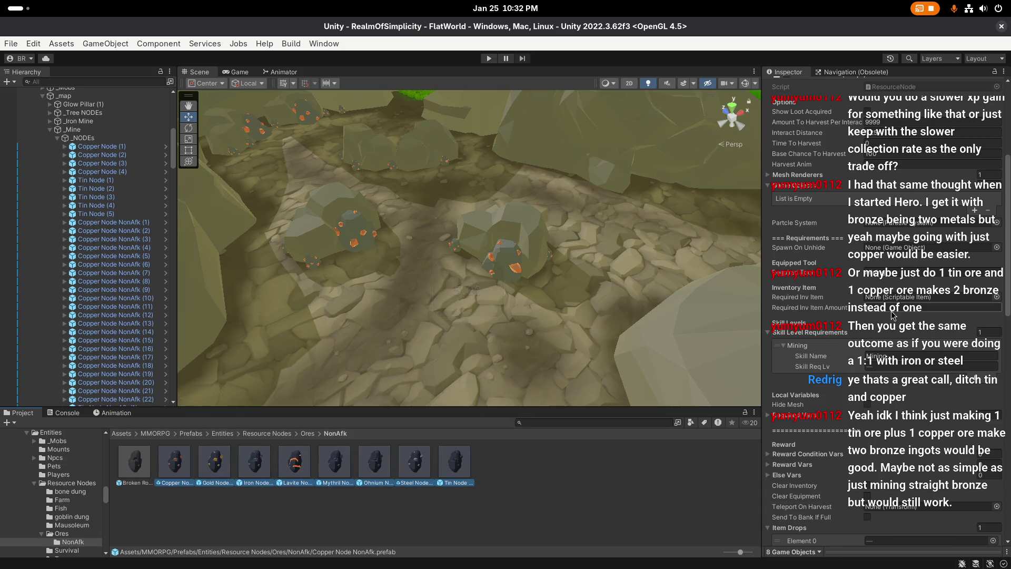
scroll(881, 383, "down", 4)
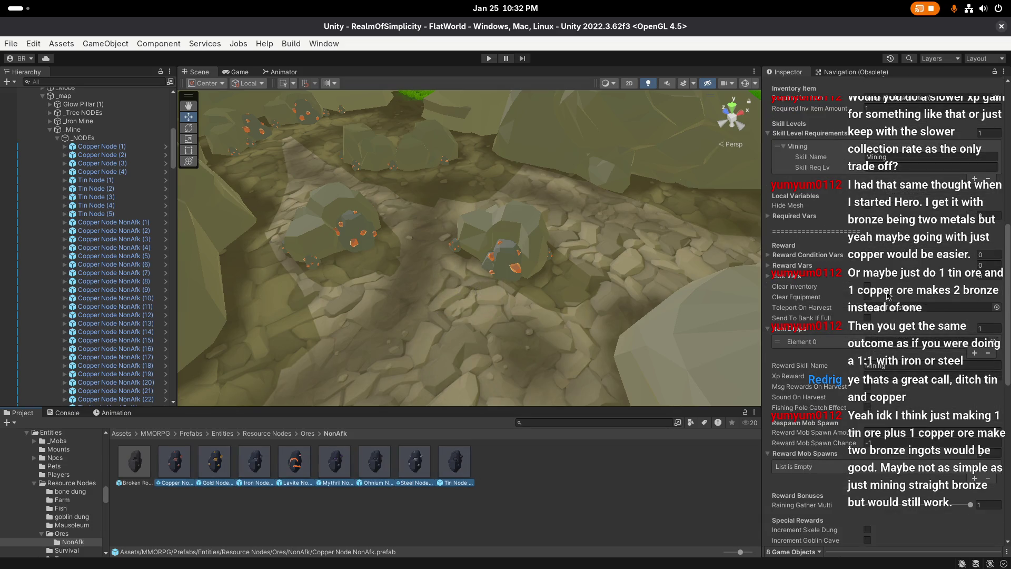
scroll(883, 368, "down", 6)
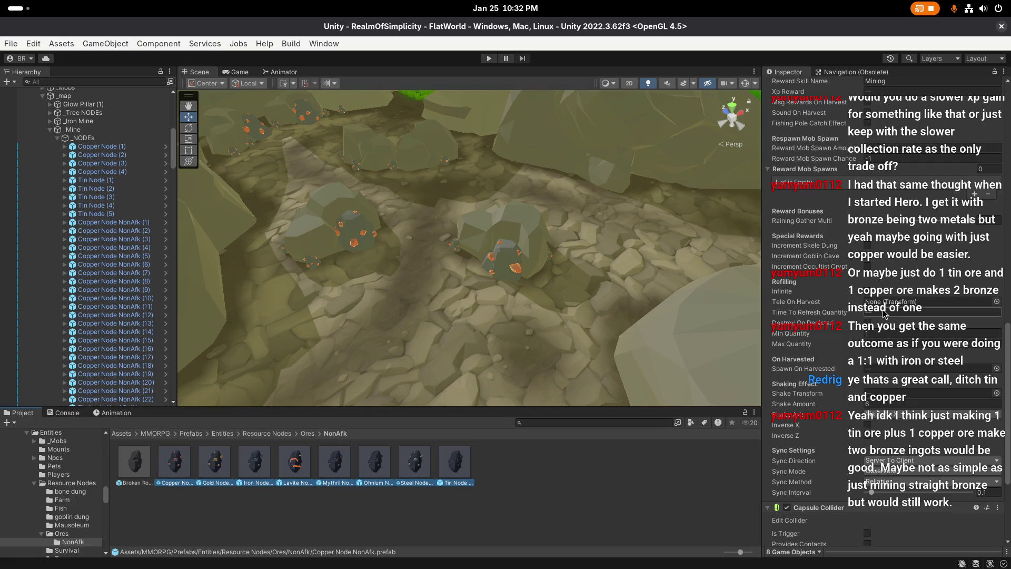
scroll(670, 253, "up", 2)
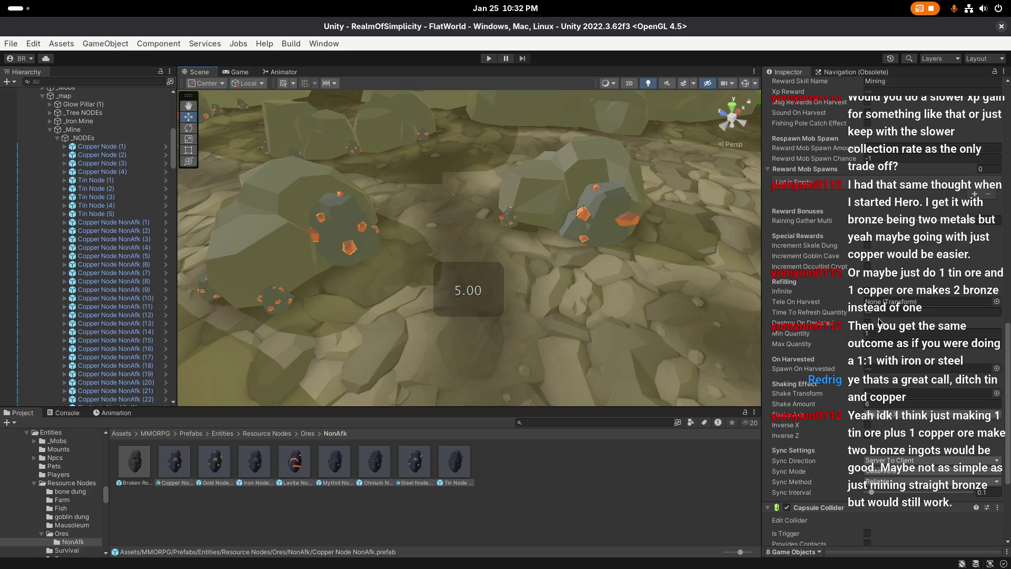
Step: Enter 4 in Time To Refresh Quantity and orbit closer to the ore rocks
left_click(895, 313)
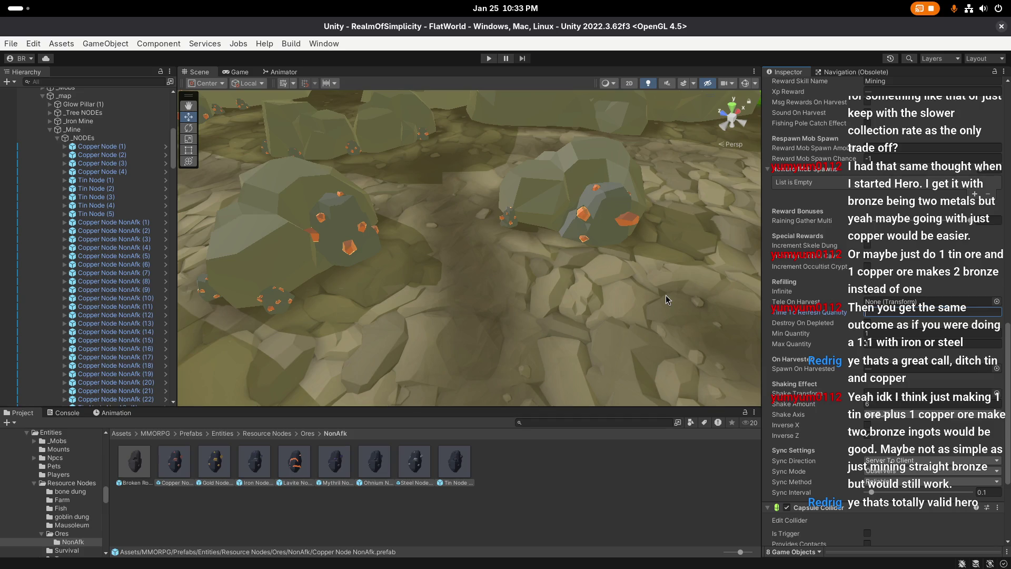
type("4")
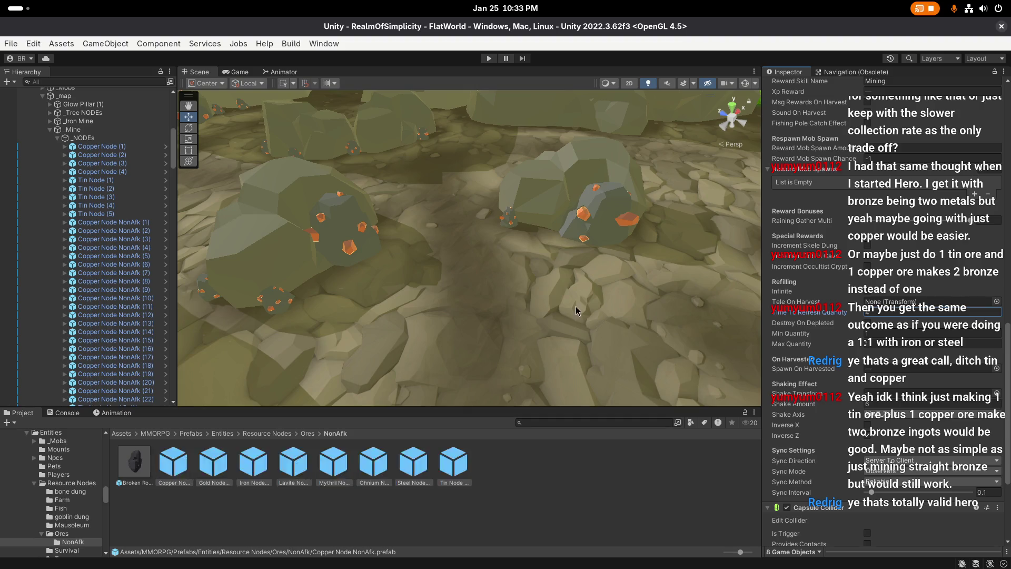
scroll(489, 324, "up", 2)
mouse_move(663, 295)
left_mouse_down()
mouse_move(488, 324)
mouse_move(423, 318)
left_mouse_up()
Step: Deselect everything in the scene and save the project
left_click(457, 340)
scroll(457, 325, "up", 1)
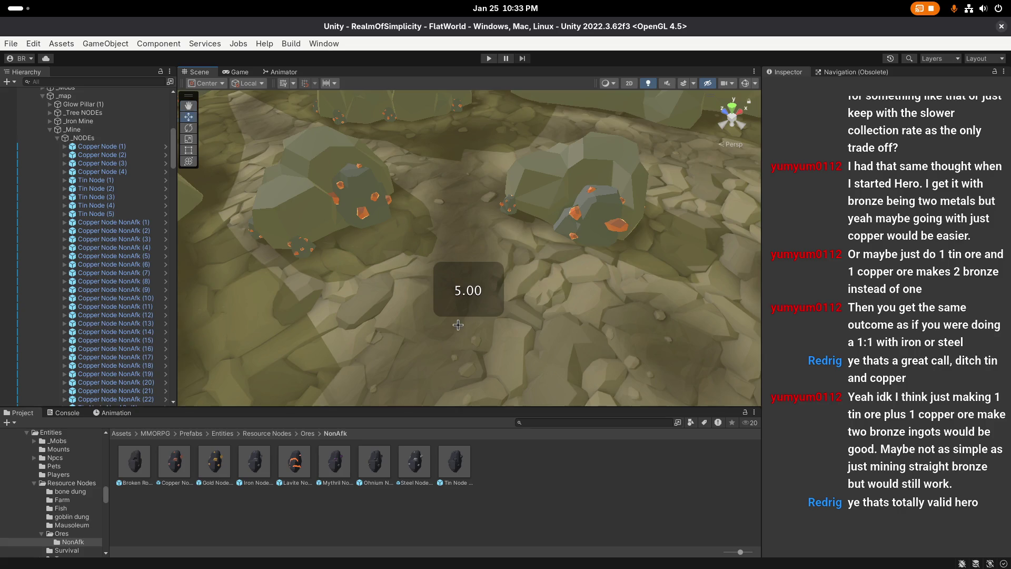
scroll(457, 321, "up", 1)
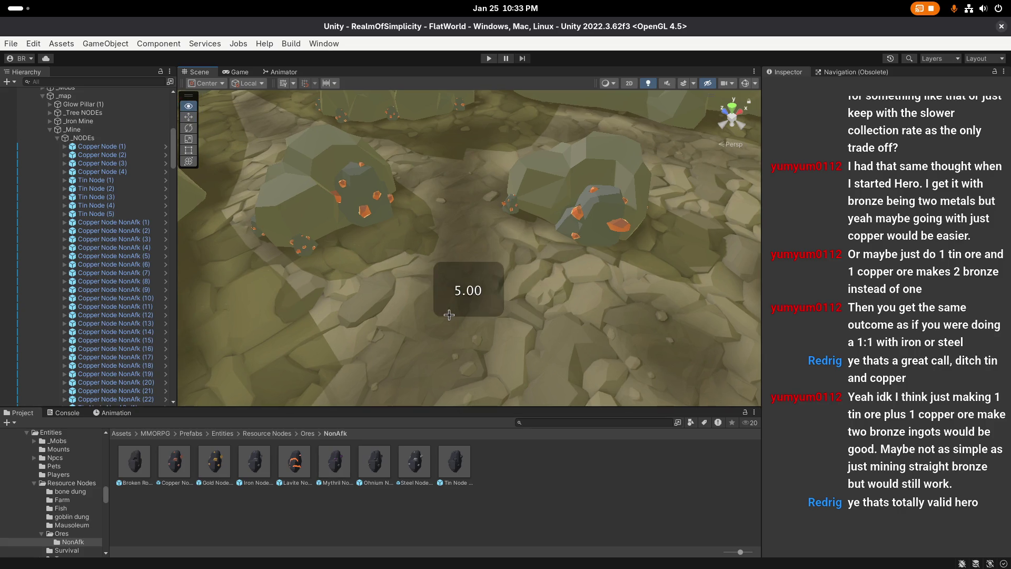
left_click(11, 44)
left_click(58, 171)
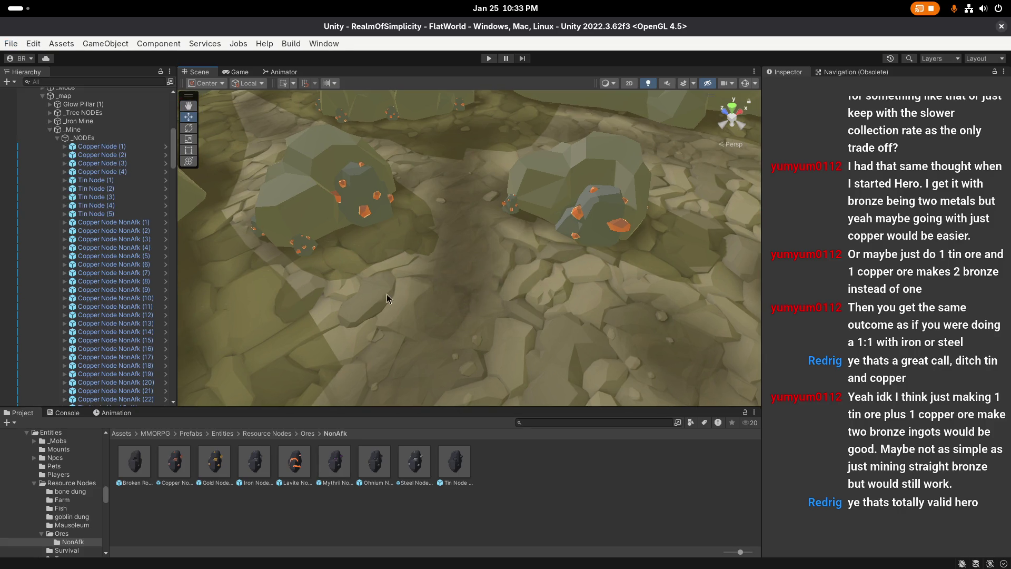
Step: Go up to the Ores prefab folder and select the Broken Rock prefab
scroll(446, 296, "up", 1)
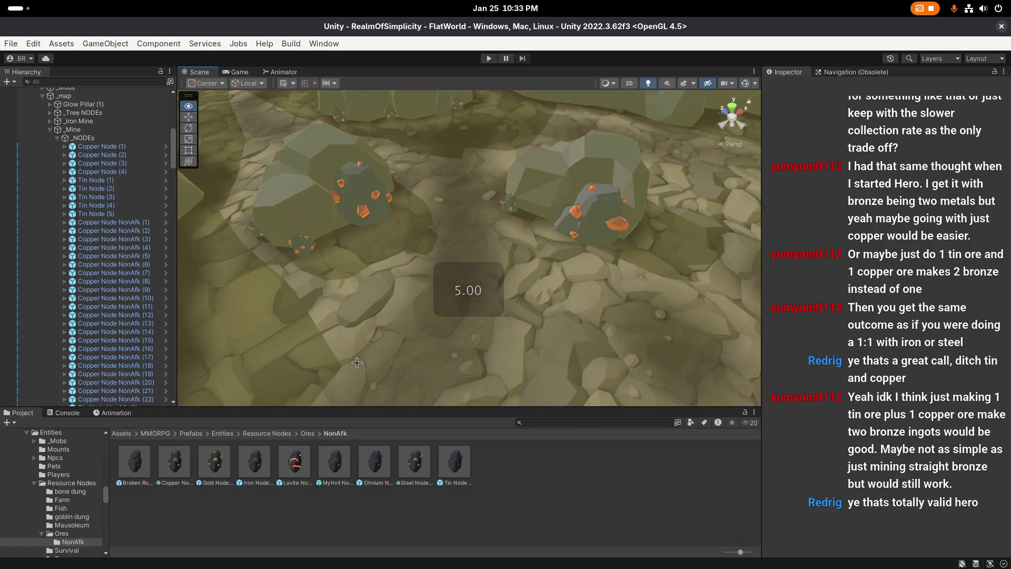
left_click(308, 435)
scroll(477, 365, "up", 1)
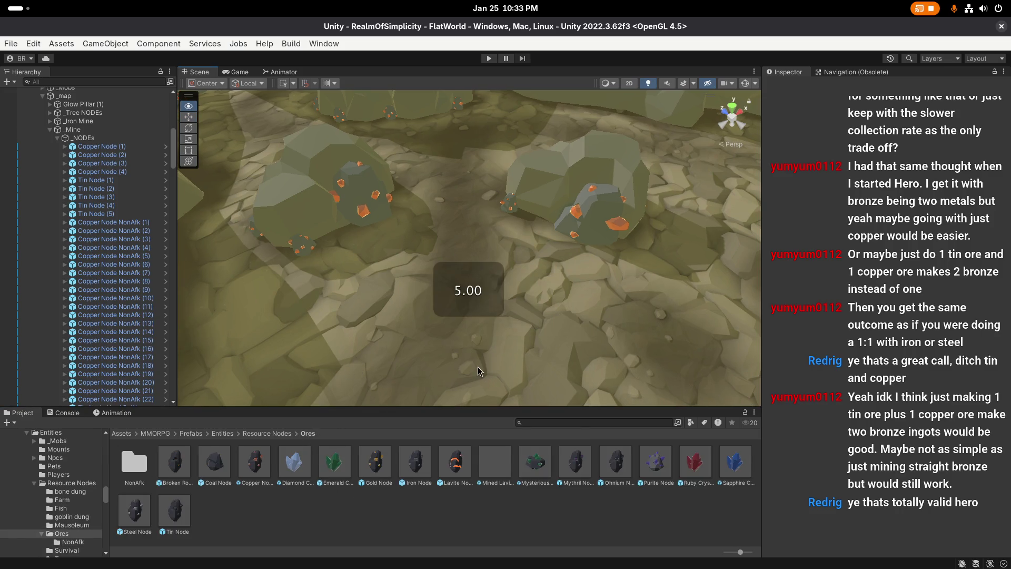
scroll(477, 365, "up", 3)
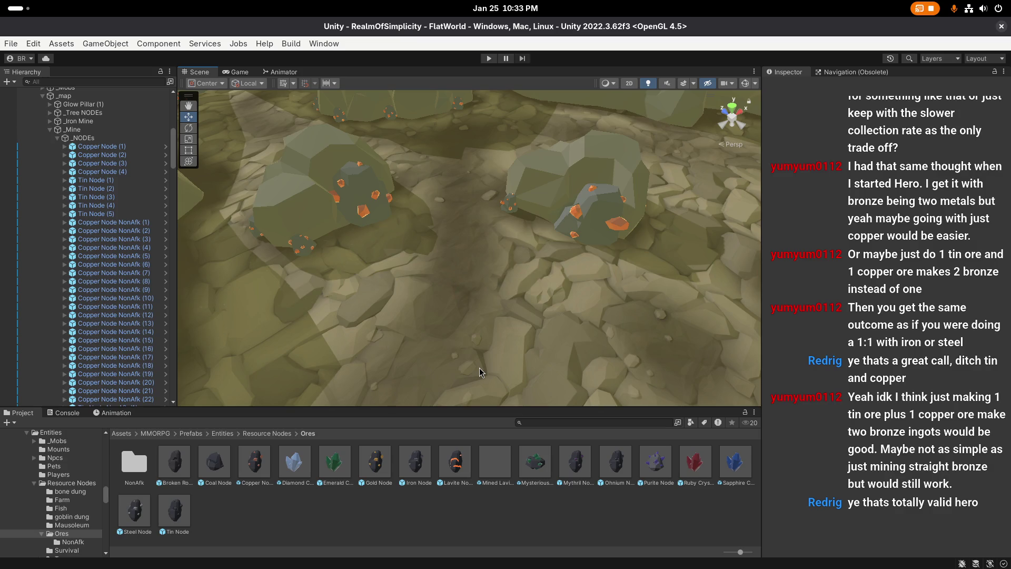
scroll(480, 371, "up", 2)
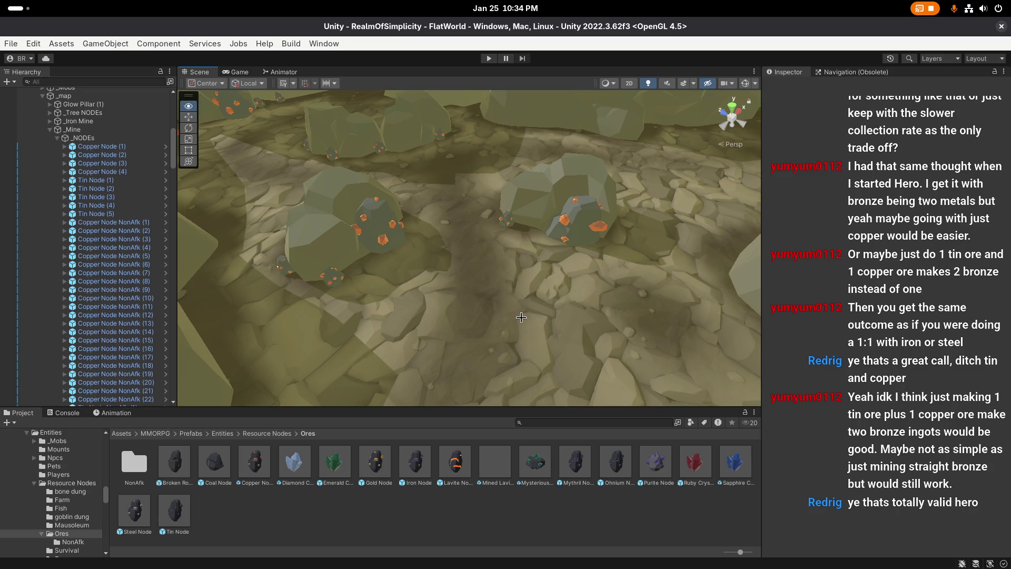
scroll(523, 322, "up", 1)
right_click(436, 343)
scroll(436, 343, "up", 1)
scroll(500, 335, "up", 2)
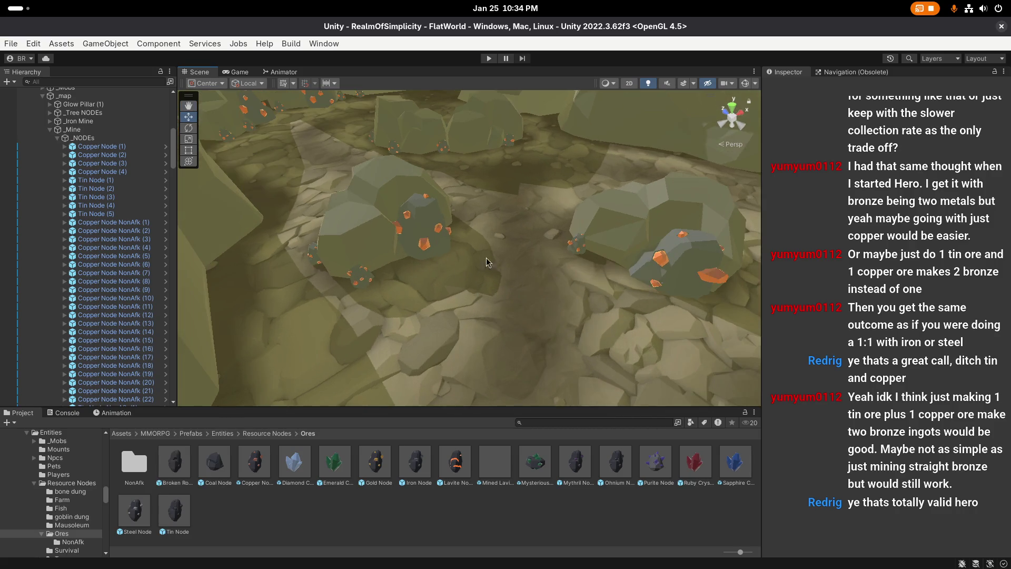
left_click(178, 463)
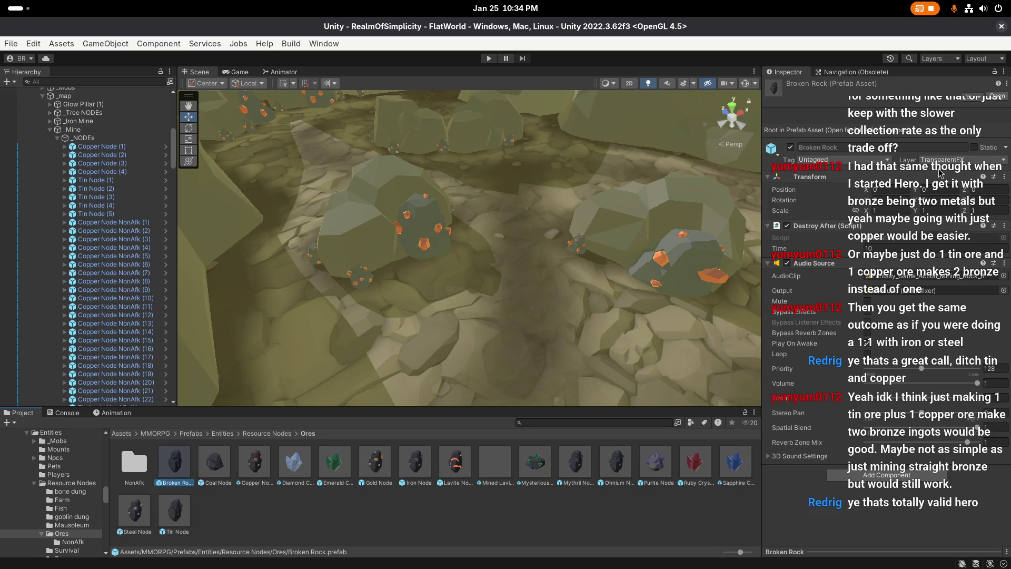
Step: Set Broken Rock's Transform scale to 1.5 on X, Y and Z, then recheck it and deselect
left_click(901, 206)
type("1.5")
key("Tab")
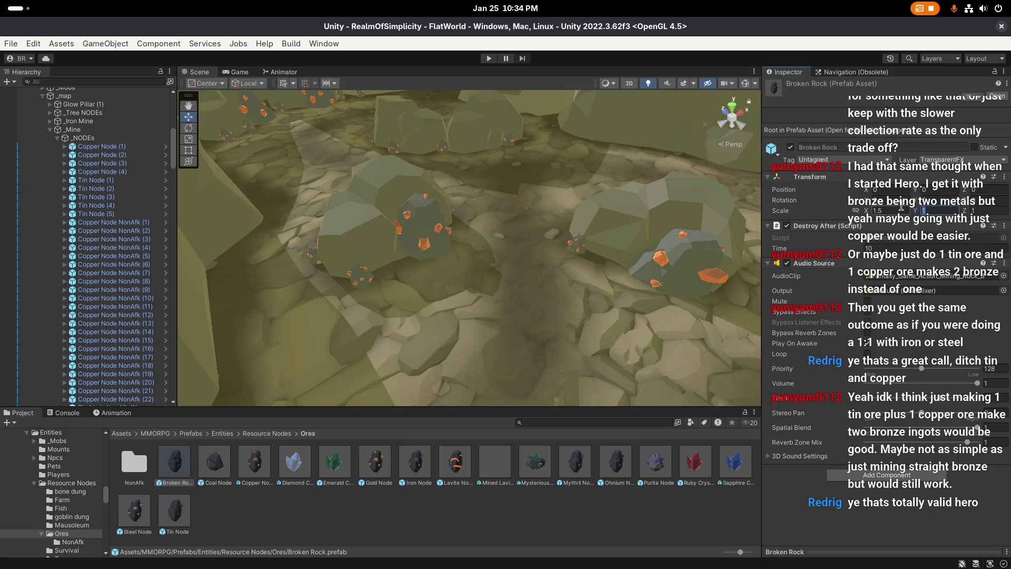
type("1.5")
key("Tab")
type("1.5")
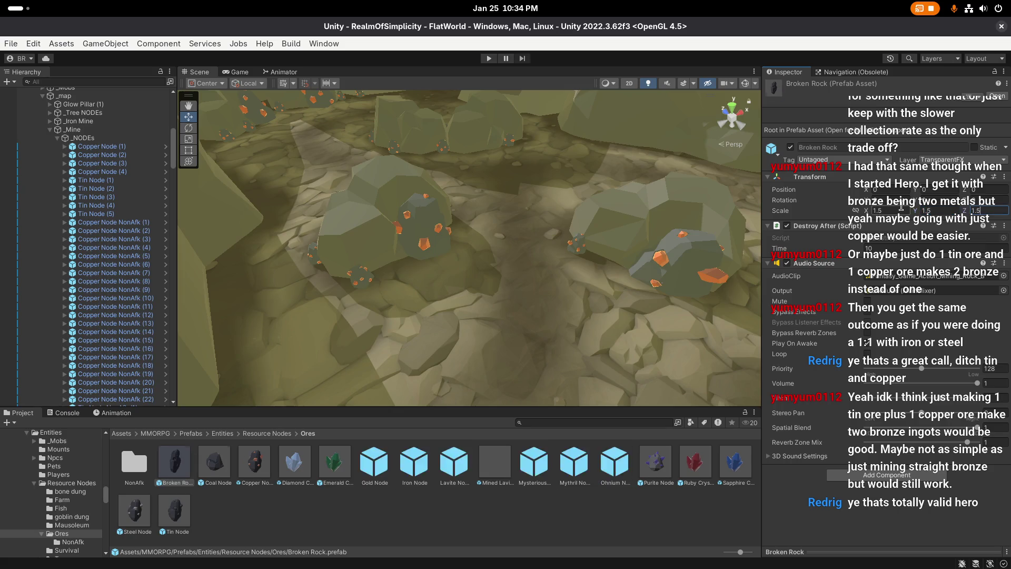
key("Return")
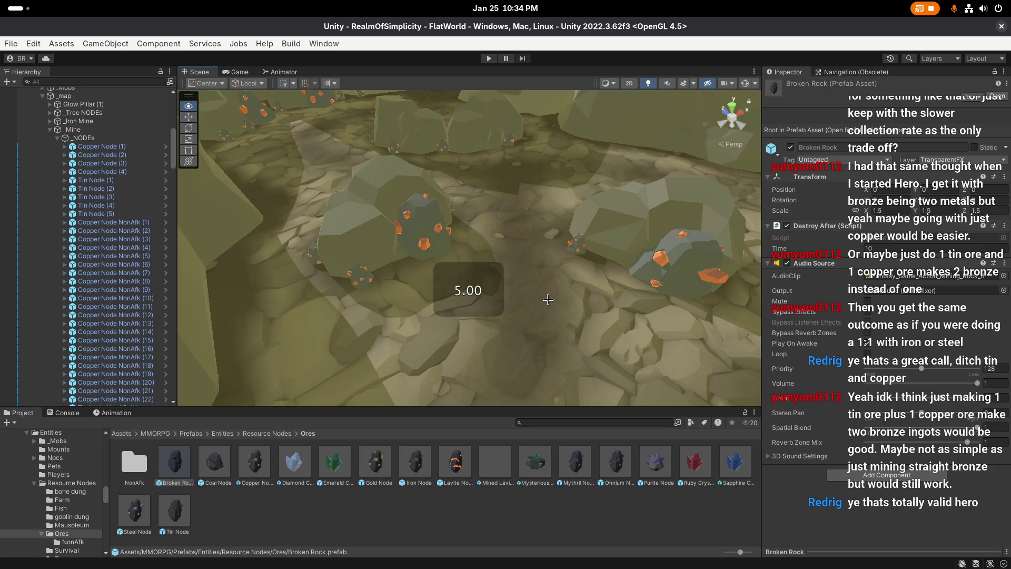
left_click(495, 358)
left_click(173, 463)
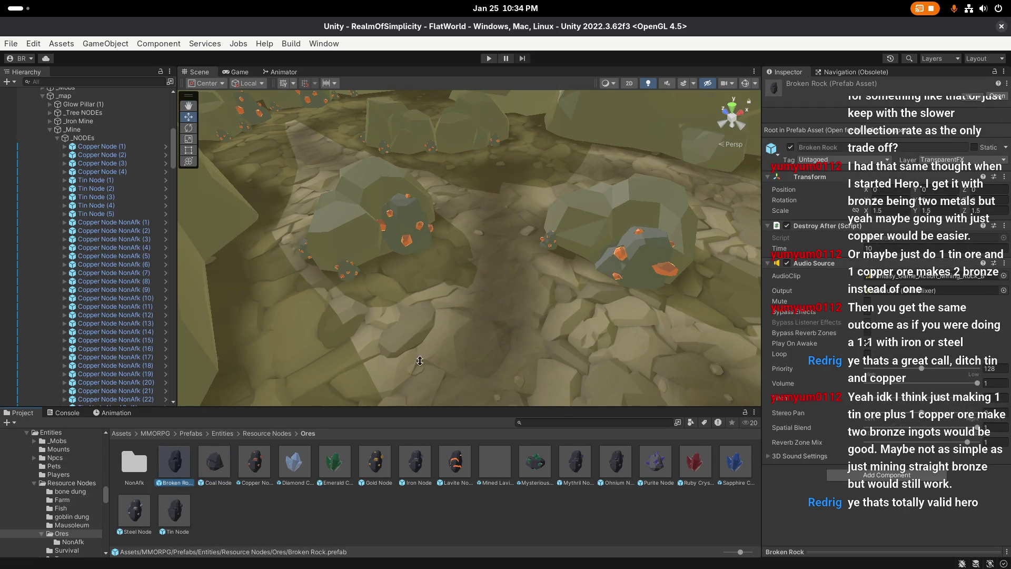
left_click(485, 352)
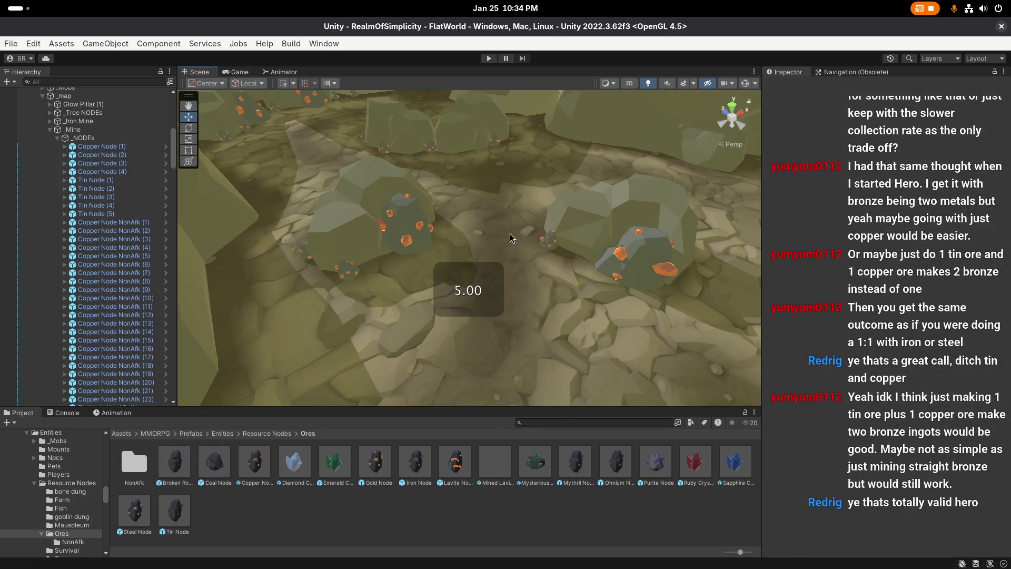
Step: Enter Play mode, quick-login with the test account, dismiss the early-access notice, and maximize the Game view
left_click(489, 63)
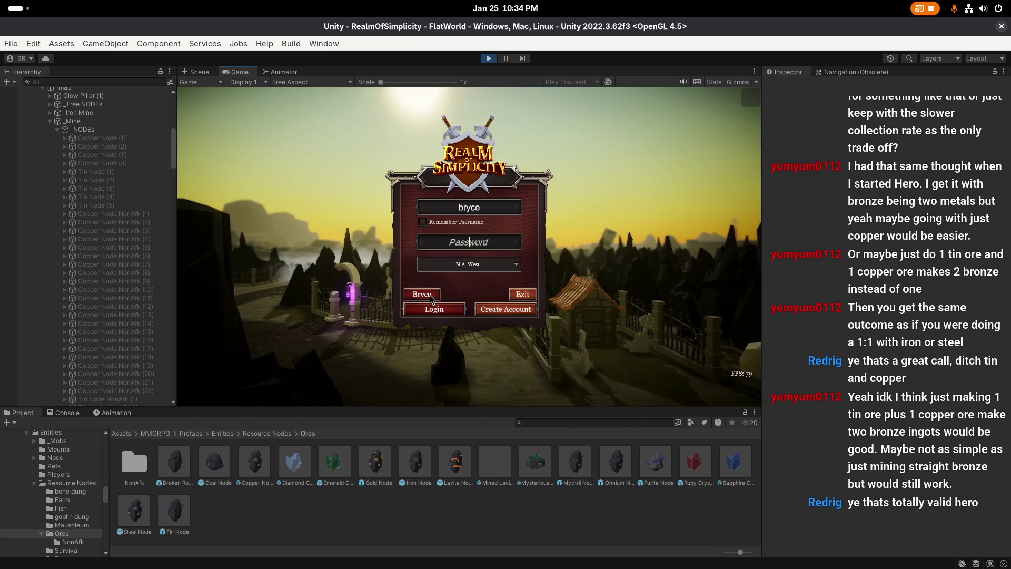
left_click(431, 298)
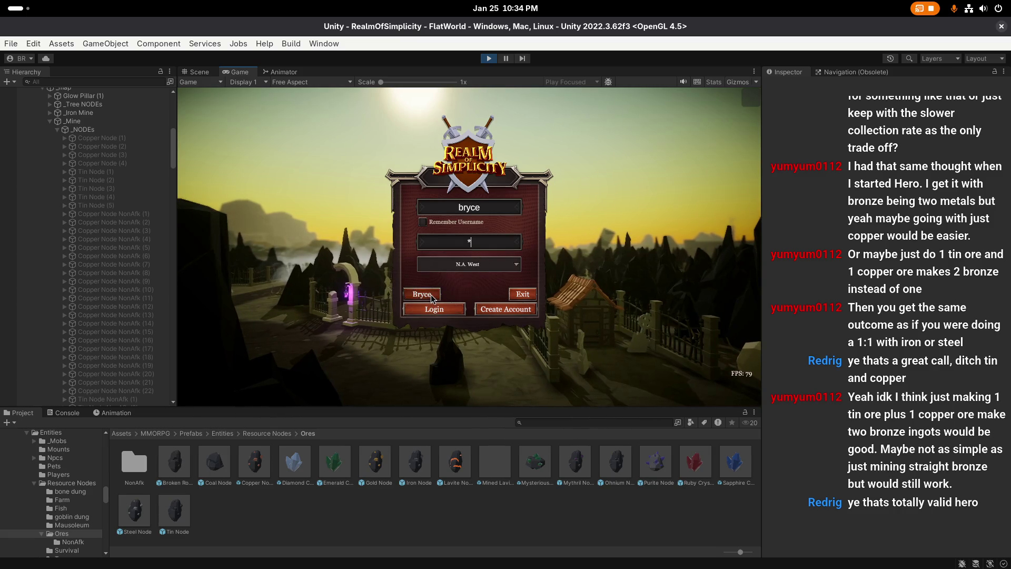
left_click(444, 351)
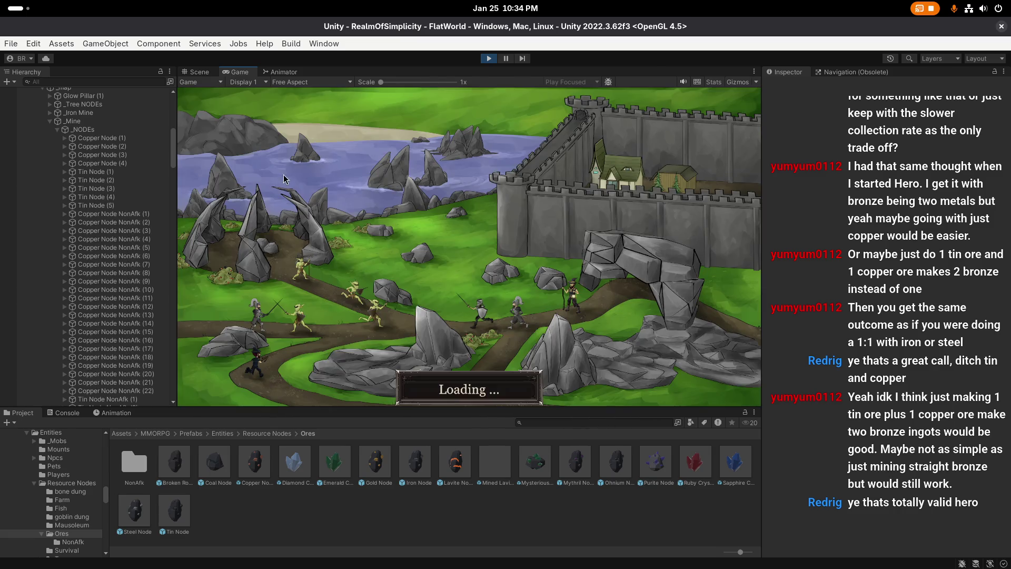
right_click(244, 74)
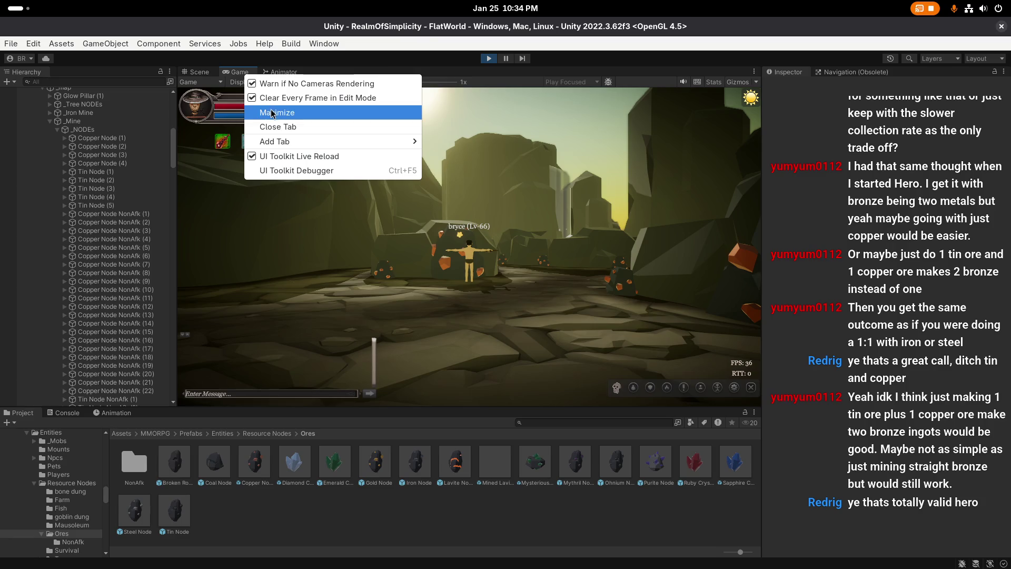
left_click(277, 112)
key("Left")
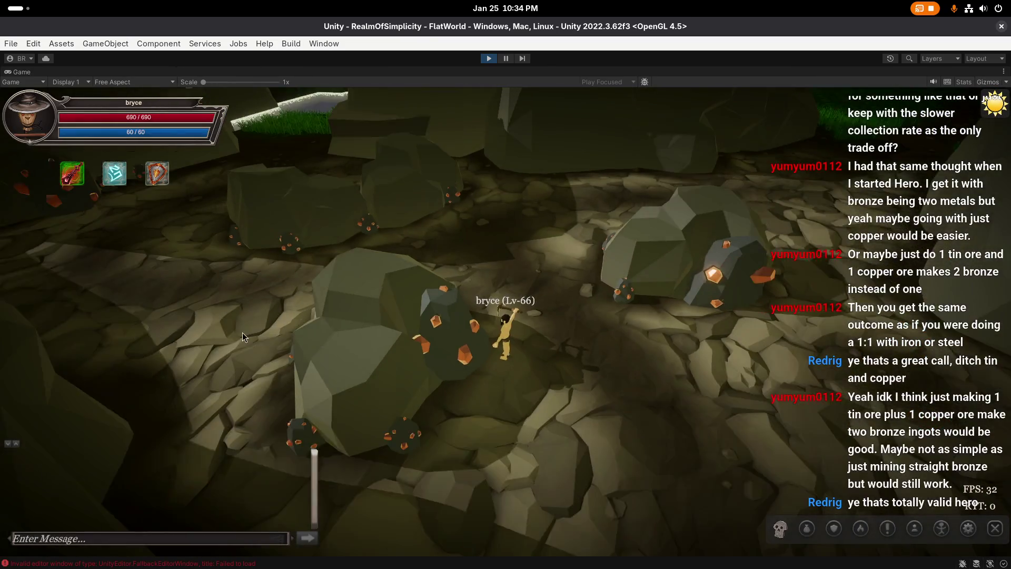
Step: Check the collected ore in the inventory and swing the camera around the ore rocks
key("i")
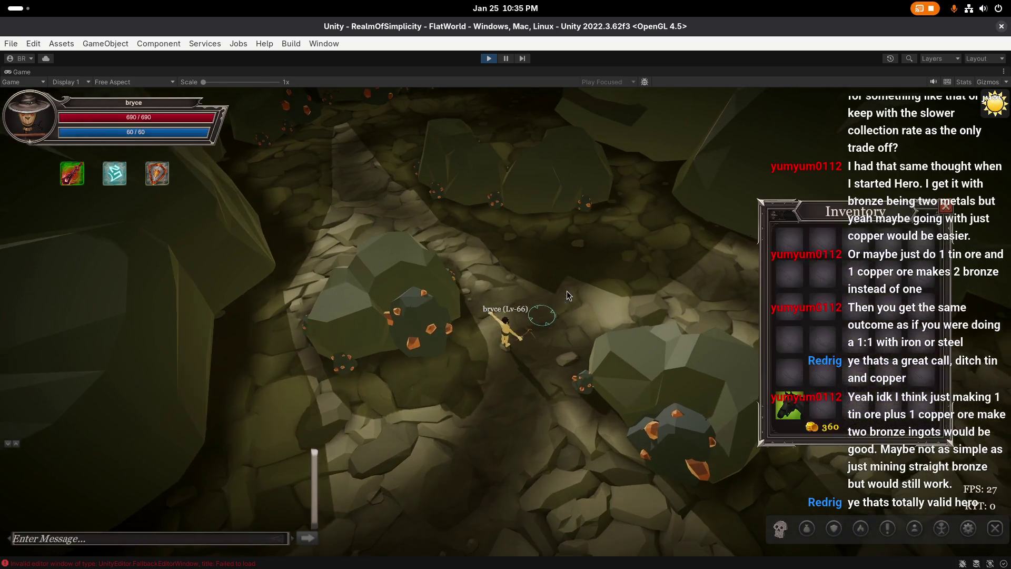
key("Left")
key("i")
key("Left")
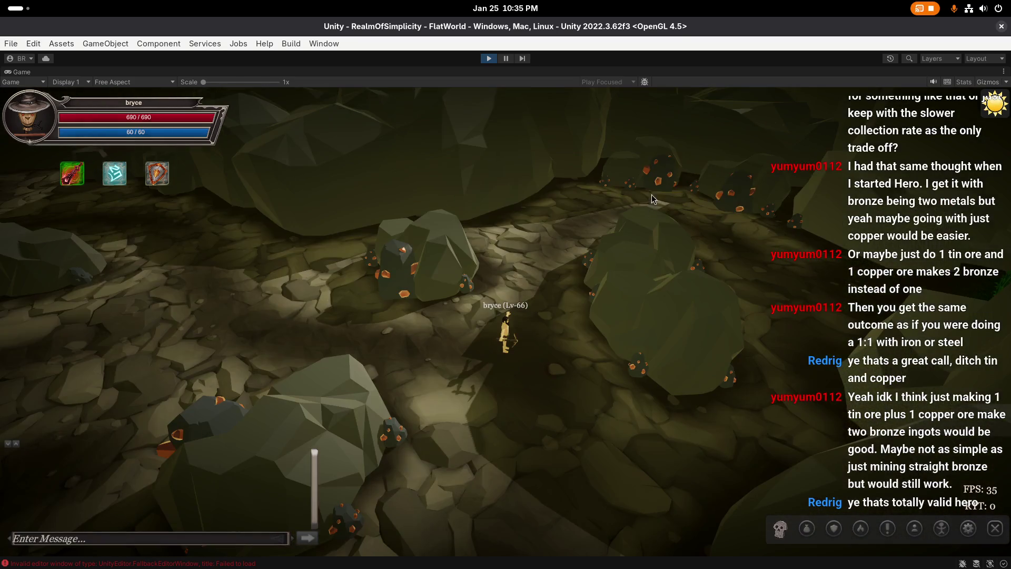
key("Left")
key("Left")
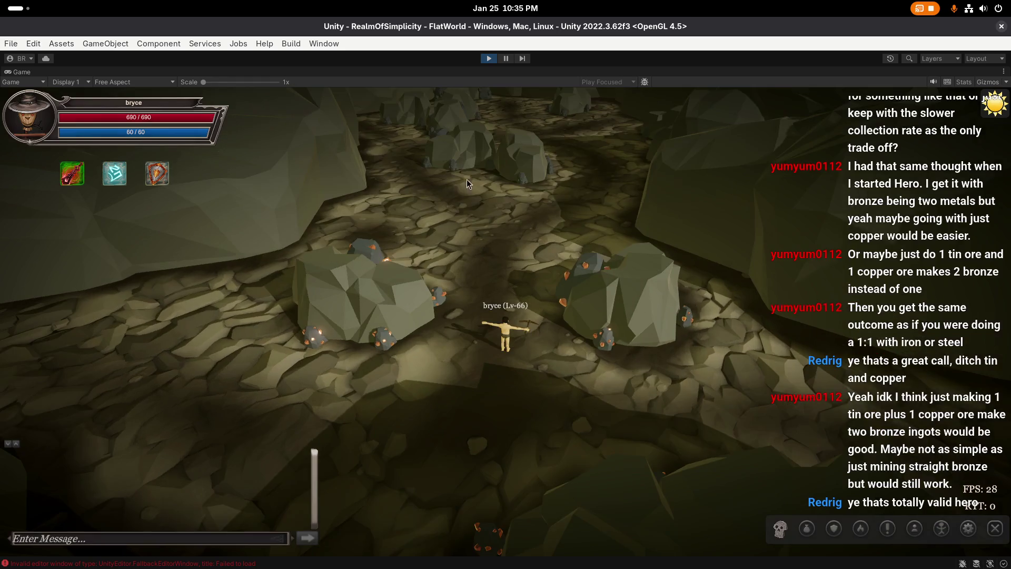
key("Left")
Step: Send the /tpose chat command to fix the character's pose
key("Left")
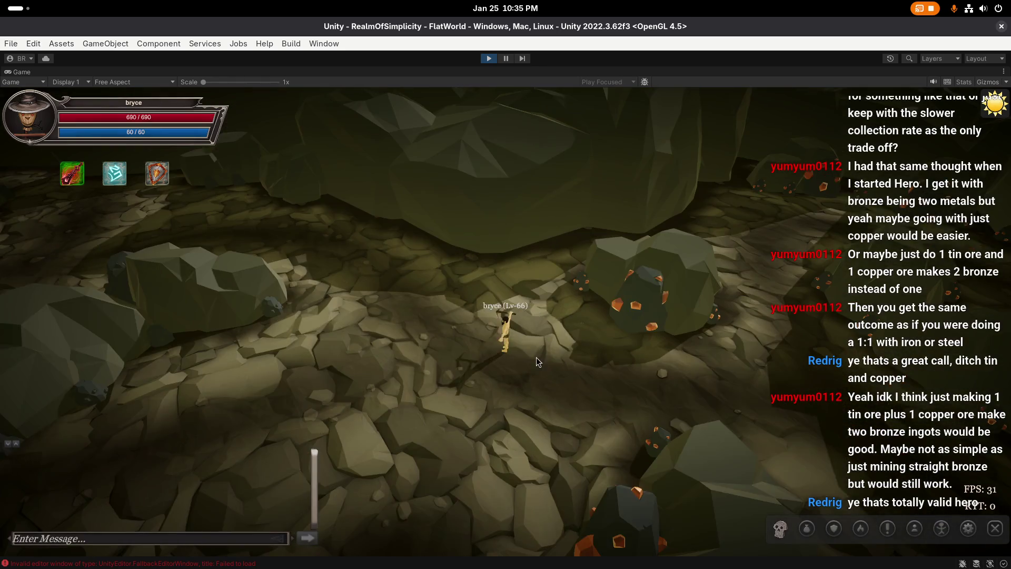
key("Left")
type("/tpose")
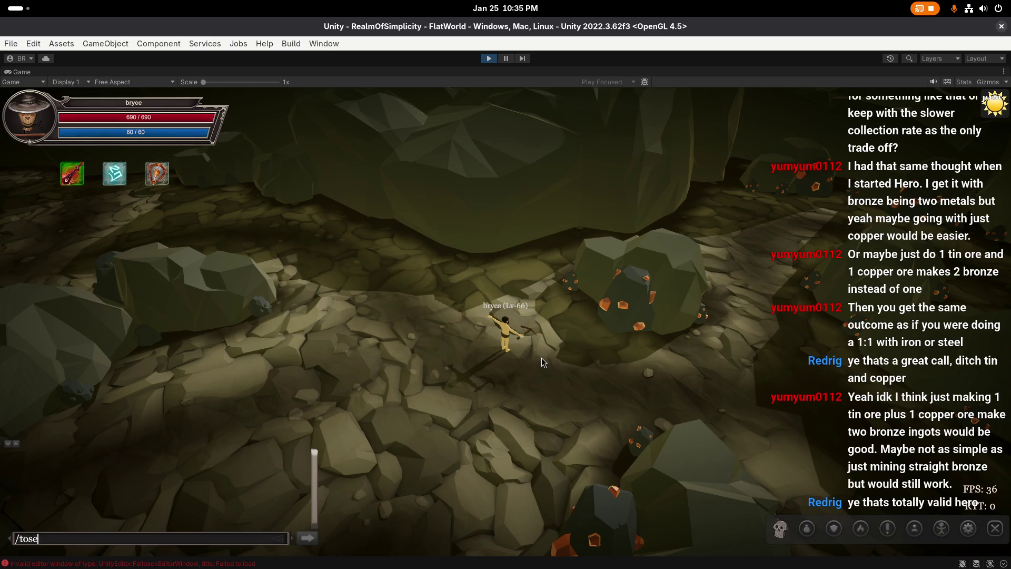
key("Return")
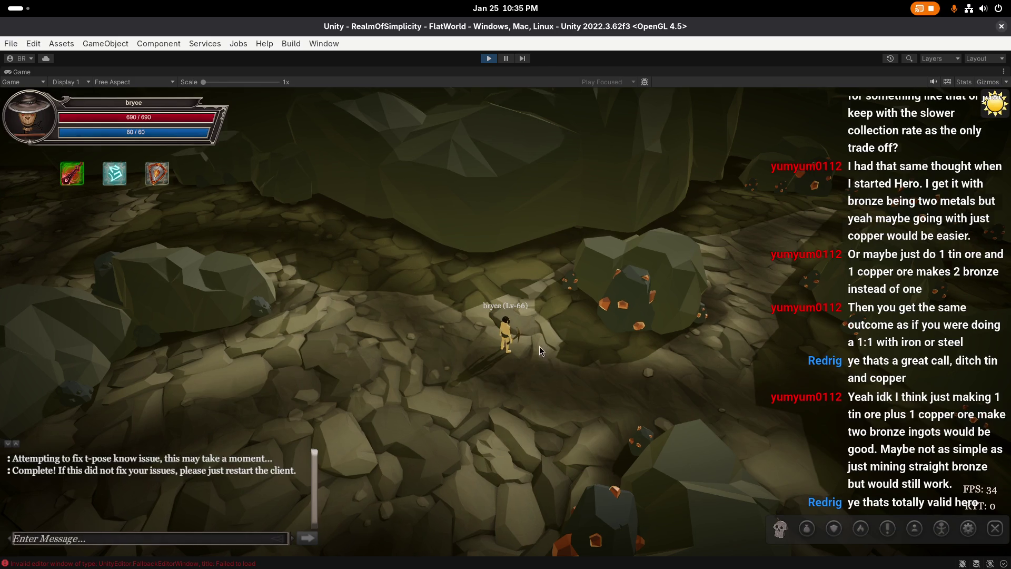
key("Left")
key("Left")
key("Left")
Step: Move the inventory window down-right and check Mining XP in the skills window
key("i")
left_click_drag(832, 220, 853, 268)
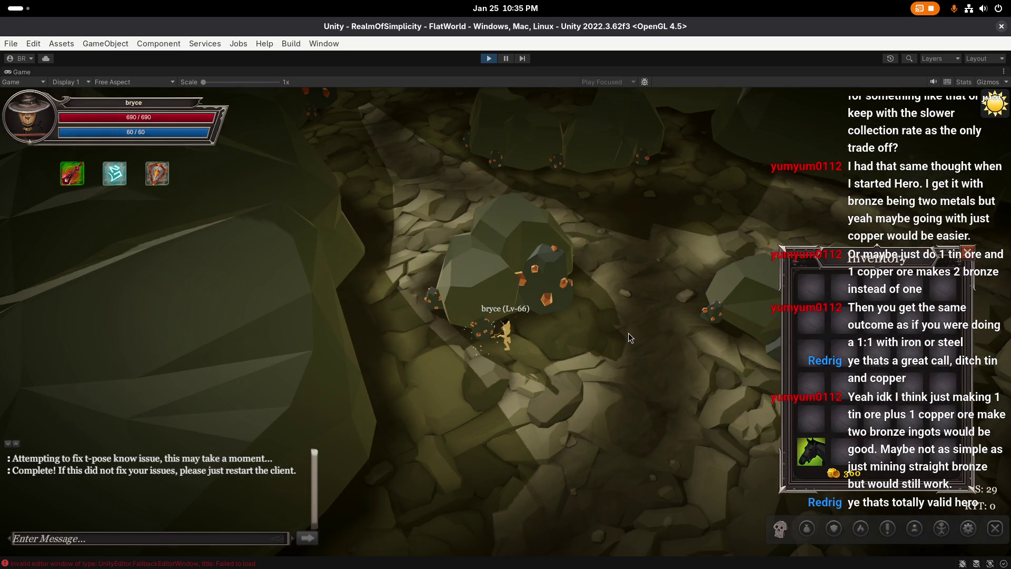
key("Left")
key("Left")
key("k")
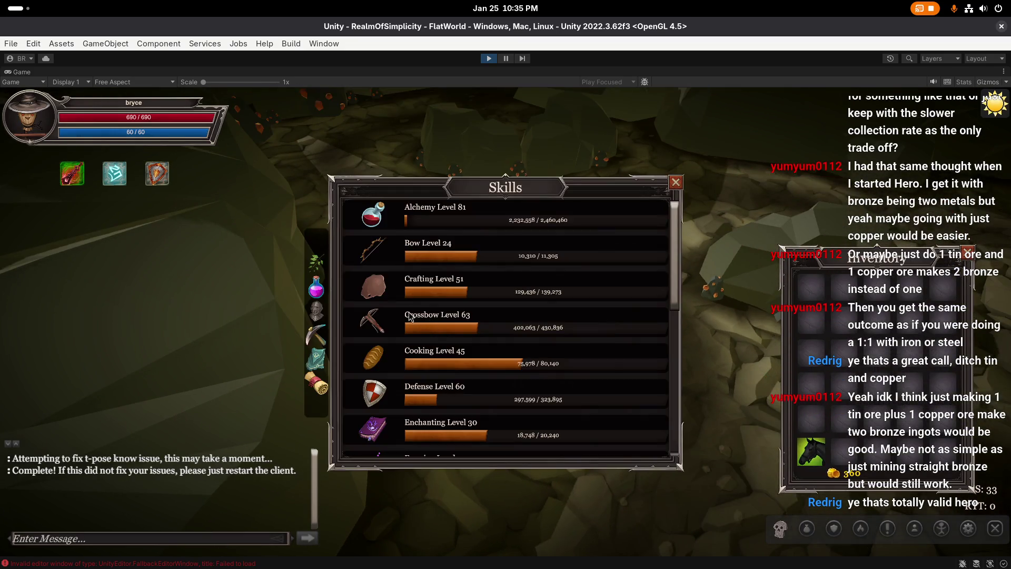
scroll(410, 316, "down", 4)
scroll(415, 400, "down", 2)
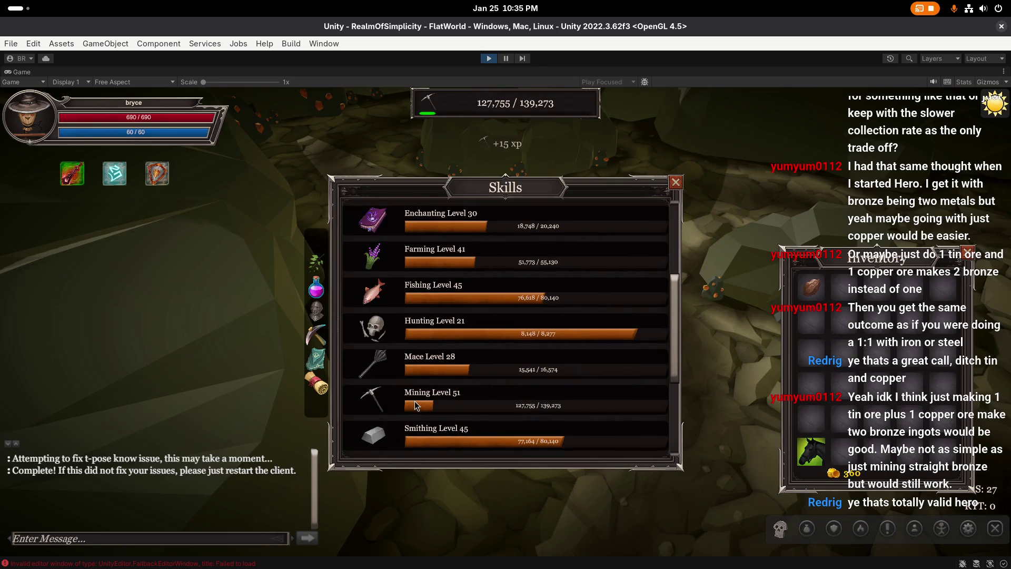
scroll(416, 400, "down", 1)
key("k")
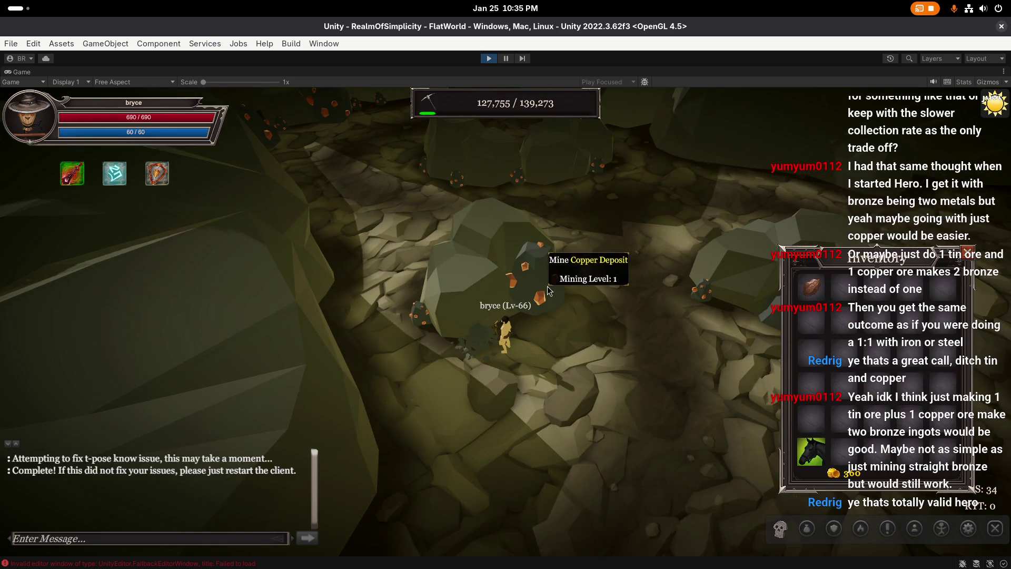
Step: Unequip the Bronze Pickaxe from the Equipment window's weapon slot
key("e")
key("Right")
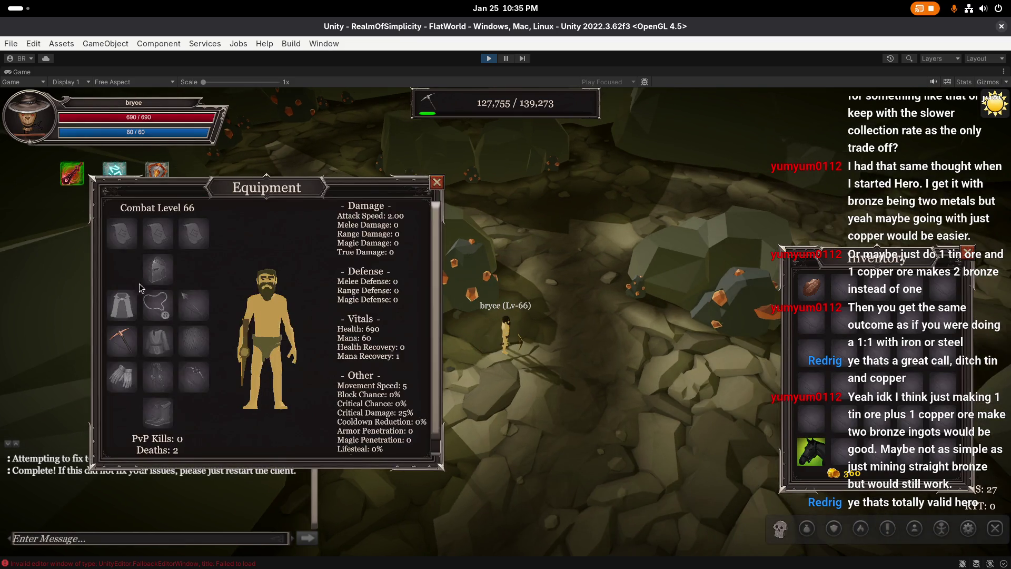
left_click(121, 340)
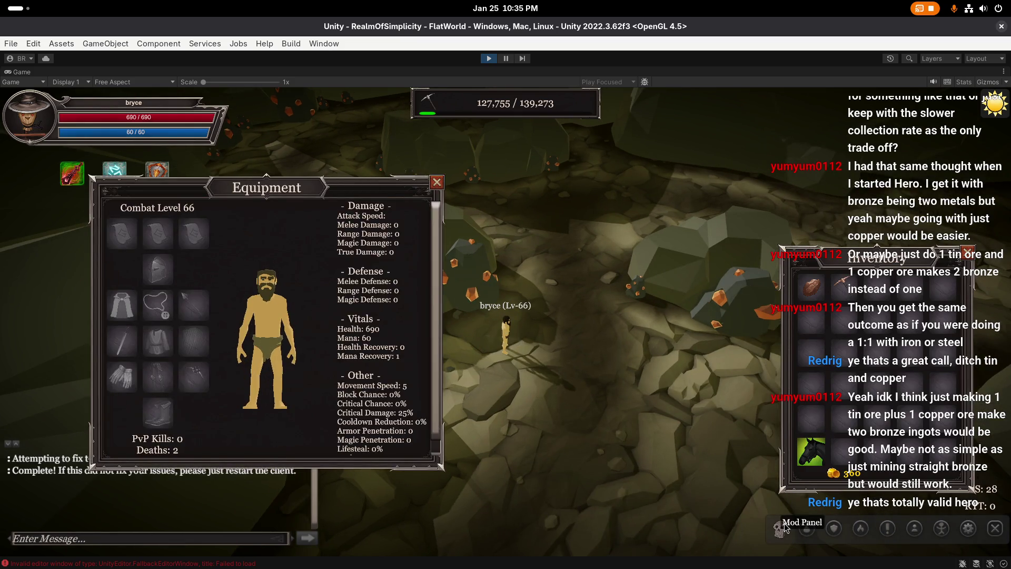
Step: Give the player 1 Ohnium Pickaxe from the Mod Panel's Item tab
key("e")
left_click(785, 527)
left_click(480, 360)
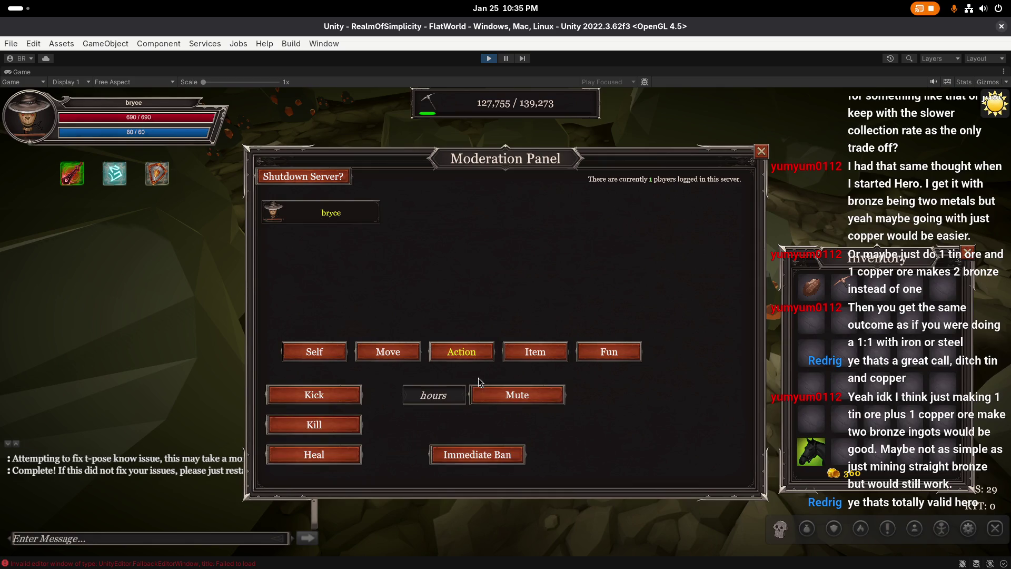
left_click(542, 355)
left_click(479, 396)
type("Ohnium Pickaxe")
left_click(490, 415)
type("1")
left_click(520, 465)
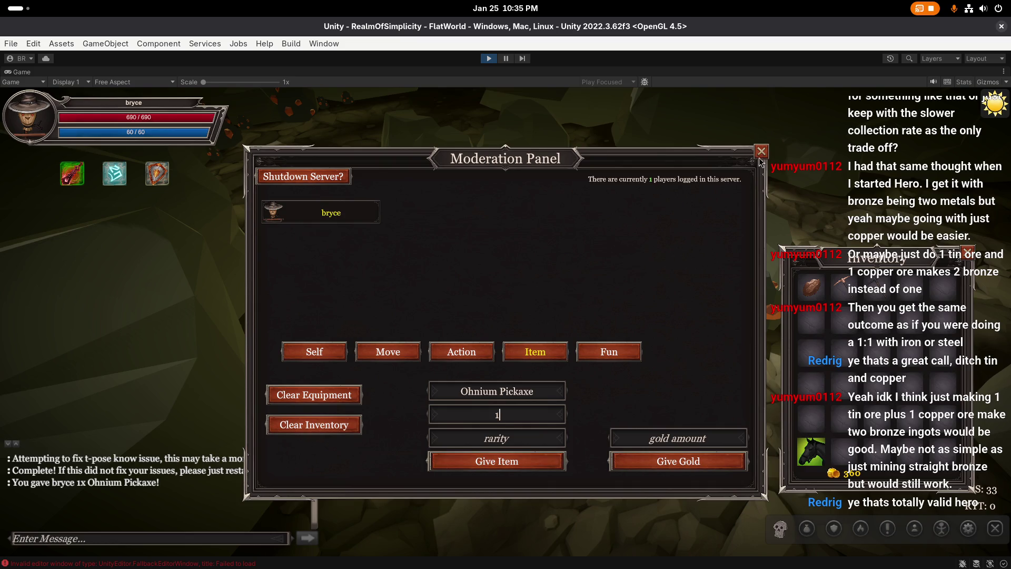
Step: Close the Mod Panel, equip the Ohnium Pickaxe, and walk to the copper rock
left_click(762, 151)
left_click(811, 287, "shift")
left_click(838, 292)
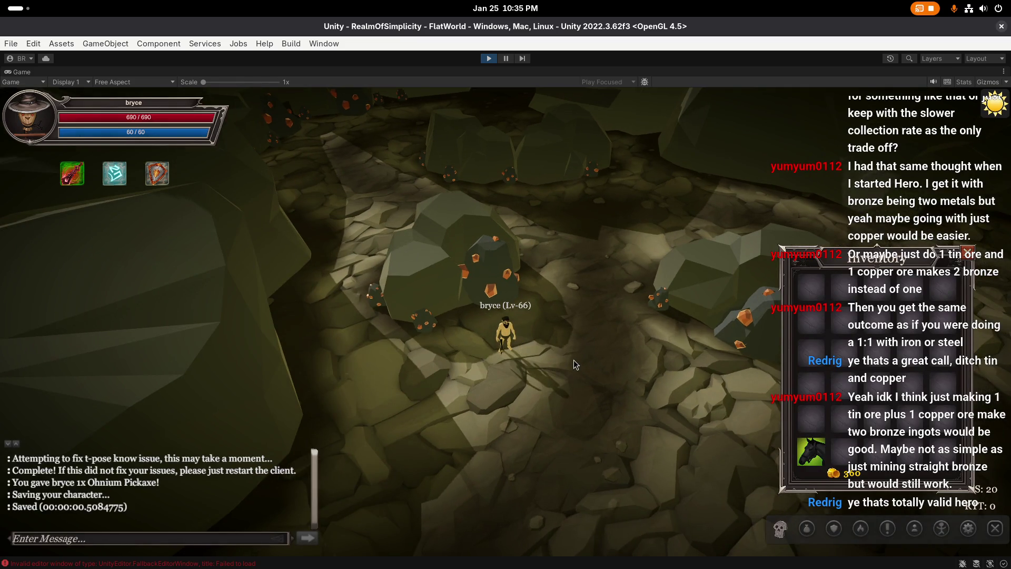
left_click(508, 295)
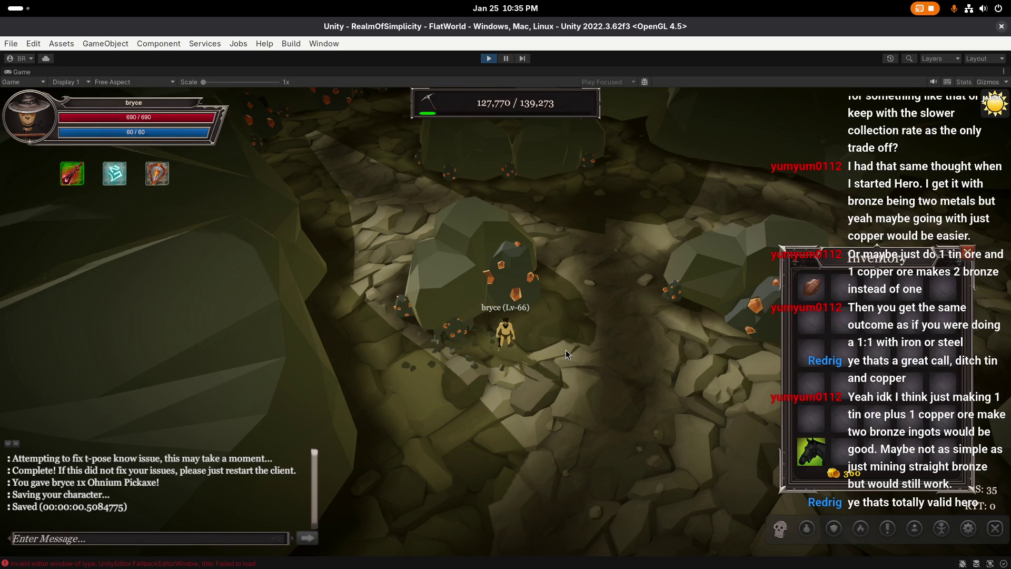
Step: Mine the copper rock with the Ohnium Pickaxe, then restore the full editor layout around the Game view
left_click(466, 333)
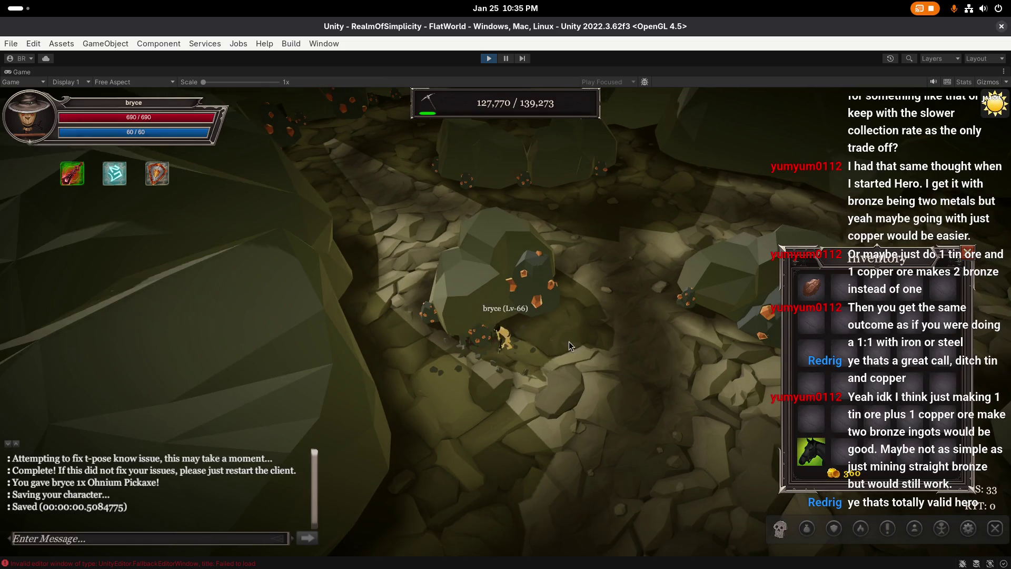
scroll(562, 346, "up", 3)
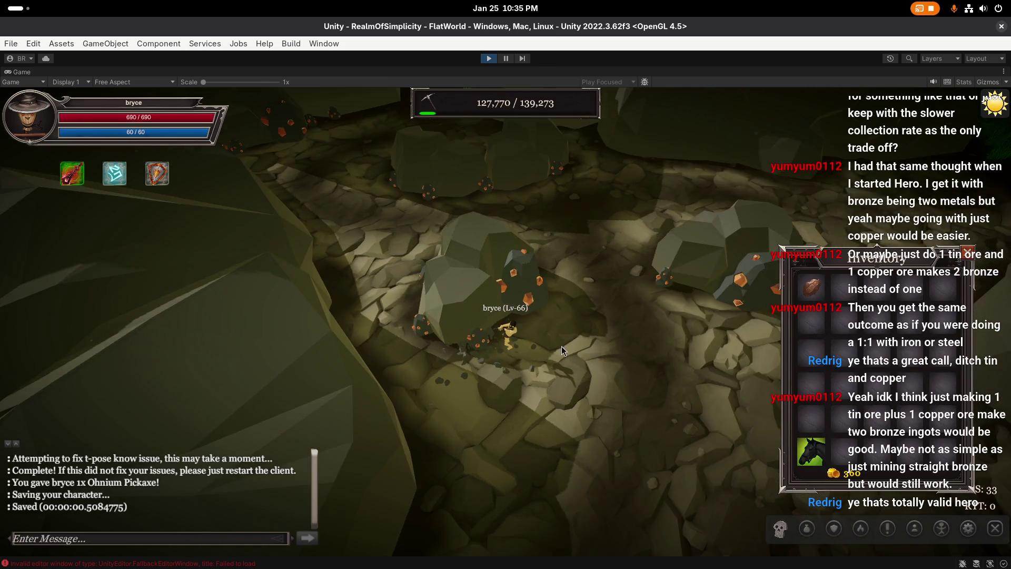
scroll(527, 353, "up", 2)
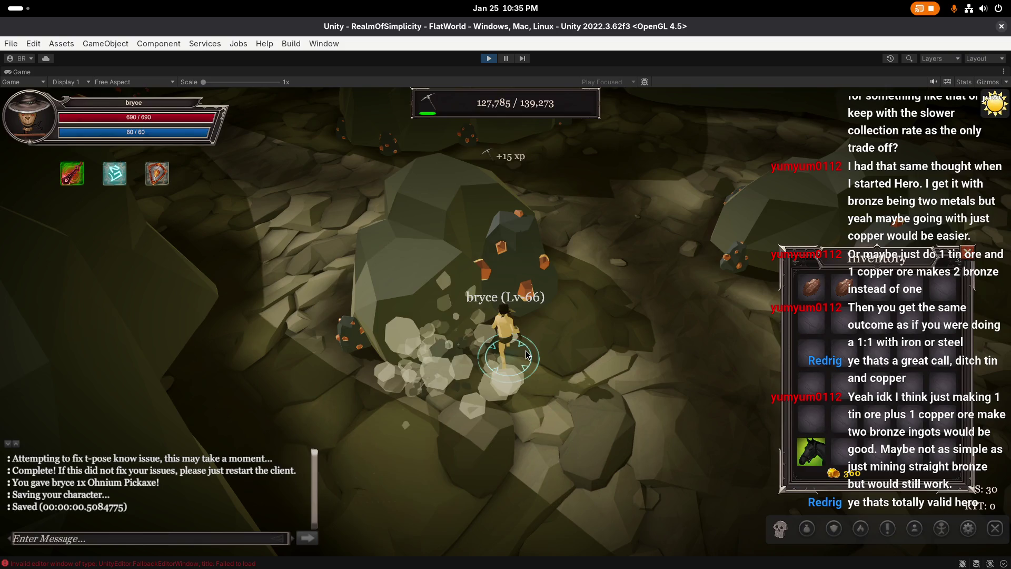
key("Right")
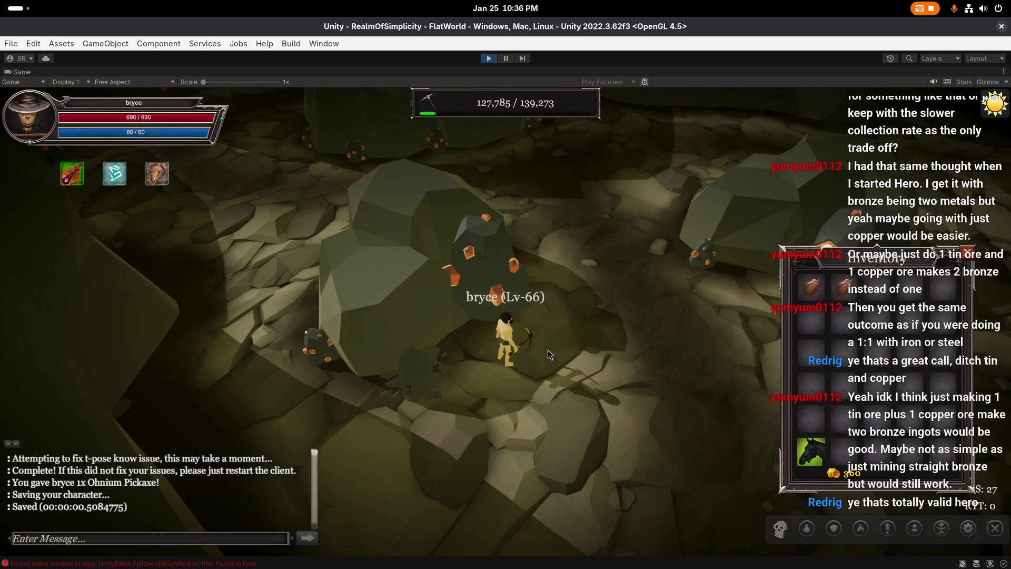
key("Left")
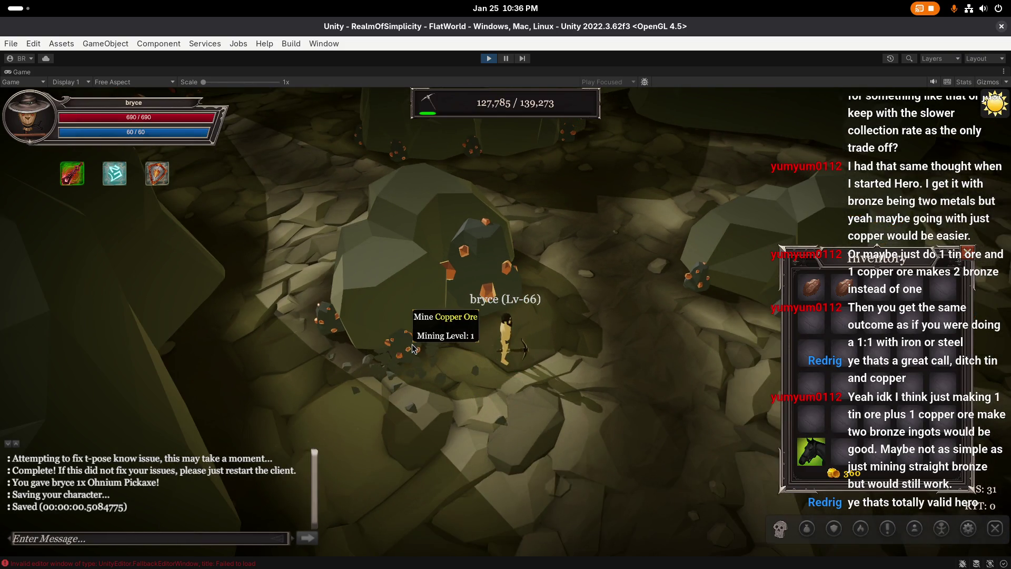
key("Left")
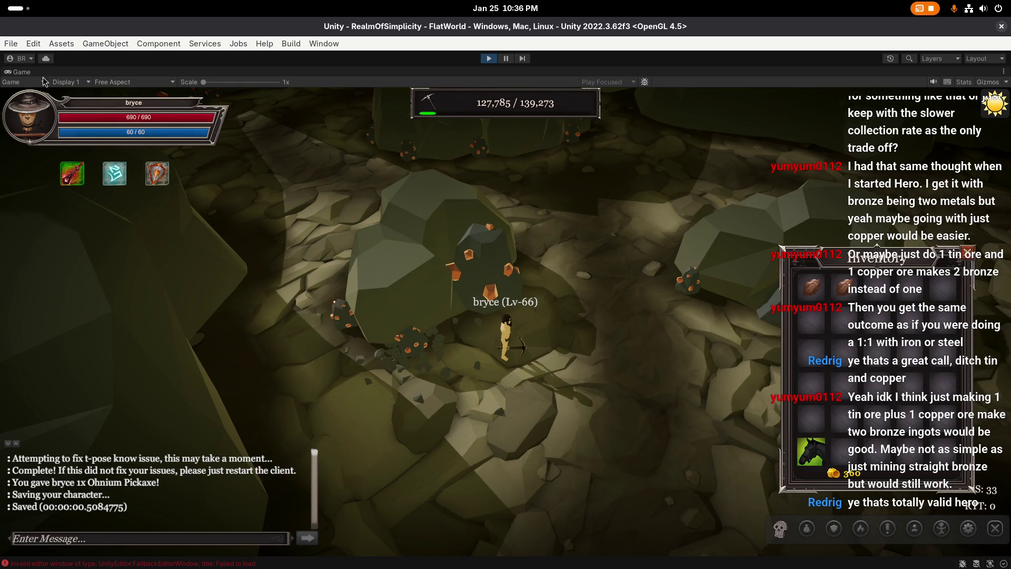
right_click(23, 76)
left_click(58, 106)
Step: Open Broken Rock NonAfk in prefab mode, delete its poof particle effect, and save
double_click(136, 462)
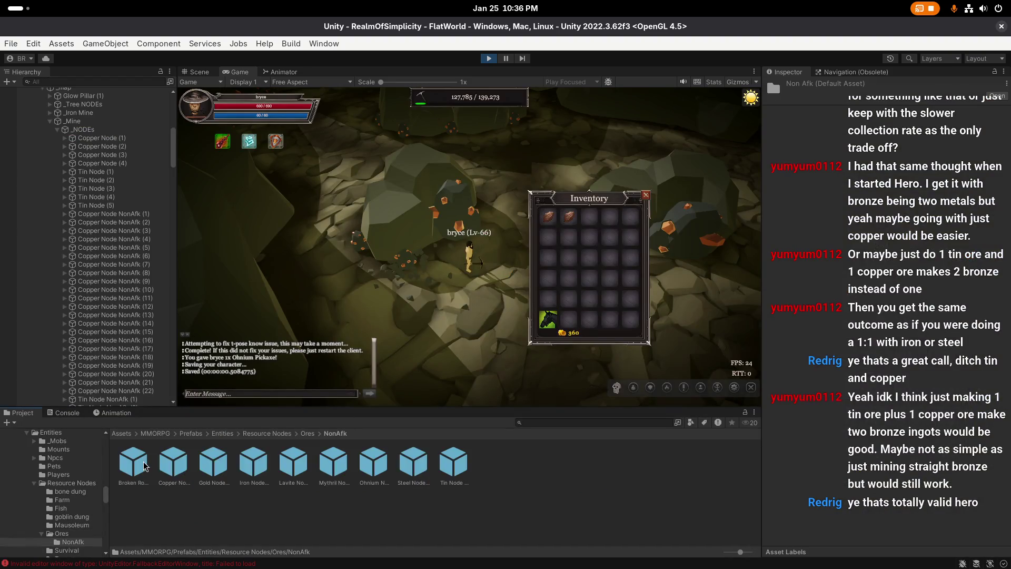
double_click(143, 461)
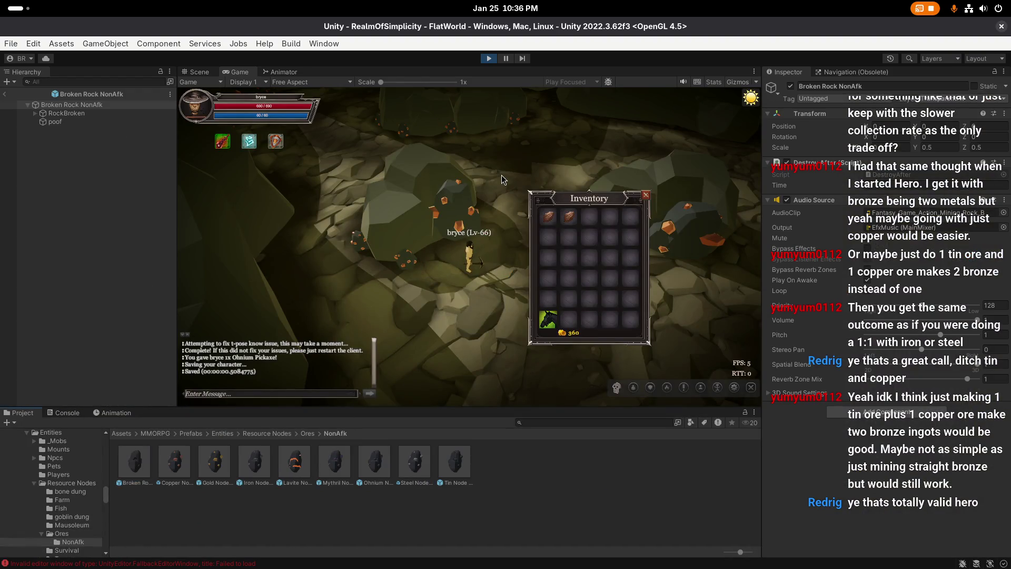
left_click(194, 72)
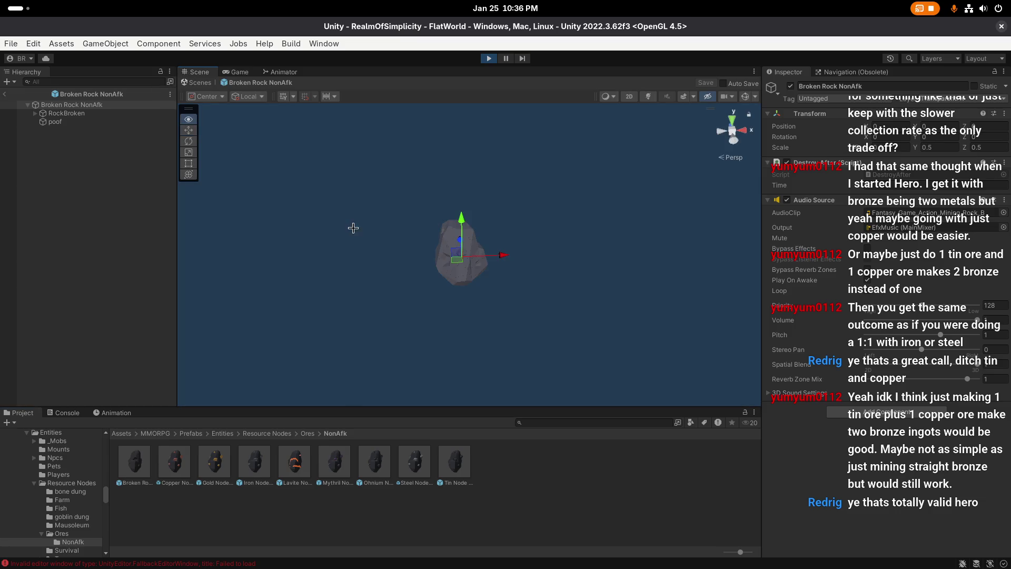
left_click(55, 122)
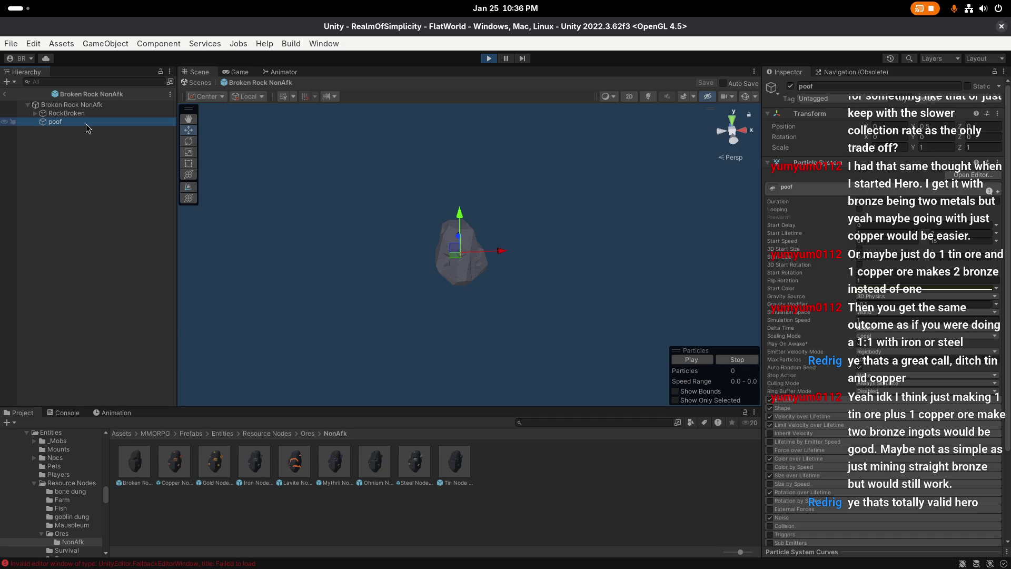
key("Delete")
left_click(706, 83)
Step: Check the RockBroken child and prefab root, then return to the mine scene
left_click(79, 105)
left_click(92, 115)
left_click(94, 106)
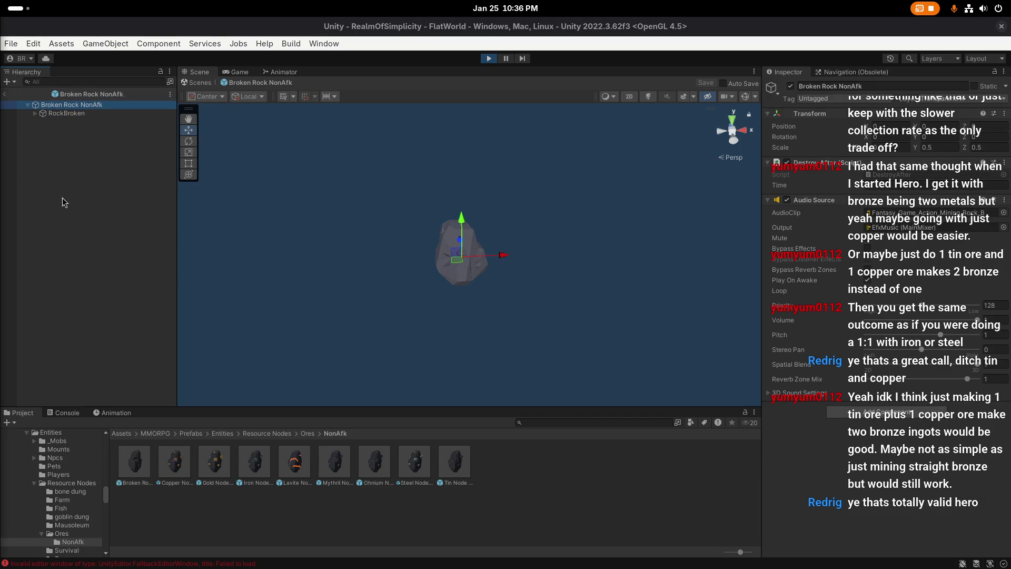
left_click(4, 94)
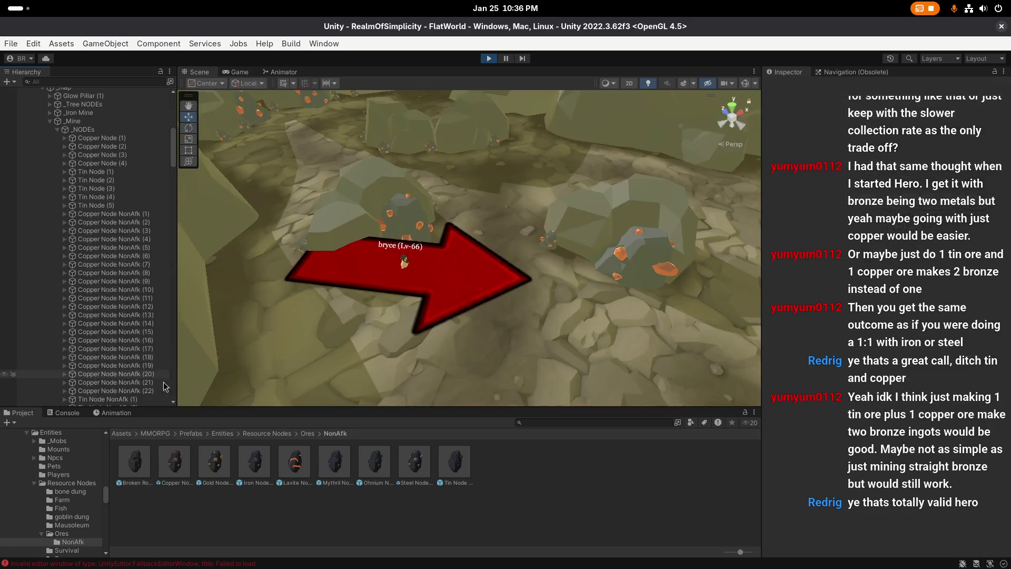
Step: Return to the running game, maximize it, and mine another copper ore
left_click(231, 76)
key("shift+space")
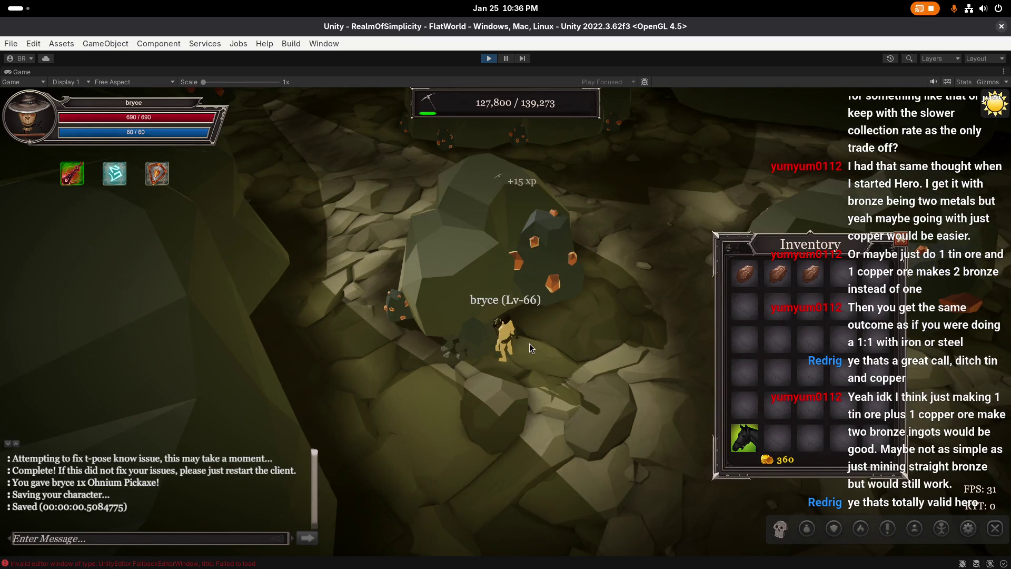
left_click(529, 343)
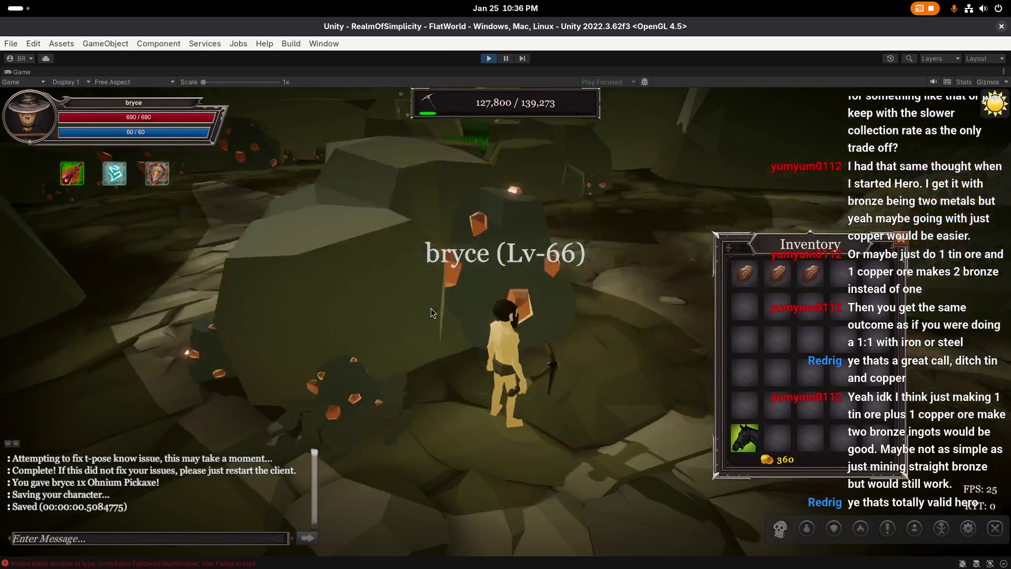
scroll(431, 313, "down", 3)
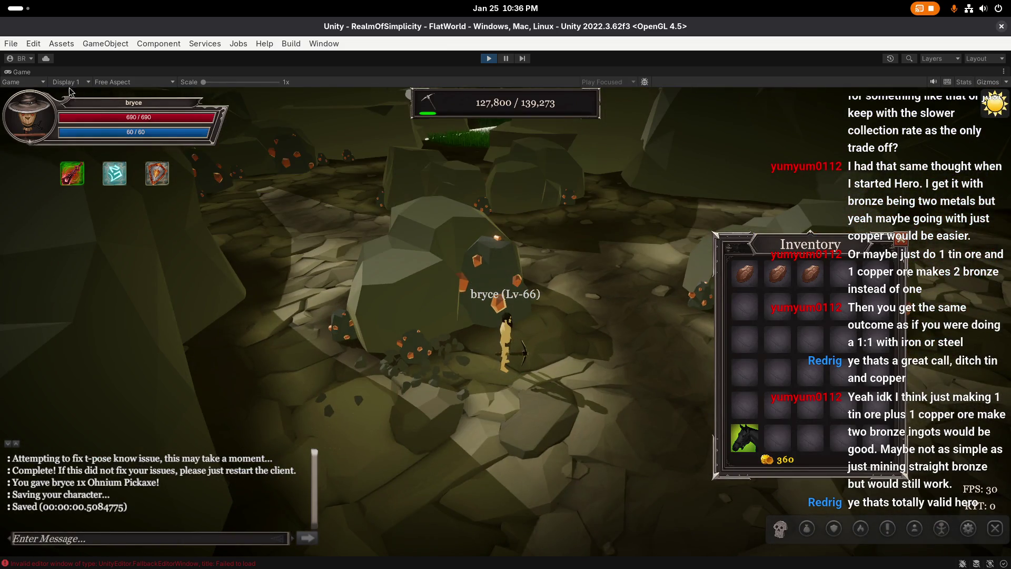
right_click(26, 73)
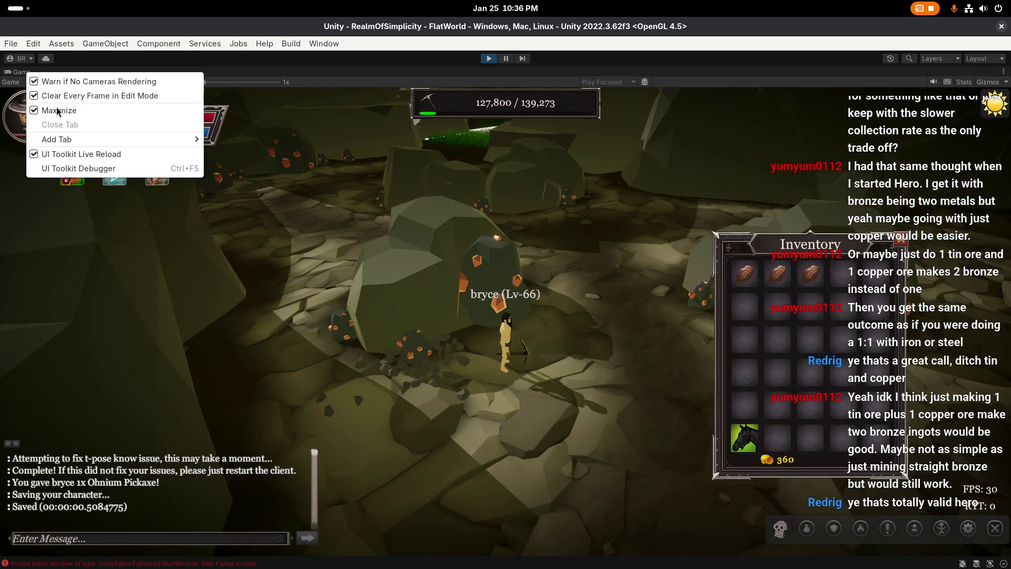
left_click(477, 349)
Step: Orbit the camera around the miner and mine the small nearby copper ore
mouse_move(499, 359)
left_mouse_down()
mouse_move(412, 293)
mouse_move(483, 317)
left_mouse_up()
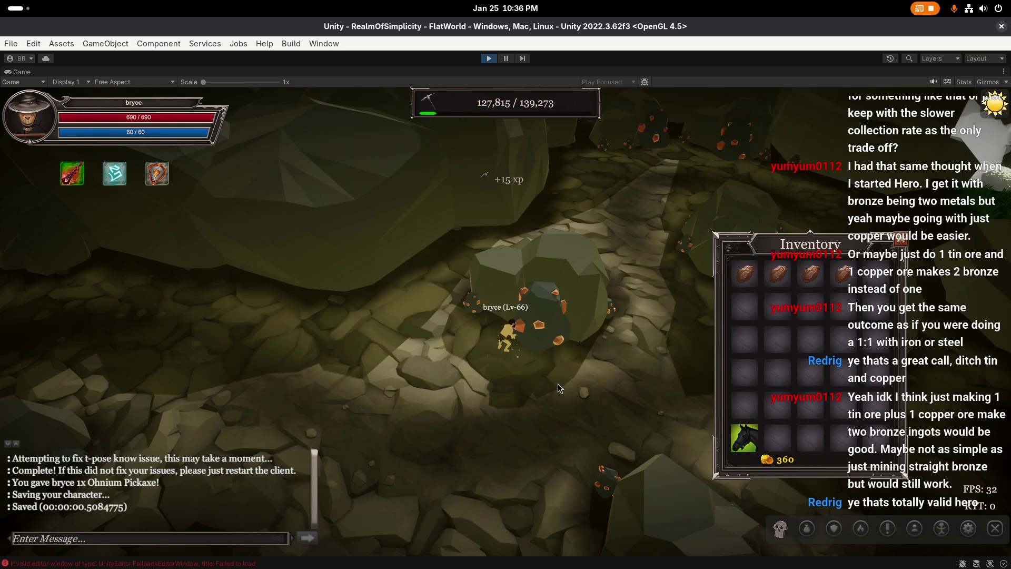
scroll(558, 384, "down", 3)
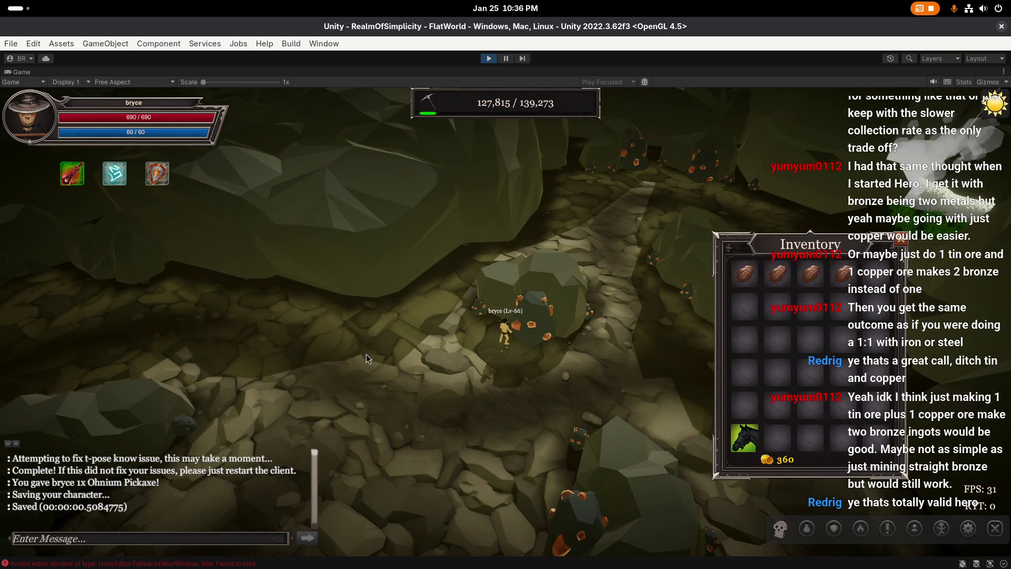
mouse_move(367, 358)
left_mouse_down()
mouse_move(565, 356)
mouse_move(526, 365)
mouse_move(479, 337)
mouse_move(468, 338)
mouse_move(549, 390)
mouse_move(523, 348)
left_mouse_up()
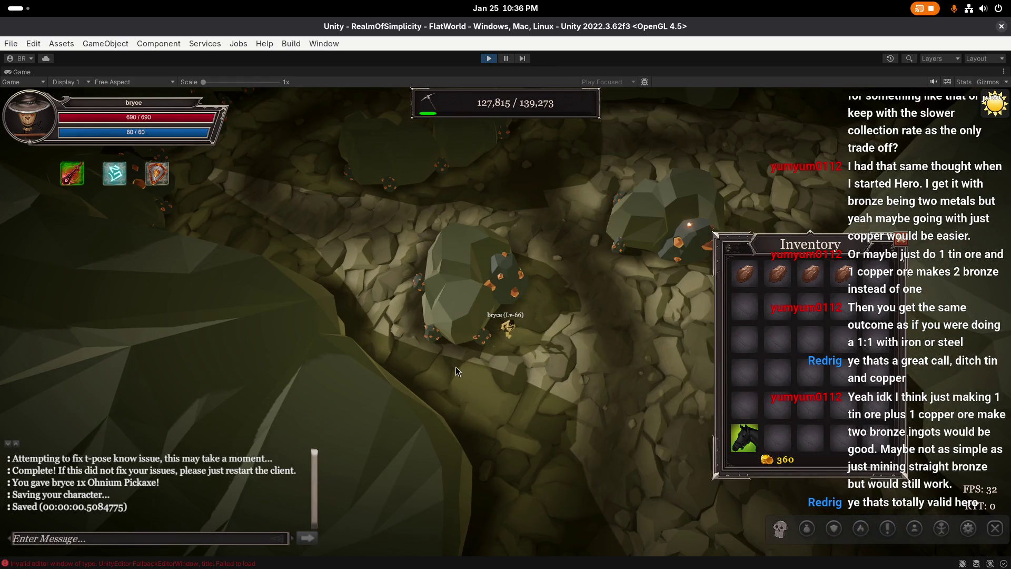
left_click_drag(456, 369, 452, 359)
mouse_move(447, 321)
left_mouse_down()
mouse_move(583, 315)
mouse_move(602, 272)
left_mouse_up()
mouse_move(466, 269)
left_mouse_down()
mouse_move(504, 274)
mouse_move(503, 364)
left_mouse_up()
left_click(433, 334)
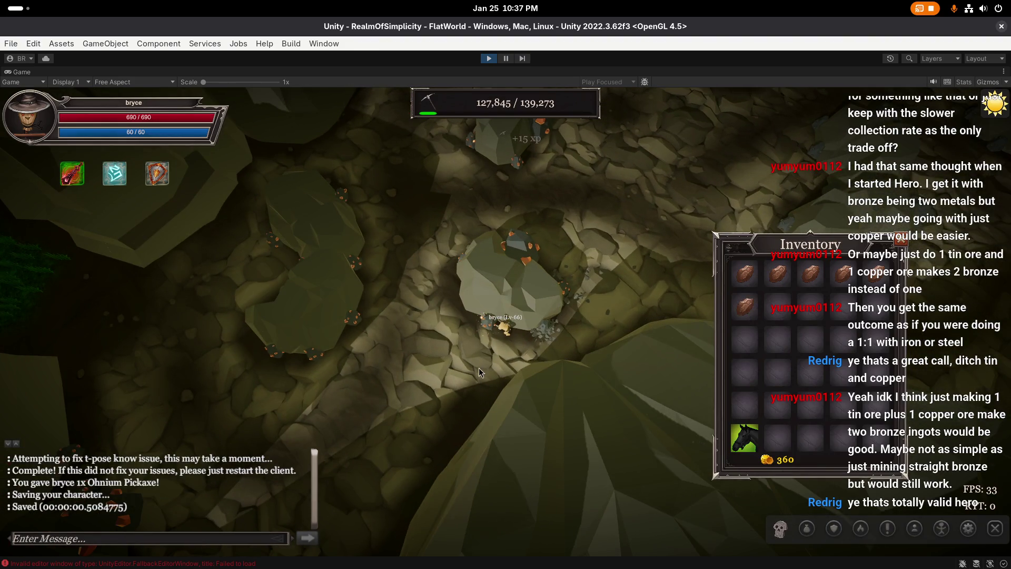
left_click_drag(479, 368, 482, 356)
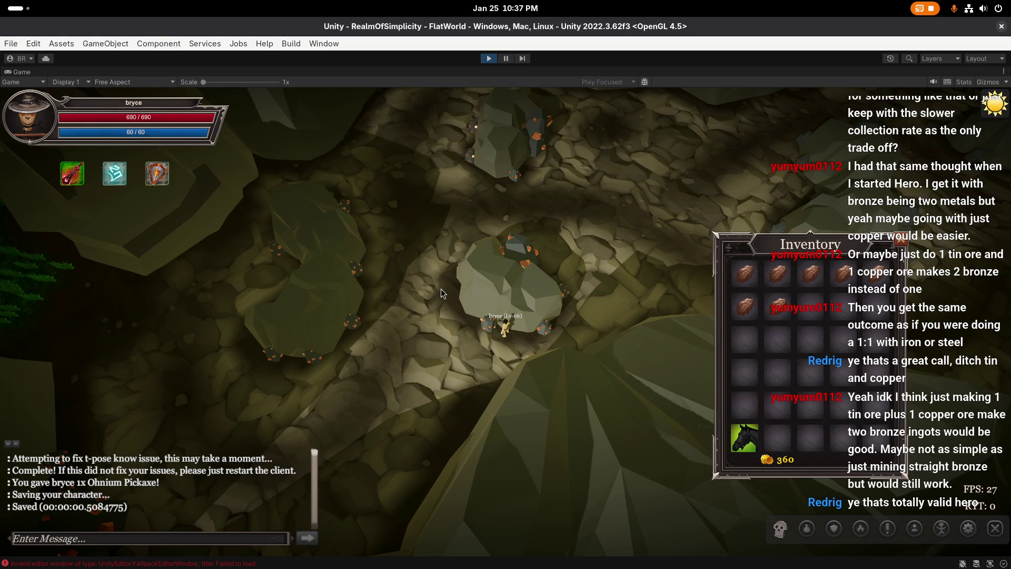
Step: Rotate the game camera around the character to inspect the ore rocks
key("Left")
key("Left")
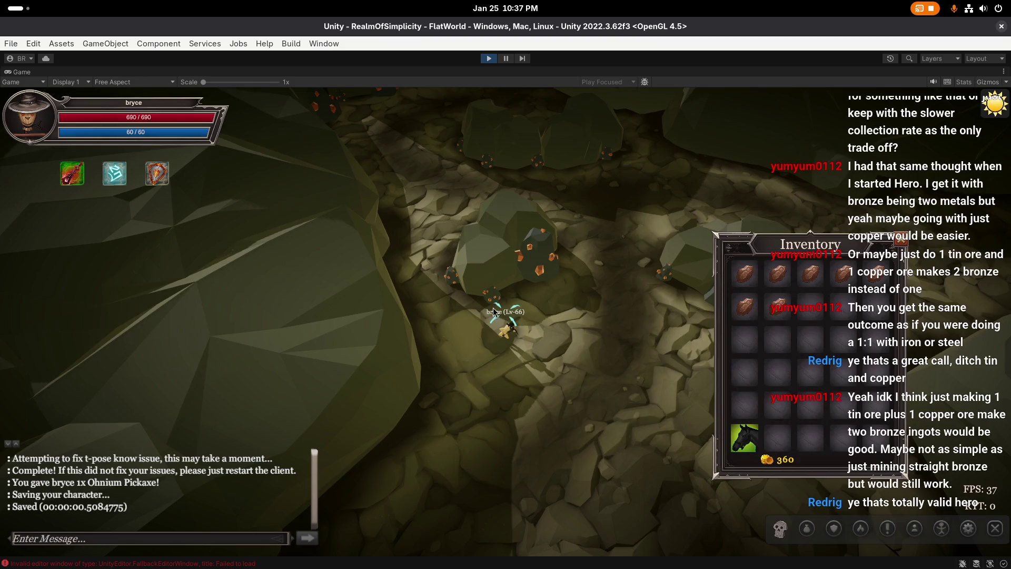
key("Left")
key("Left")
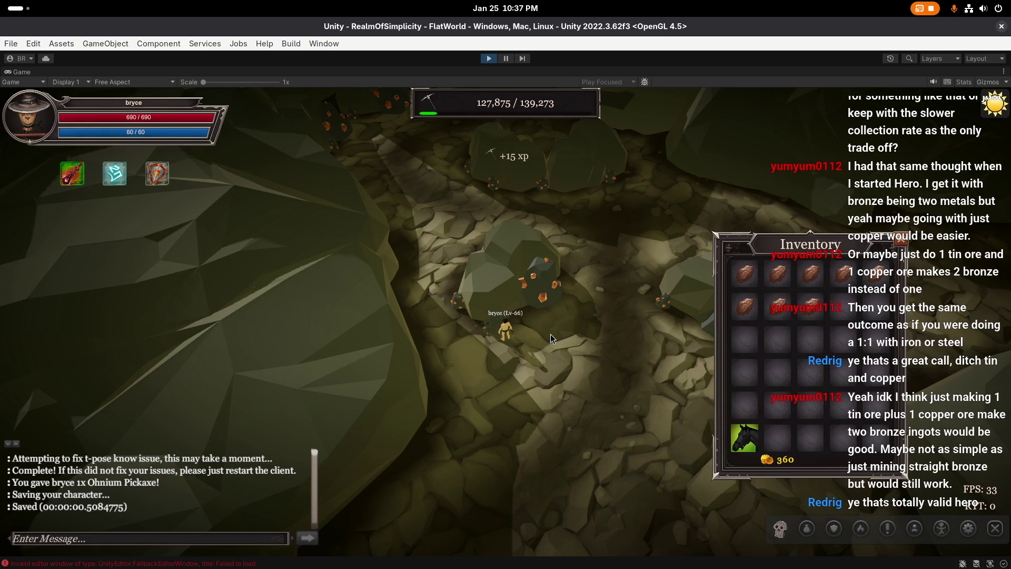
key("Left")
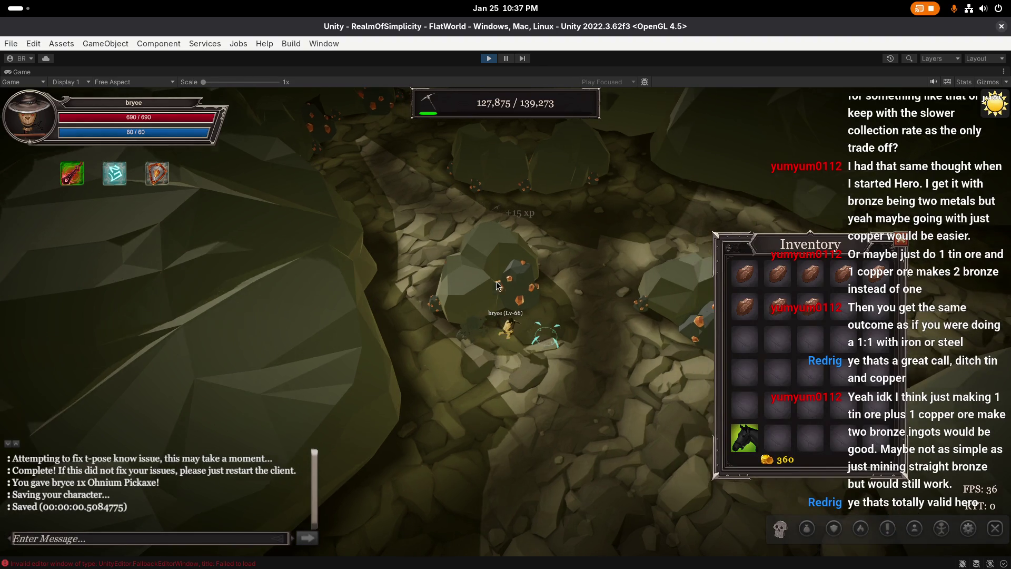
key("Left")
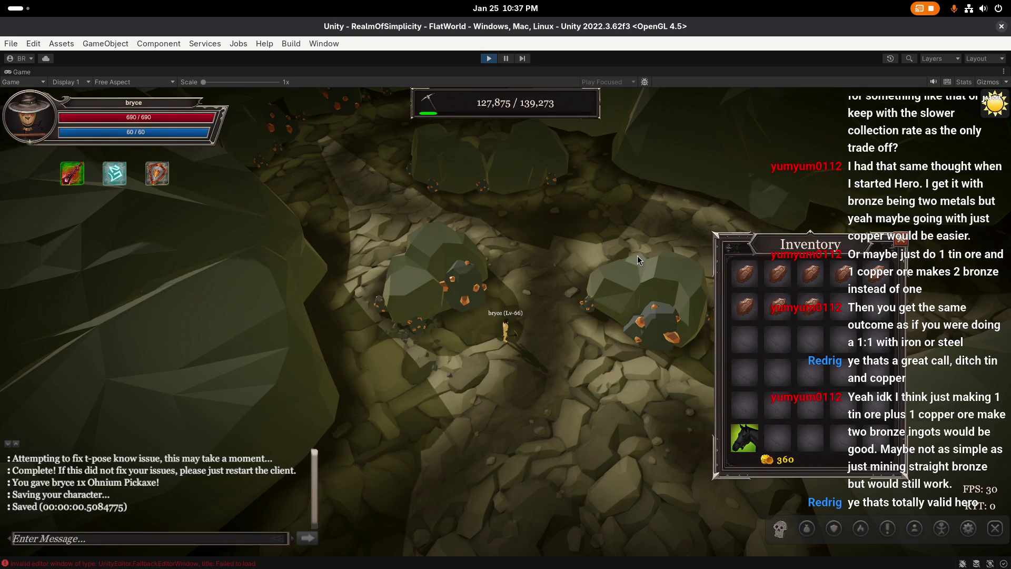
key("Left")
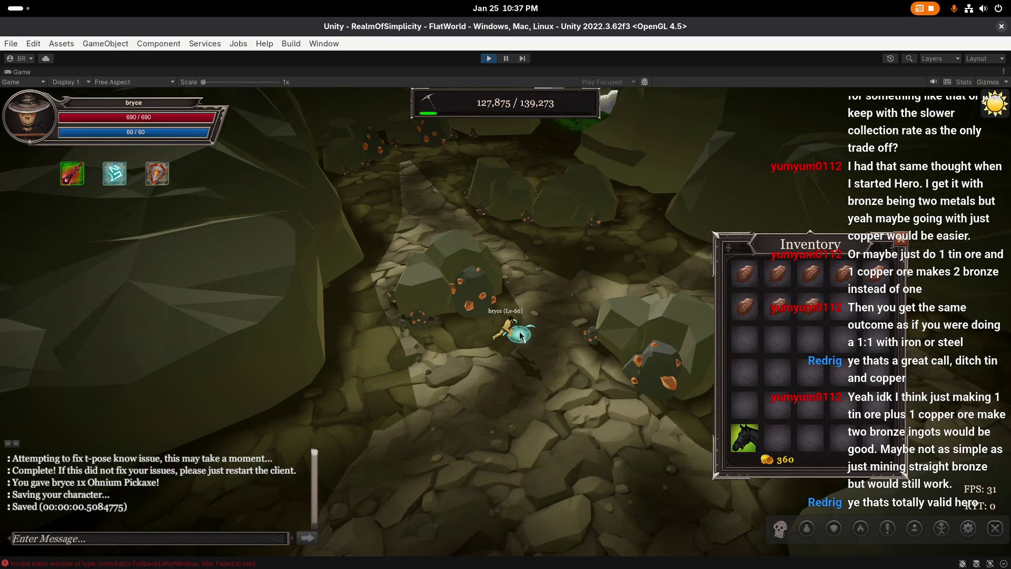
key("Left")
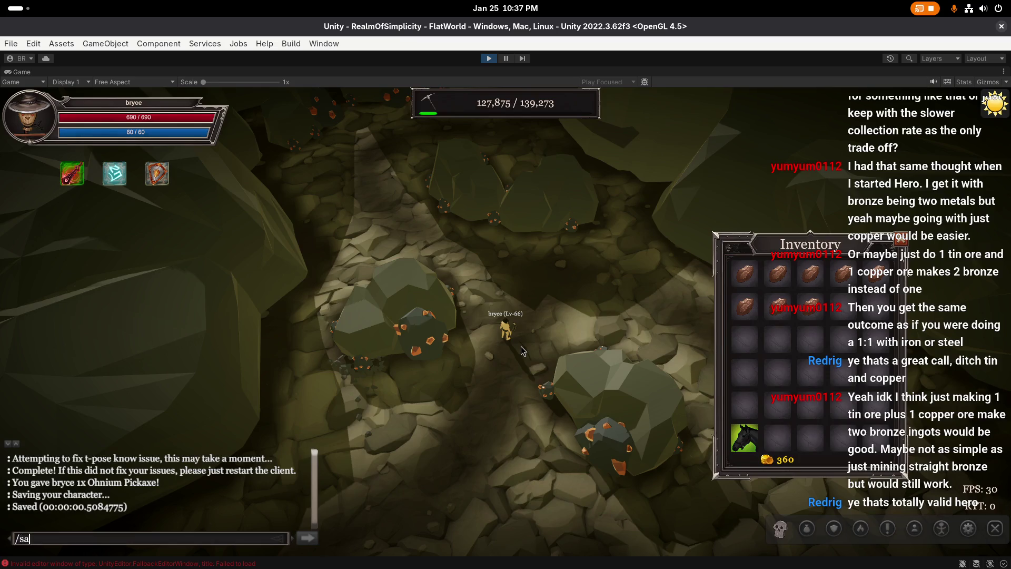
Step: Stop play-testing the mine scene and return to the full Unity editor layout
key("Left")
key("Left")
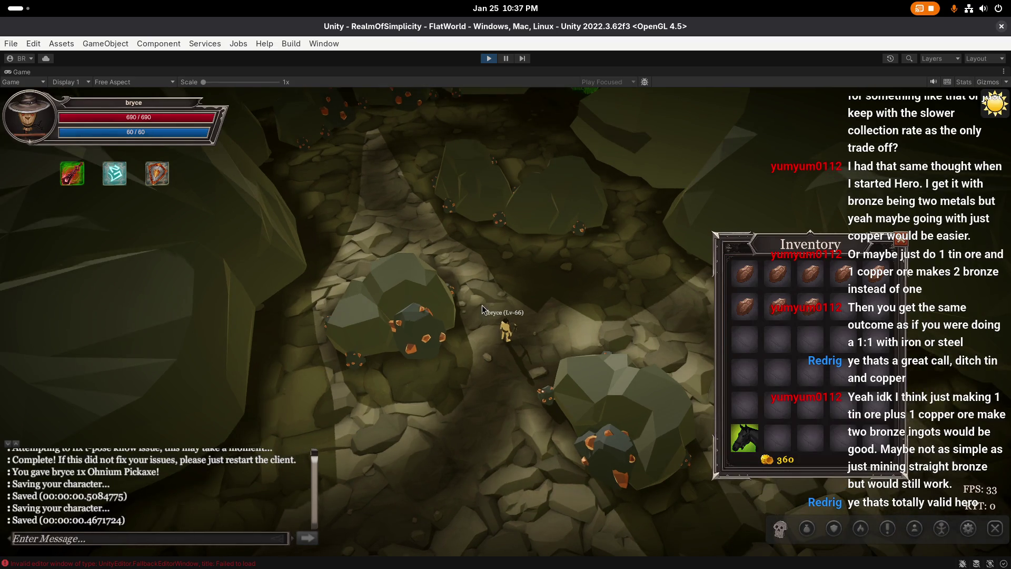
left_click(487, 59)
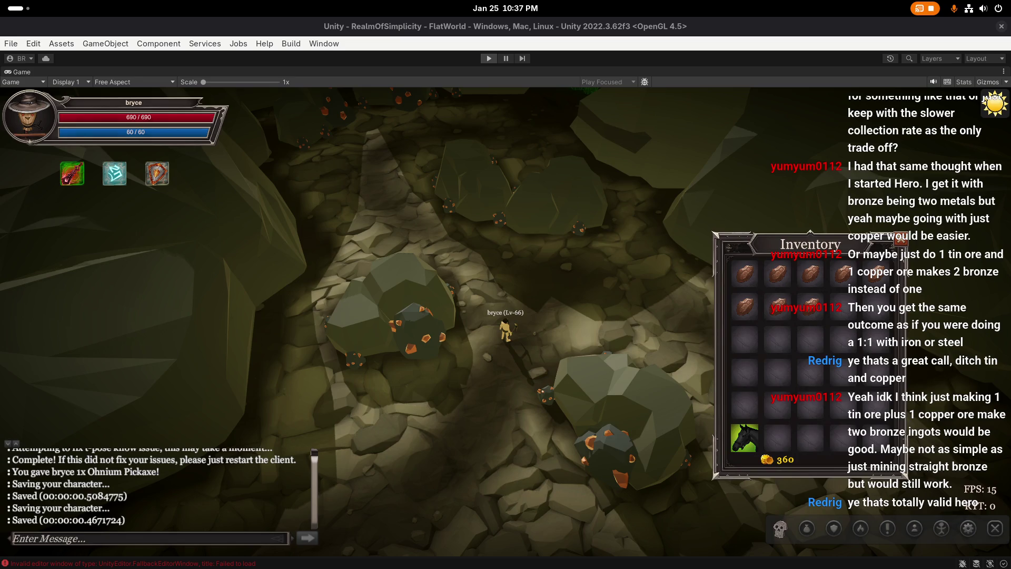
key("ctrl+p")
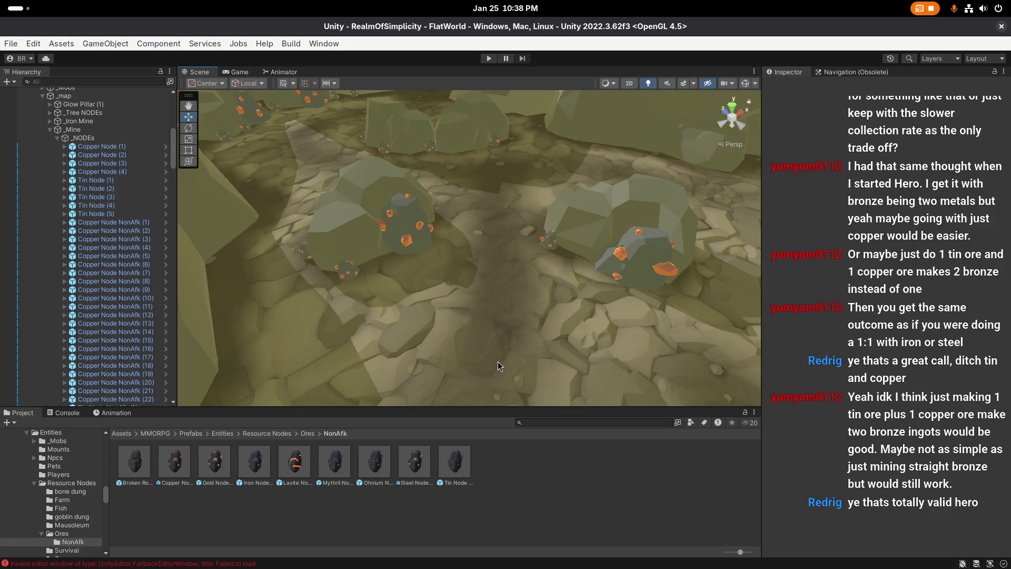
Step: Clear the logged errors in the Console, then go back to the Project asset browser
scroll(498, 361, "up", 1)
left_click(67, 412)
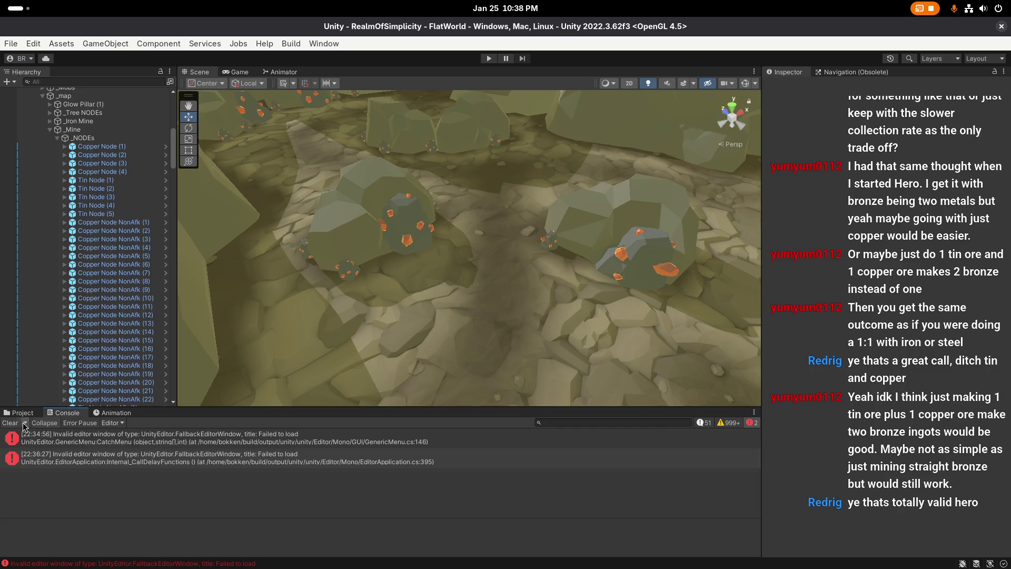
left_click(13, 423)
left_click(21, 413)
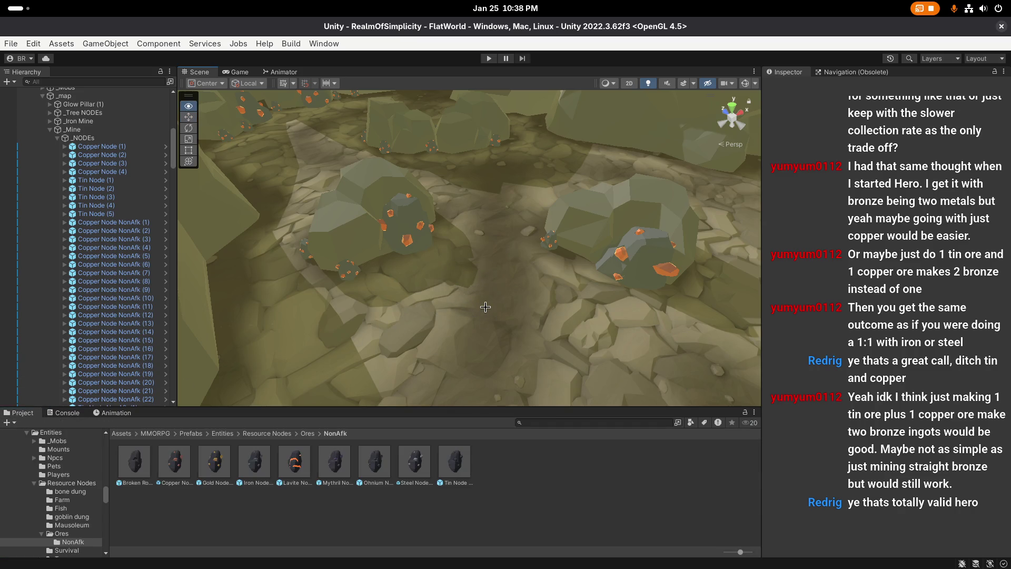
Step: Fly the Scene camera up and aim it straight down over the whole mine floor
key("s")
key("w")
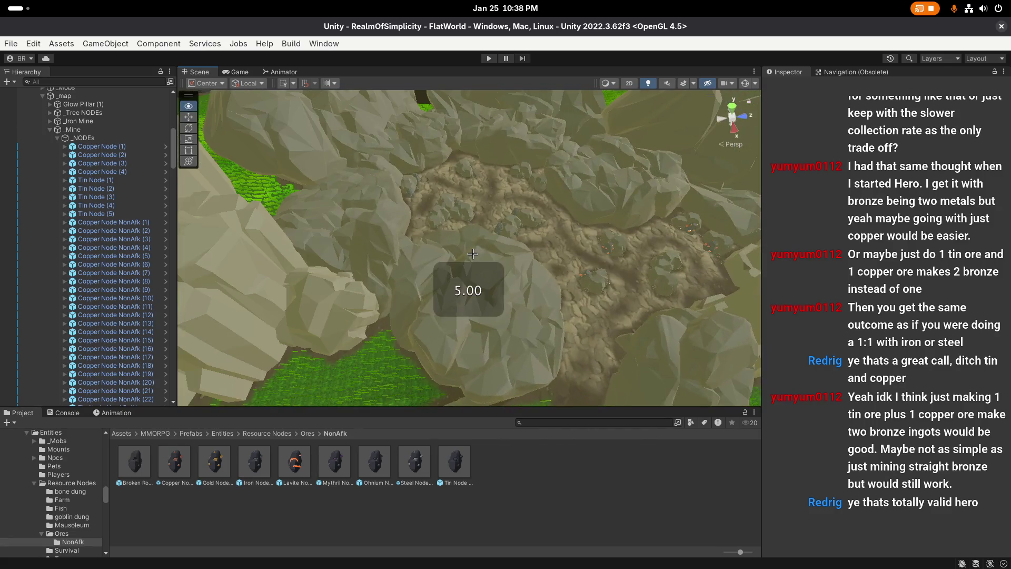
mouse_move(455, 261)
left_mouse_down()
mouse_move(485, 257)
mouse_move(430, 224)
mouse_move(608, 206)
left_mouse_up()
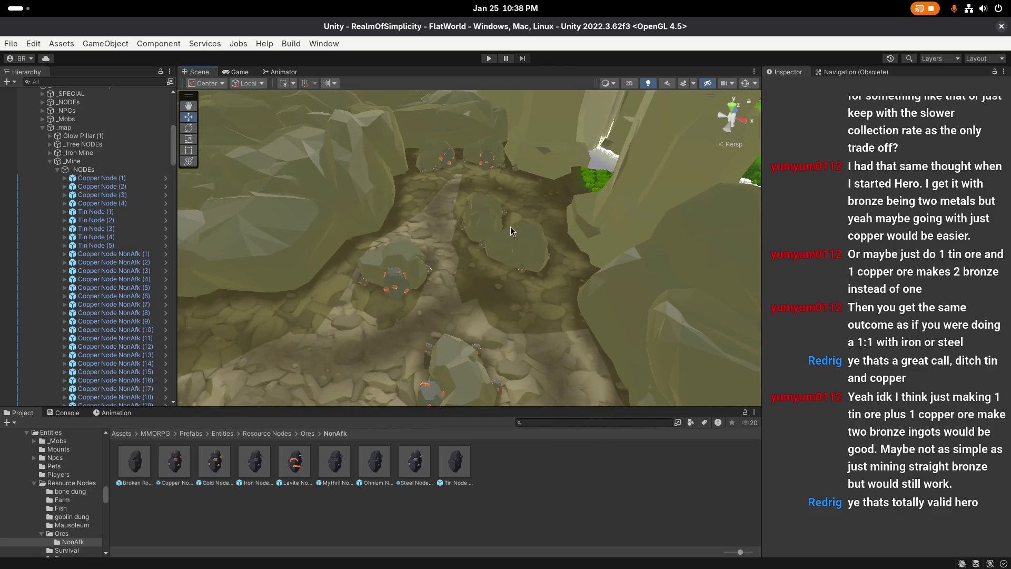
mouse_move(514, 257)
left_mouse_down()
mouse_move(474, 244)
mouse_move(452, 263)
mouse_move(353, 249)
mouse_move(559, 280)
left_mouse_up()
key("Print")
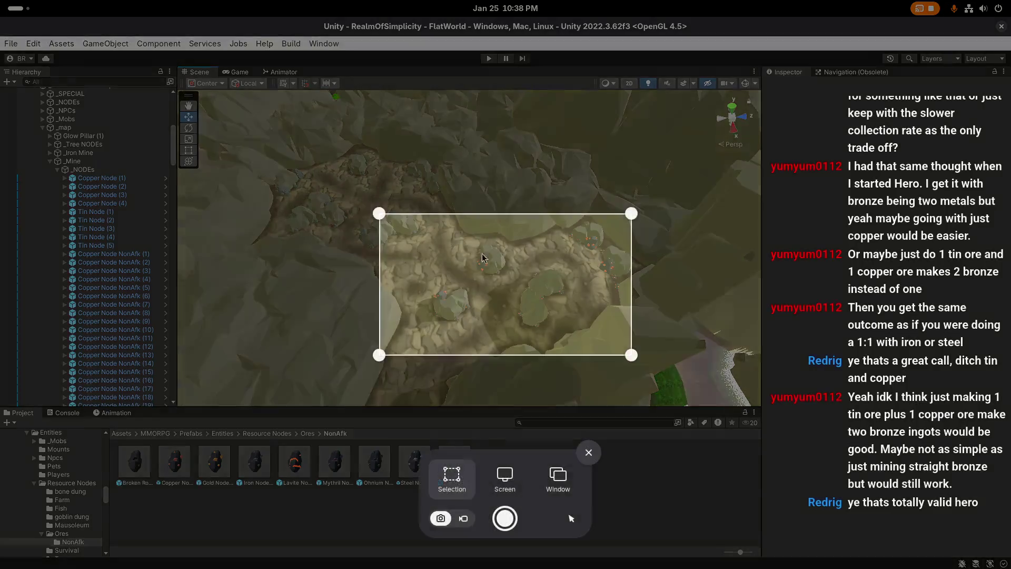
Step: Capture the Scene view area showing the top-down mine, then launch the Files file manager
mouse_move(178, 92)
left_mouse_down()
mouse_move(700, 409)
mouse_move(768, 414)
left_mouse_up()
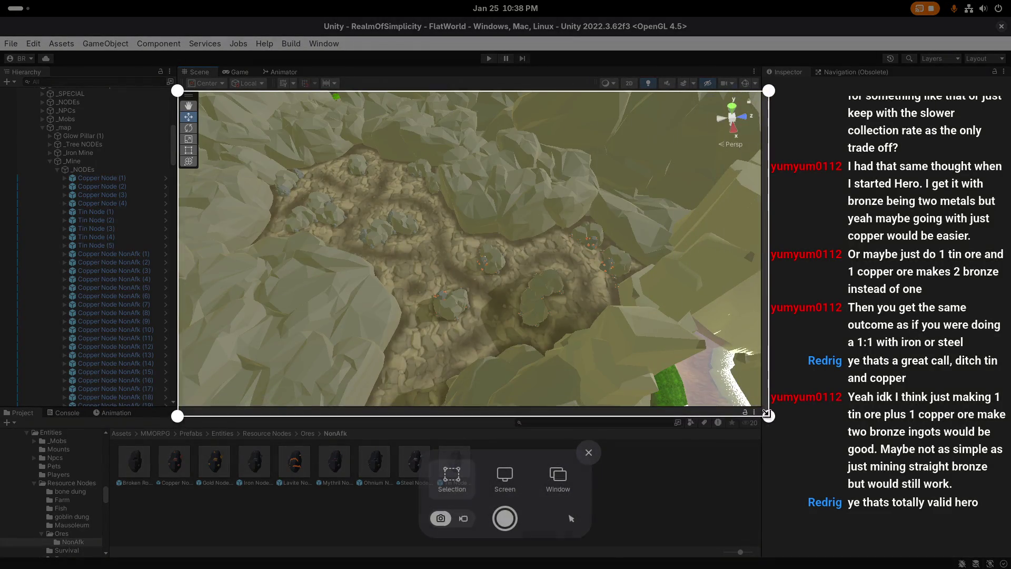
left_click(506, 518)
key("super")
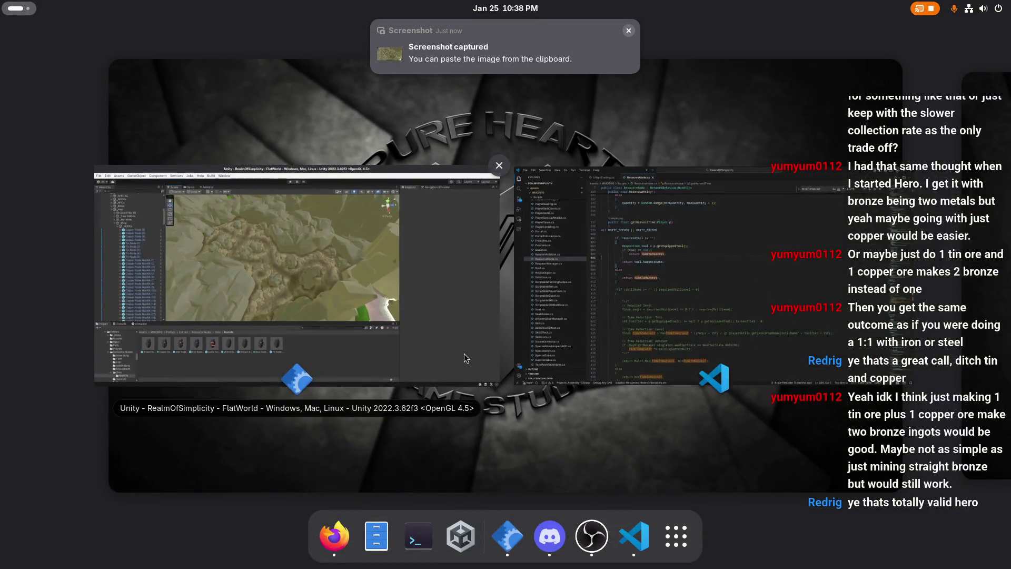
type("gimp")
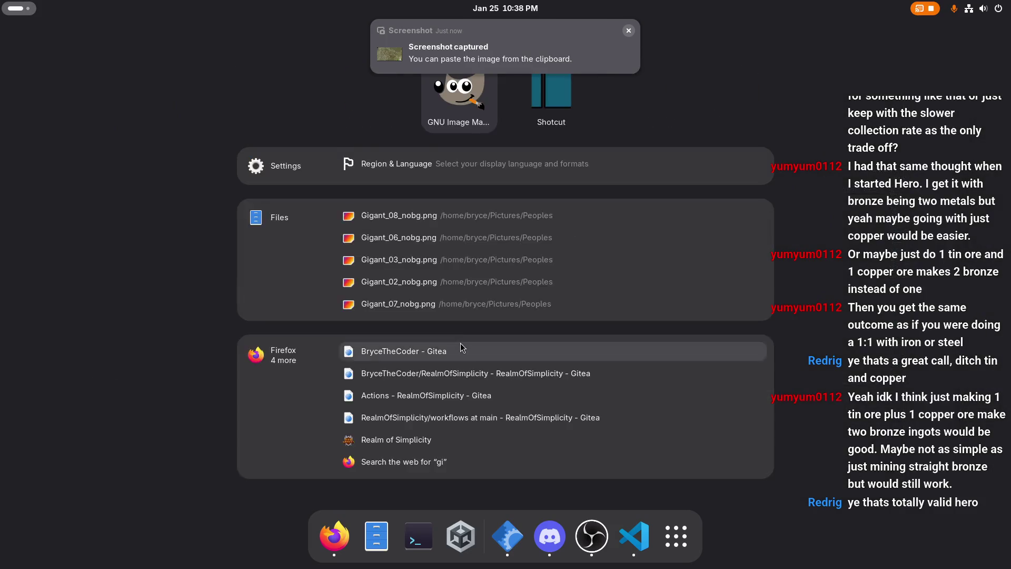
key("Escape")
key("super")
left_click(395, 537)
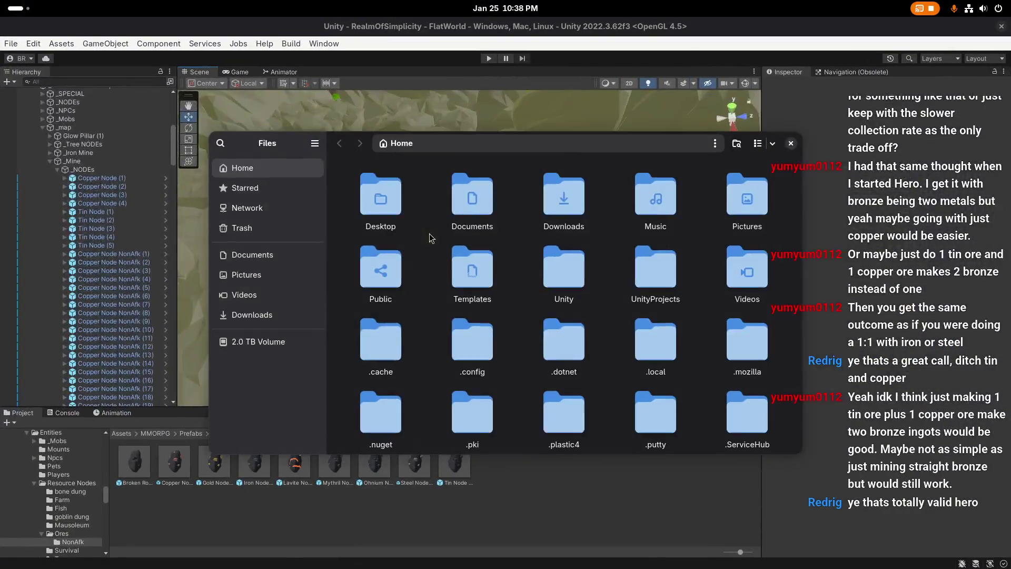
Step: Open the newest screenshot from Pictures/Screenshots in GIMP
left_click(276, 275)
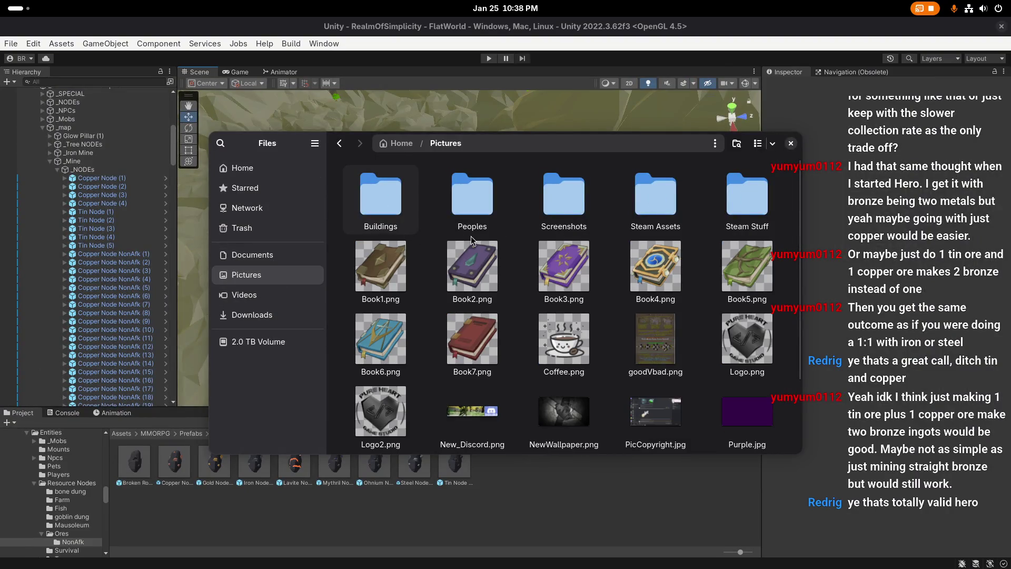
double_click(564, 208)
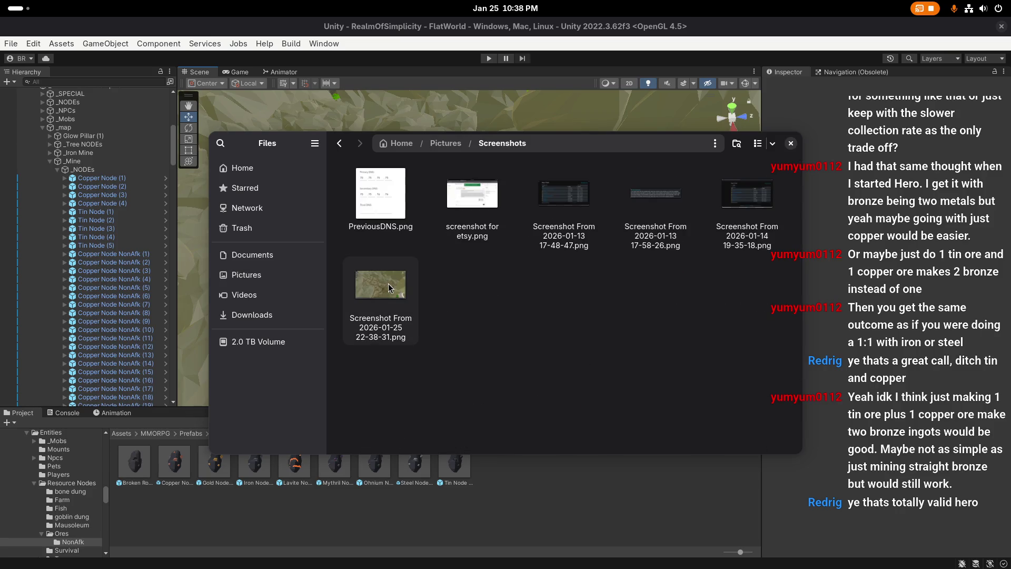
double_click(397, 282)
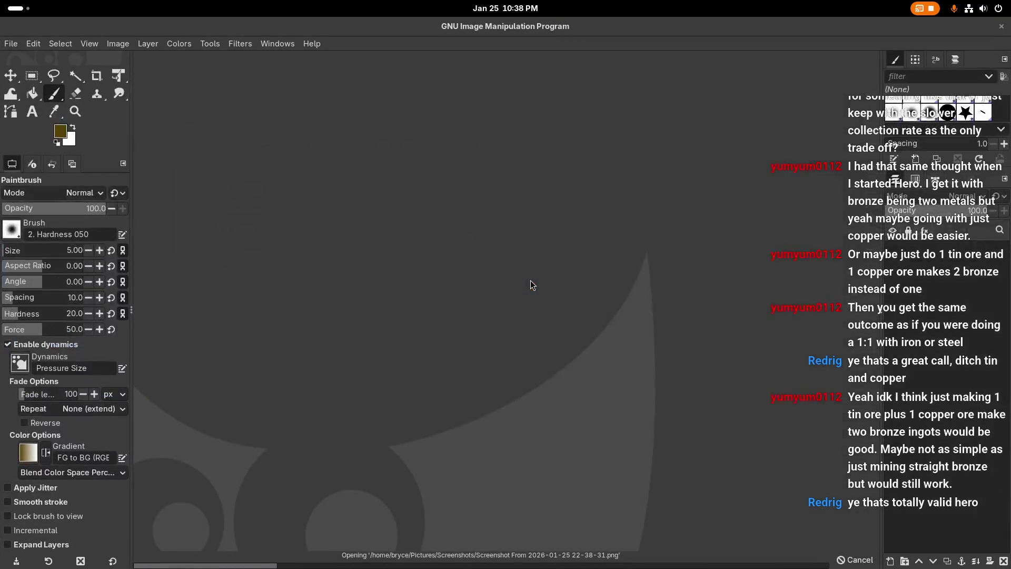
Step: Zoom and pan onto the mine floor, then set the foreground colour to pure red (ff0000)
scroll(529, 281, "up", 2, "ctrl")
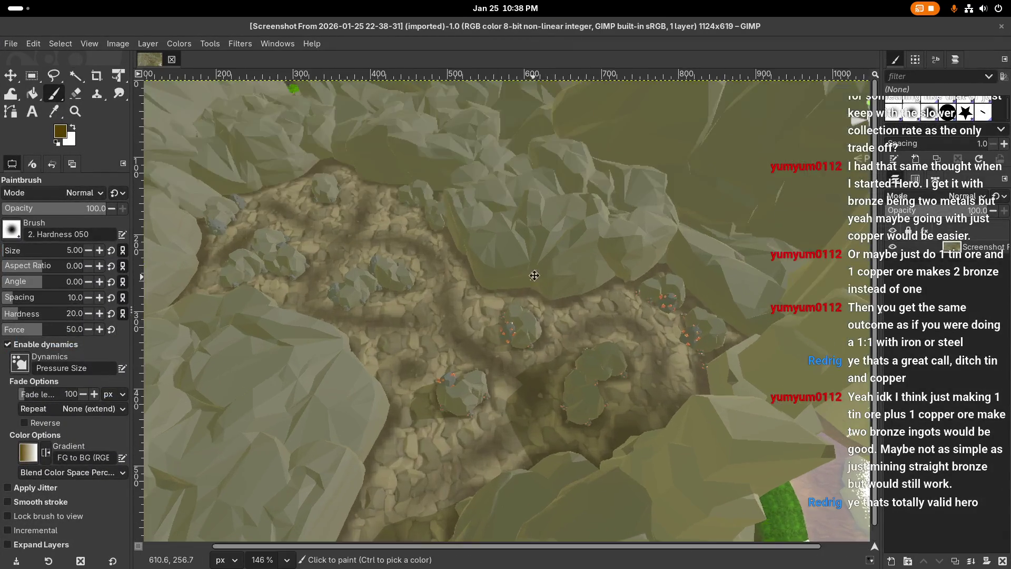
left_click_drag(616, 224, 570, 259)
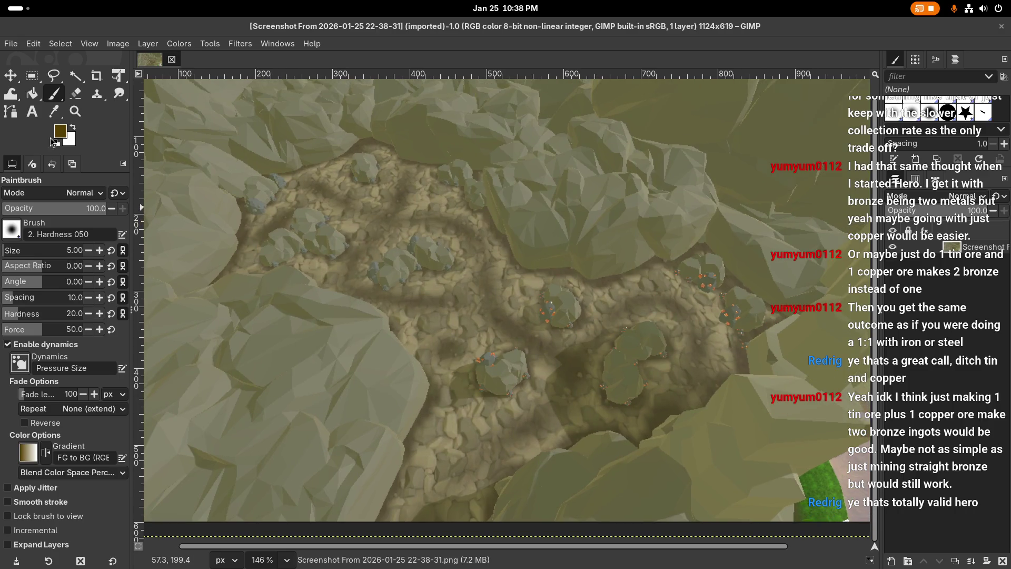
left_click(499, 258)
key("ctrl+z")
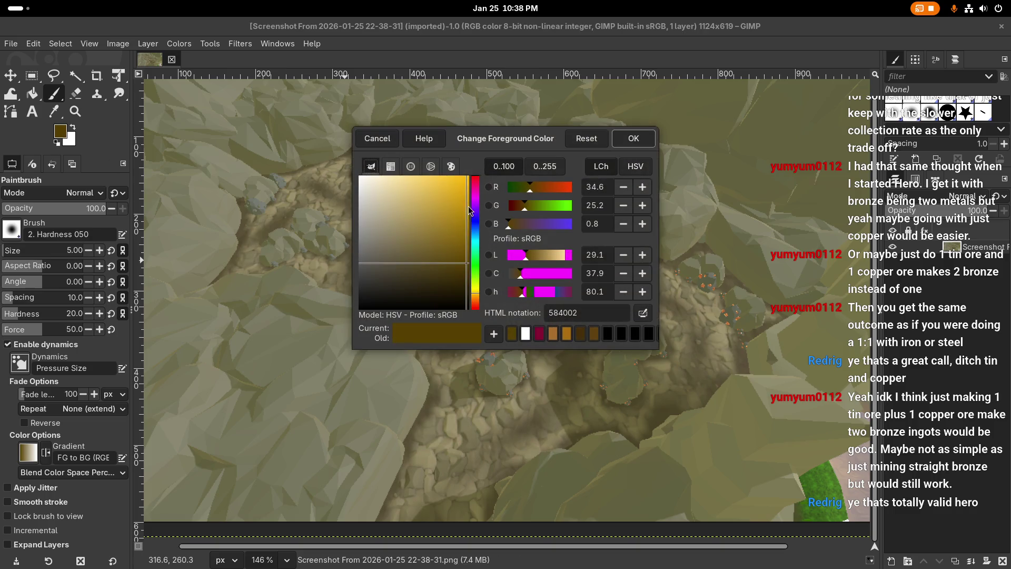
left_click(475, 179)
left_click(468, 177)
left_click(615, 142)
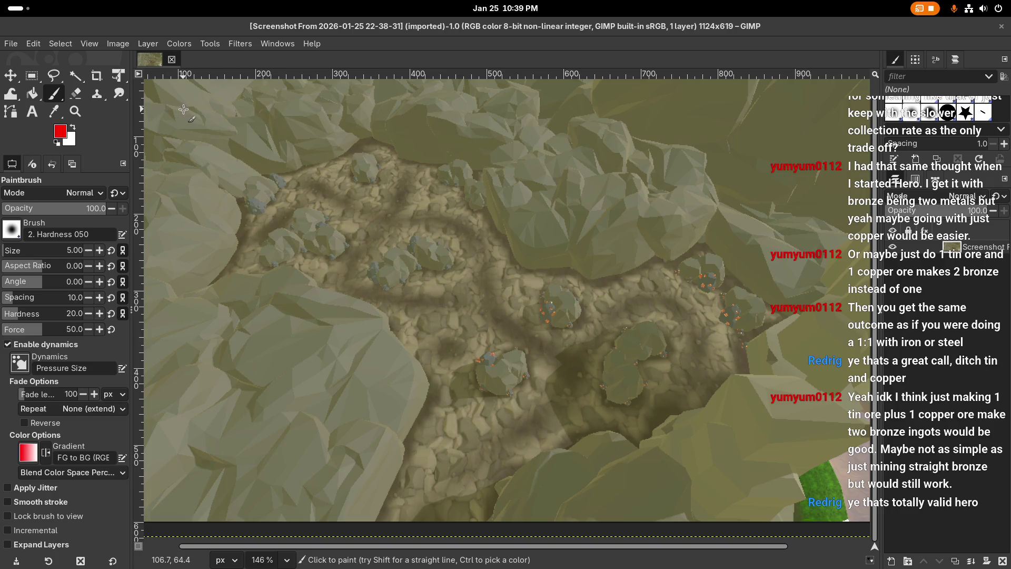
Step: Paint a red '1=' label at the top left and circle the upper-left ore rocks
mouse_move(176, 97)
left_mouse_down()
mouse_move(176, 126)
mouse_move(208, 106)
left_mouse_up()
left_click_drag(191, 123, 209, 122)
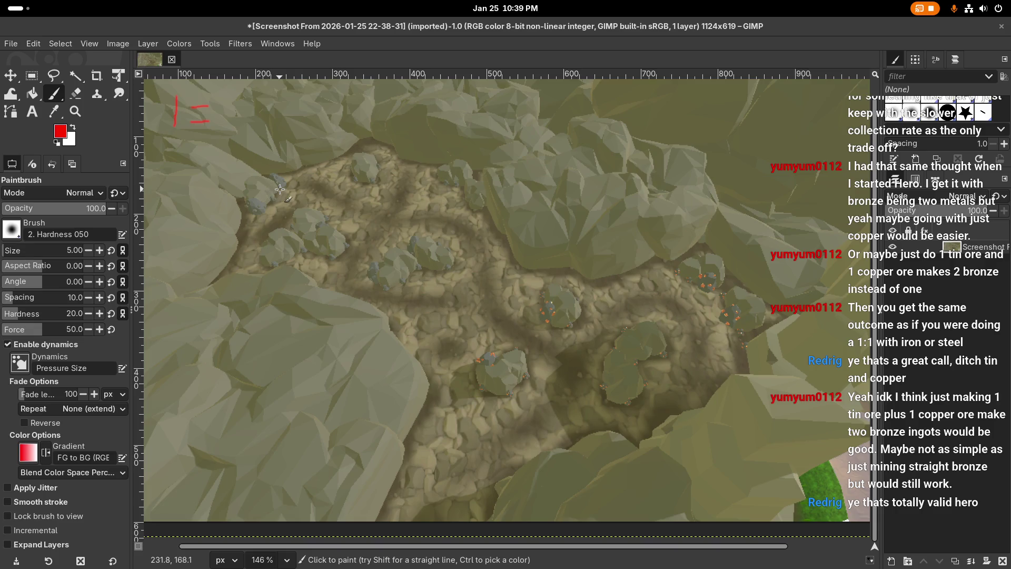
mouse_move(272, 257)
left_mouse_down()
mouse_move(298, 239)
mouse_move(330, 261)
left_mouse_up()
mouse_move(395, 283)
left_mouse_down()
mouse_move(434, 271)
mouse_move(449, 251)
mouse_move(432, 237)
mouse_move(440, 170)
mouse_move(461, 205)
left_mouse_up()
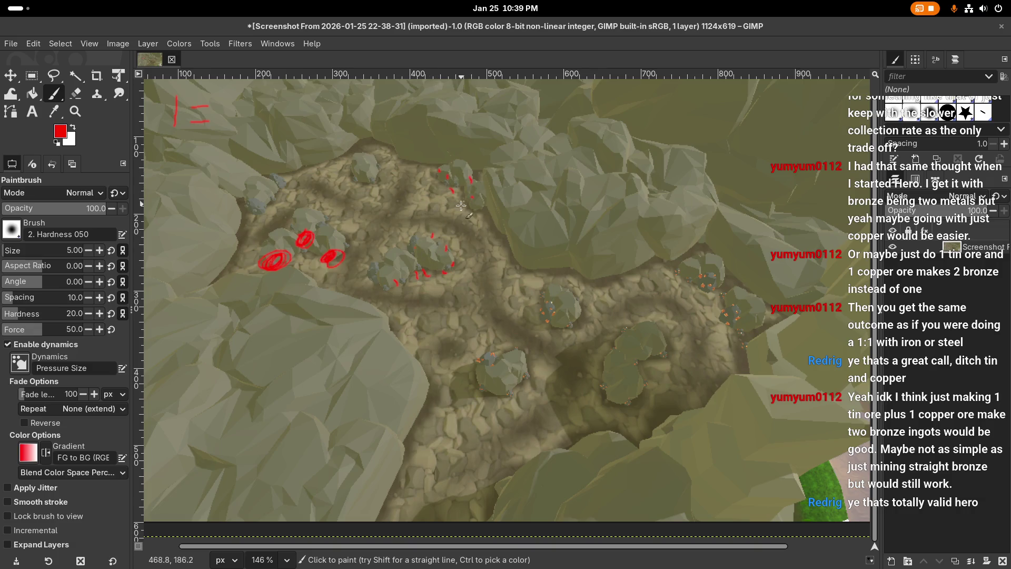
left_click_drag(368, 155, 366, 150)
left_click_drag(270, 201, 266, 198)
Step: Paint a red '2=' label at the top right and circle the lower and right-hand ore rocks
mouse_move(557, 105)
left_mouse_down()
mouse_move(583, 108)
mouse_move(595, 135)
left_mouse_up()
left_click_drag(607, 110, 629, 111)
left_click_drag(489, 350, 480, 364)
left_click_drag(550, 311, 548, 313)
mouse_move(710, 287)
left_mouse_down()
mouse_move(700, 283)
mouse_move(707, 288)
left_mouse_up()
mouse_move(643, 380)
left_mouse_down()
mouse_move(653, 368)
mouse_move(642, 377)
mouse_move(616, 358)
left_mouse_up()
Step: Add red dashes around the lower ore rocks and the right-hand rock
left_click_drag(644, 331, 658, 326)
left_click_drag(684, 345, 683, 346)
left_click_drag(596, 369, 596, 373)
left_click_drag(637, 402, 637, 406)
mouse_move(531, 375)
left_mouse_down()
mouse_move(522, 350)
mouse_move(555, 335)
left_mouse_up()
left_click_drag(578, 317, 580, 321)
left_click_drag(577, 286, 579, 290)
left_click_drag(556, 277, 561, 277)
left_click_drag(700, 251, 702, 254)
left_click_drag(716, 250, 732, 272)
mouse_move(724, 306)
left_mouse_down()
mouse_move(735, 341)
mouse_move(764, 321)
left_mouse_up()
left_click_drag(756, 287, 757, 291)
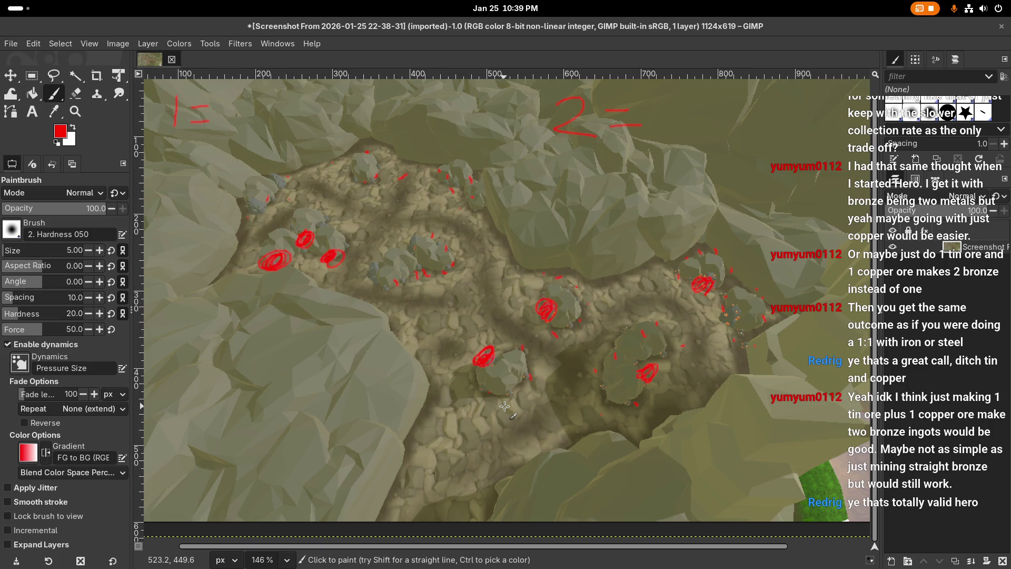
Step: Ring the upper-left group of circled rocks, undoing the ring drawn around the lower-right group
mouse_move(282, 232)
left_mouse_down()
mouse_move(253, 304)
mouse_move(305, 242)
left_mouse_up()
mouse_move(603, 256)
left_mouse_down()
mouse_move(774, 379)
mouse_move(543, 254)
left_mouse_up()
key("ctrl+z")
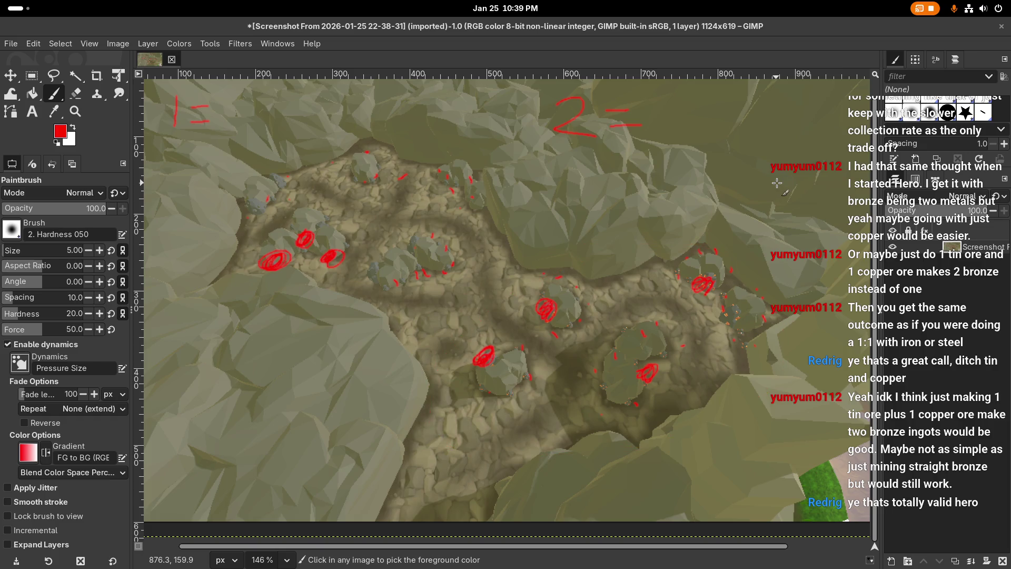